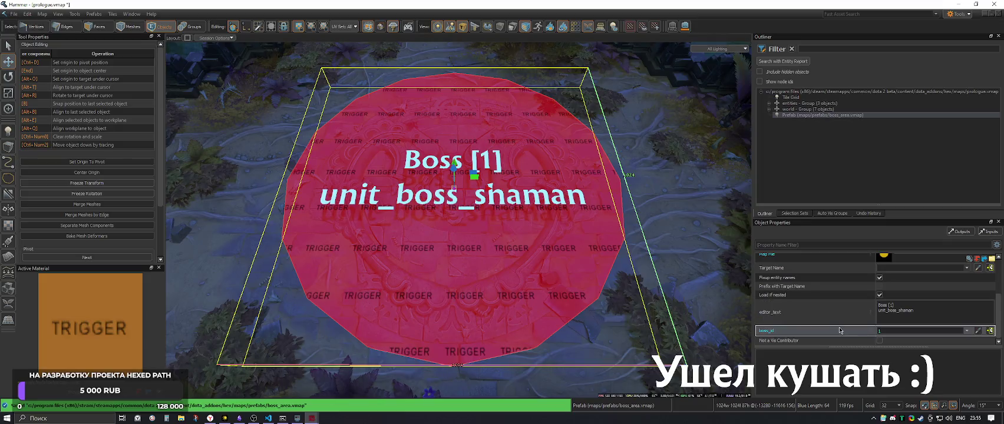
# Step: Review the boss_area prefab's Fixup entity names and Prefix options, leaving Fixup entity names on
pyautogui.scroll(2, 838, 324)
pyautogui.click(789, 305)
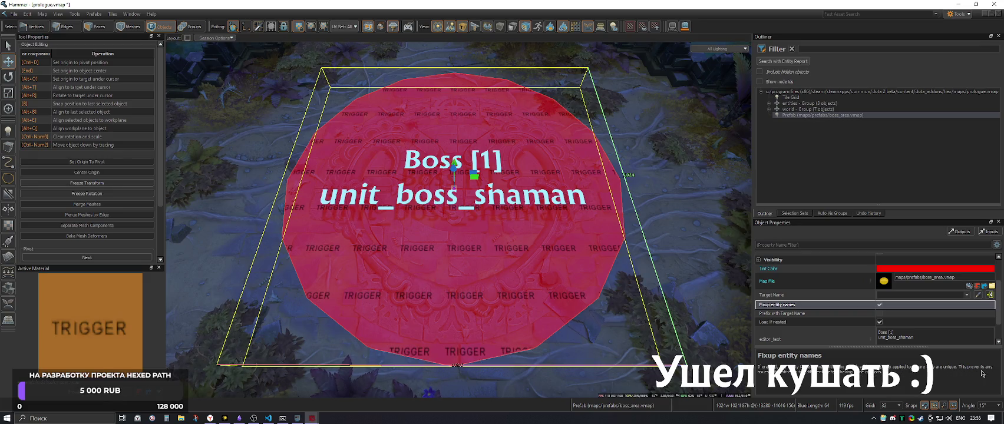
pyautogui.click(802, 315)
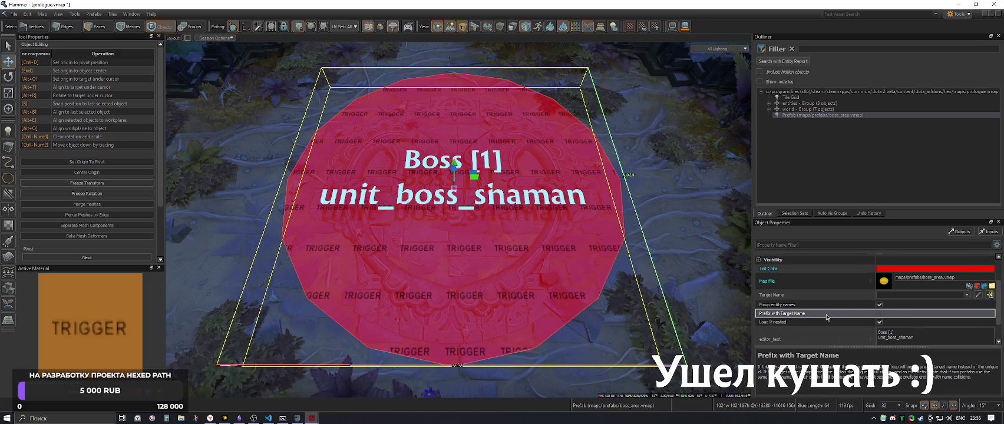
pyautogui.scroll(-1, 827, 317)
pyautogui.click(879, 278)
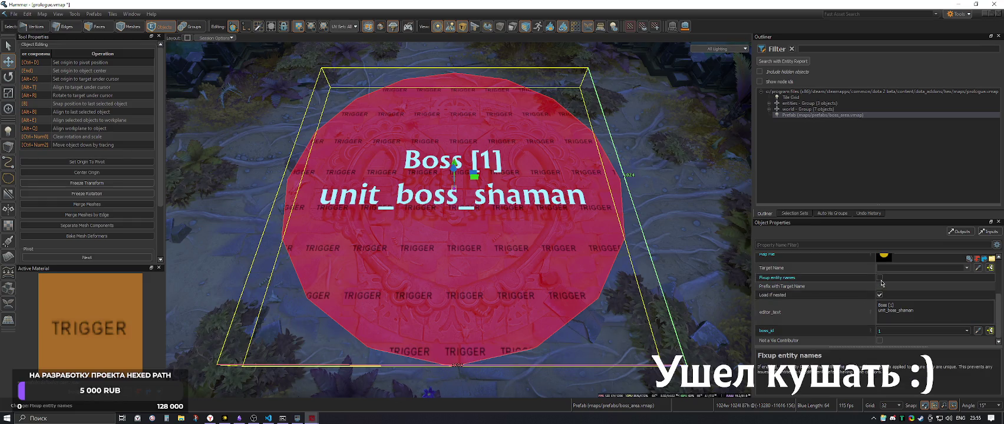
pyautogui.click(880, 279)
pyautogui.click(880, 294)
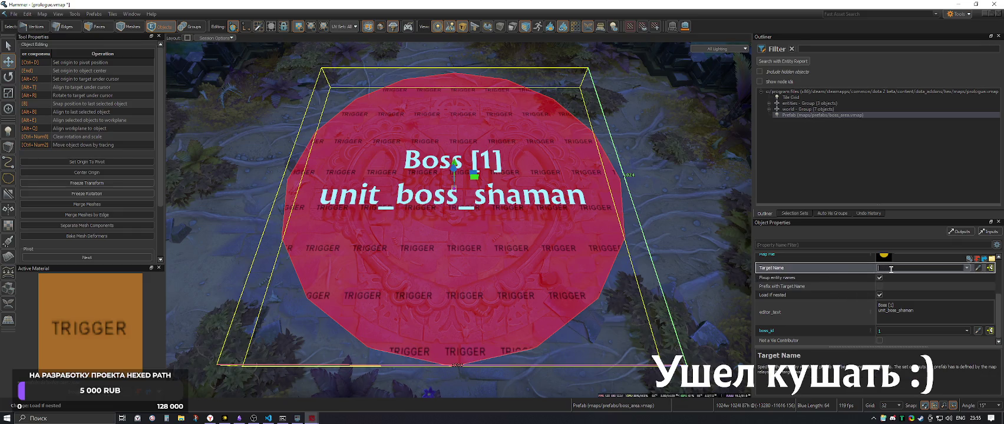
# Step: Inspect the prefab's Target Name suggestions, leave it empty, deselect the trigger and save the map
pyautogui.click(965, 270)
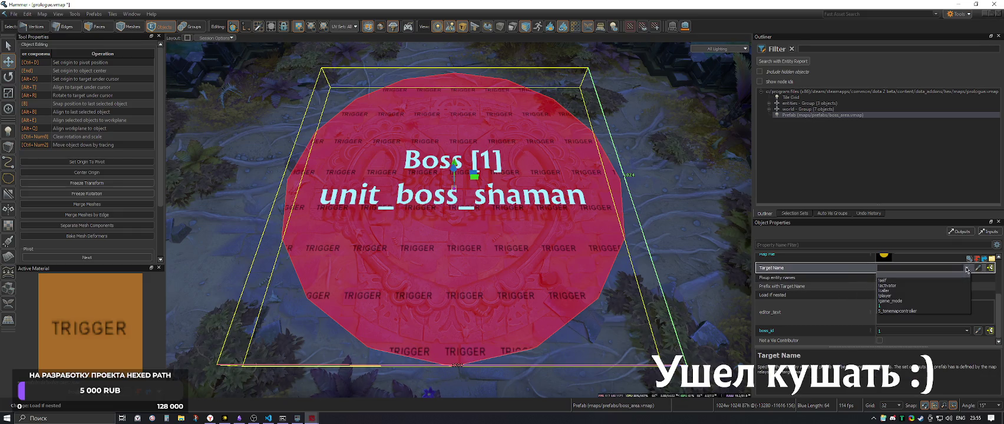
pyautogui.click(966, 270)
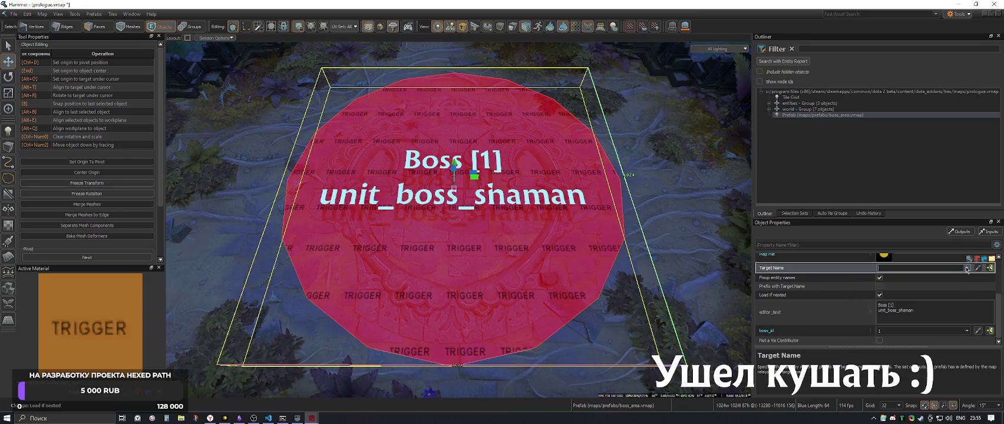
pyautogui.click(791, 270)
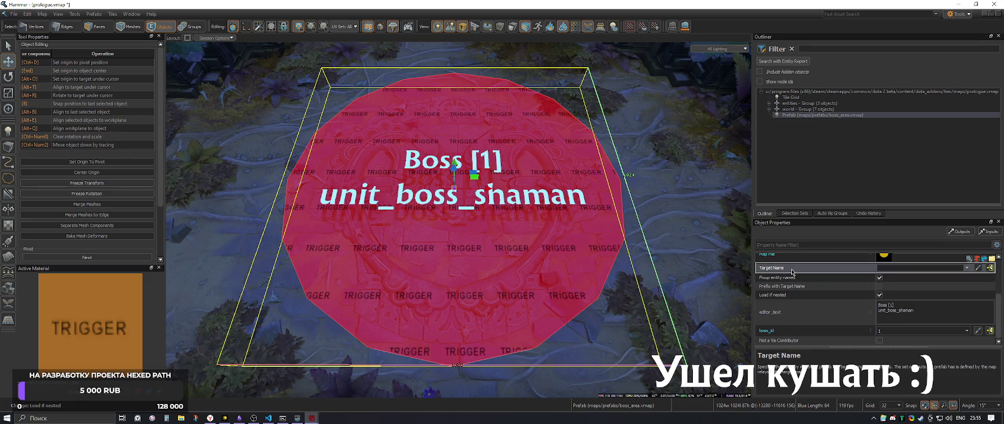
pyautogui.click(802, 332)
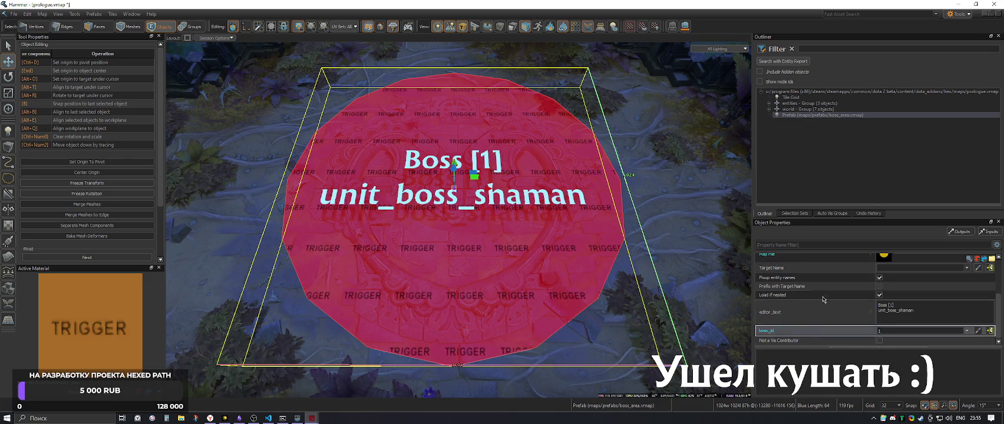
pyautogui.click(816, 271)
pyautogui.click(885, 268)
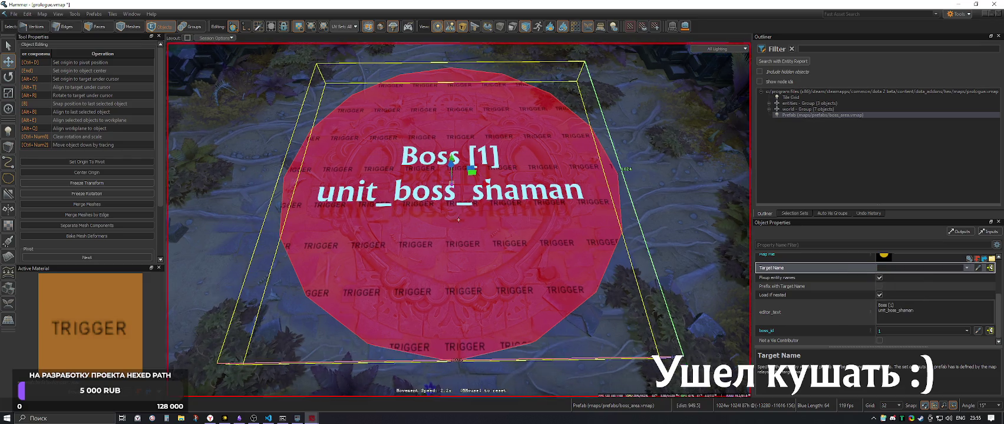
pyautogui.click(587, 219)
pyautogui.hotkey('ctrl', 's')
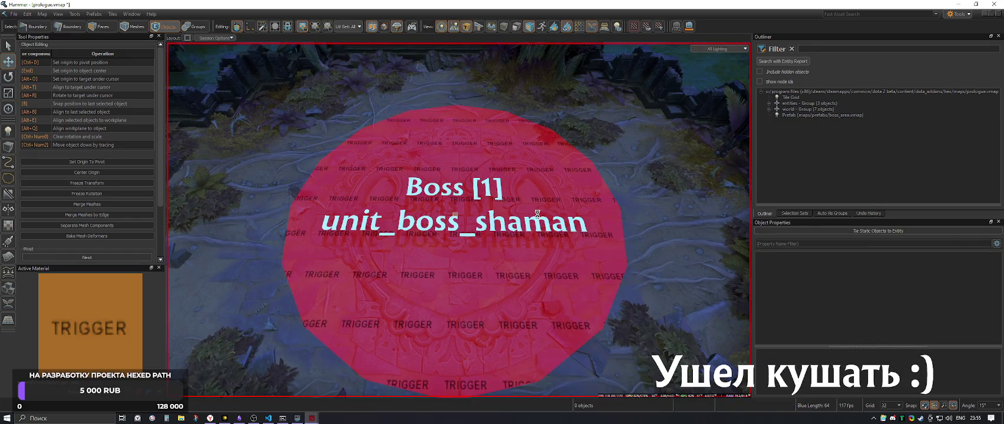
# Step: Start an Only Entities build of the prologue map, then switch to VS Code
pyautogui.scroll(-5, 588, 220)
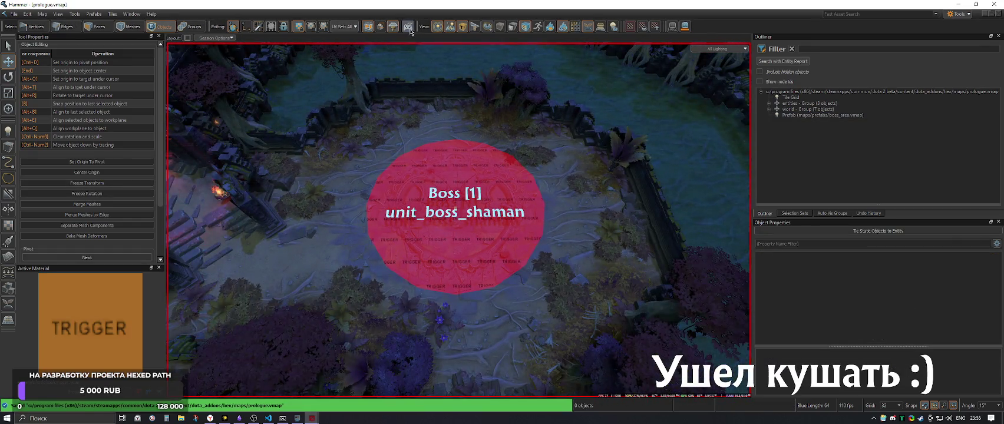
pyautogui.click(408, 26)
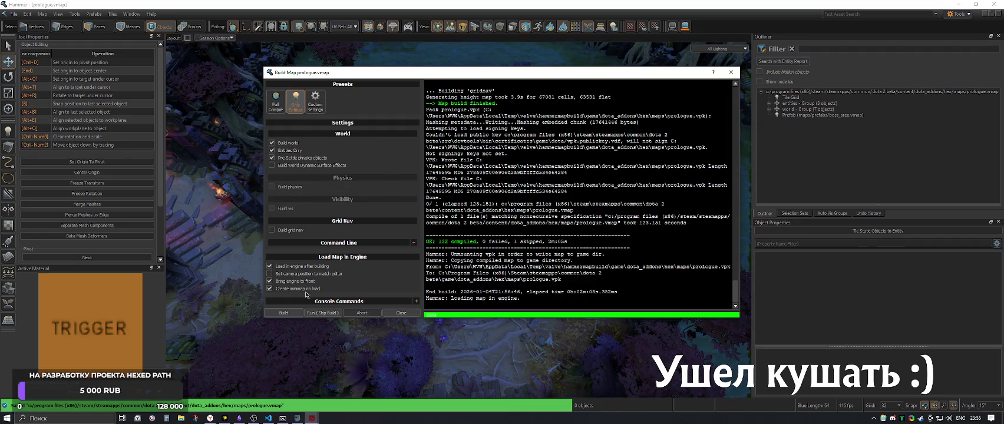
pyautogui.click(283, 313)
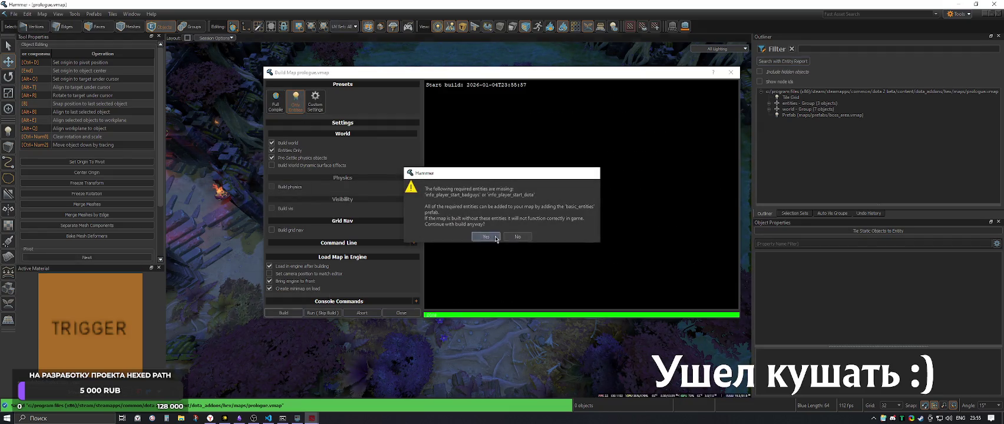
pyautogui.hotkey('alt', 'Tab')
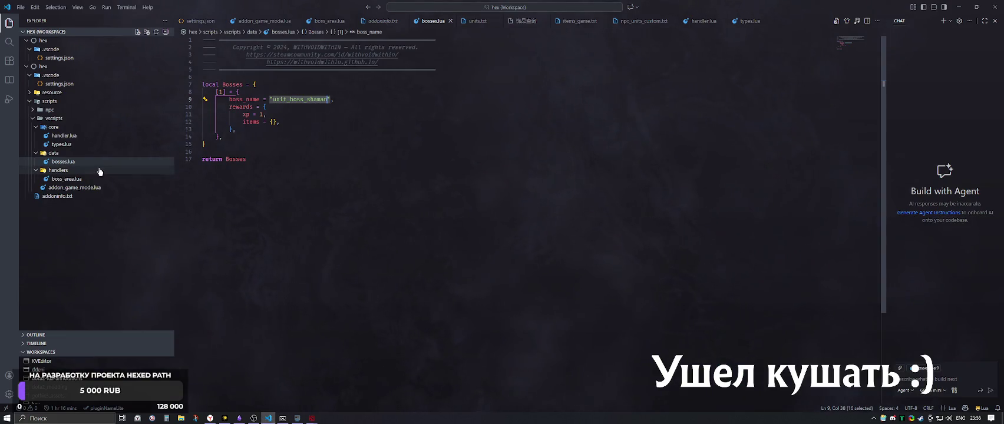
# Step: Add print(BossArea:GetName()) after the OnTrigger function in boss_area.lua and save it
pyautogui.click(70, 179)
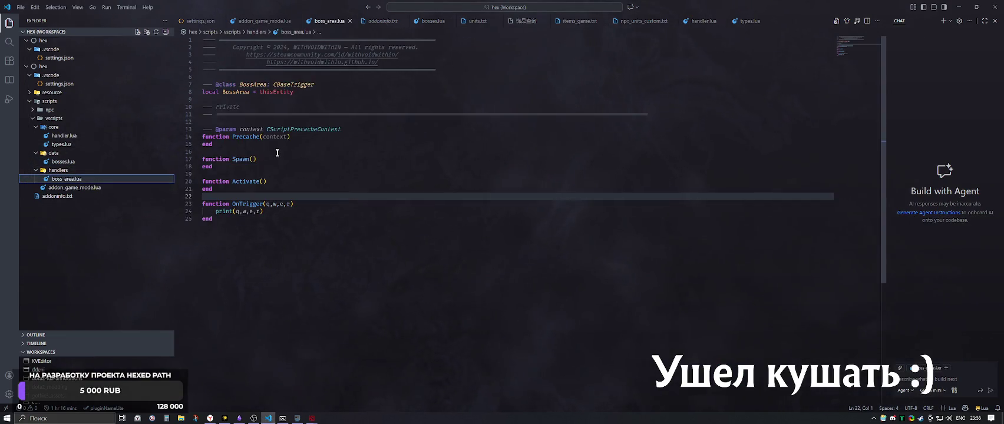
pyautogui.click(234, 226)
pyautogui.press('Return')
pyautogui.press('Return')
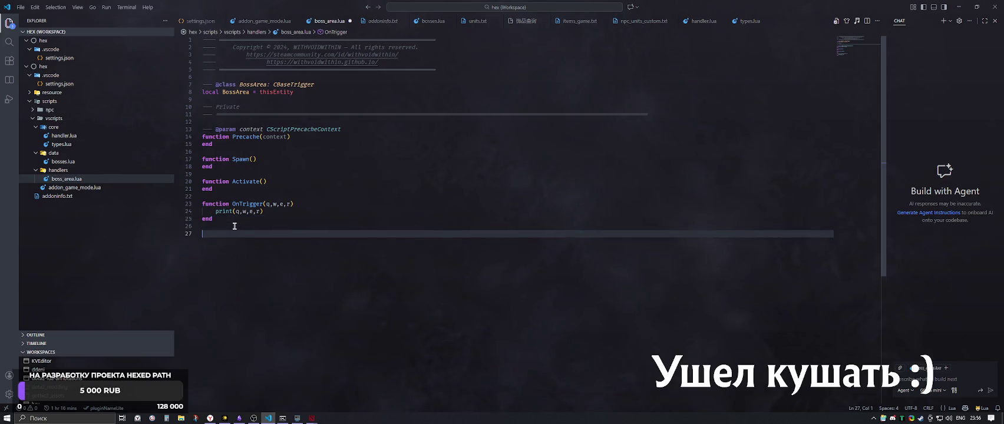
pyautogui.write('print("')
pyautogui.press('BackSpace')
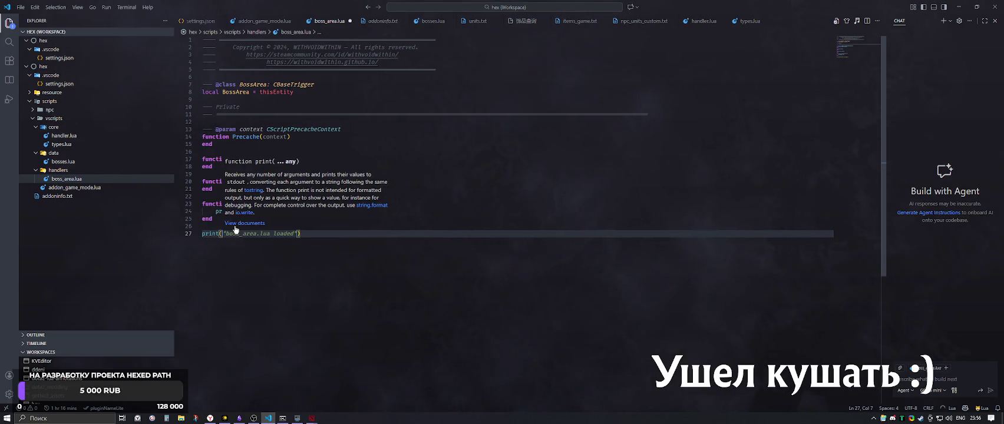
pyautogui.write('BossArea')
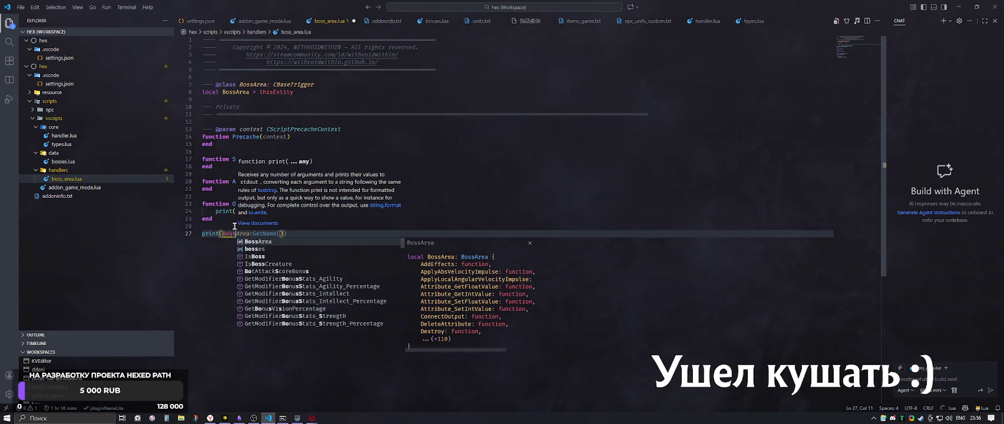
pyautogui.press('Tab')
pyautogui.hotkey('ctrl', 's')
# Step: Bring the Dota 2 window forward, then return to Hammer
pyautogui.click(234, 226)
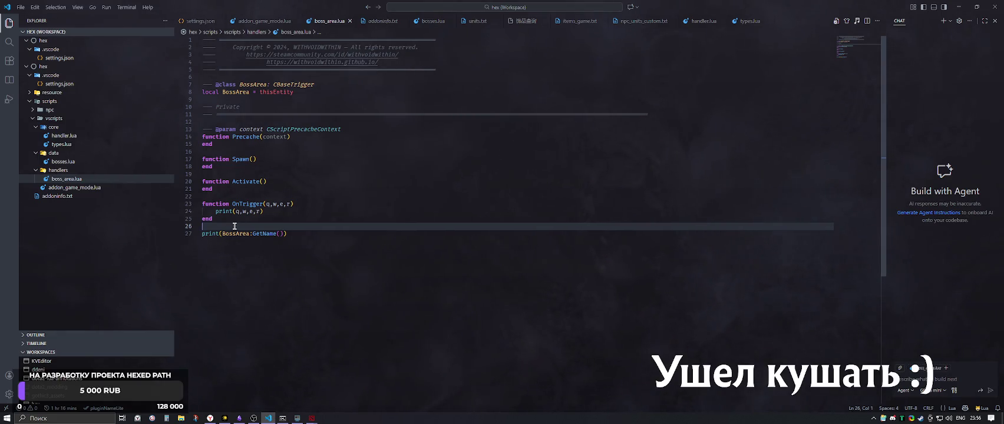
pyautogui.click(312, 418)
pyautogui.hotkey('alt', 'Tab')
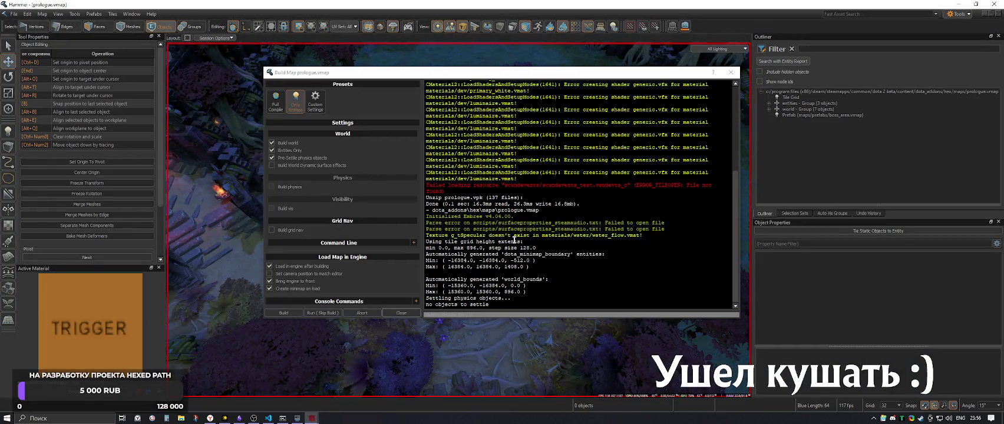
# Step: Abort the running build and launch the map with Run (Skip Build)
pyautogui.click(348, 311)
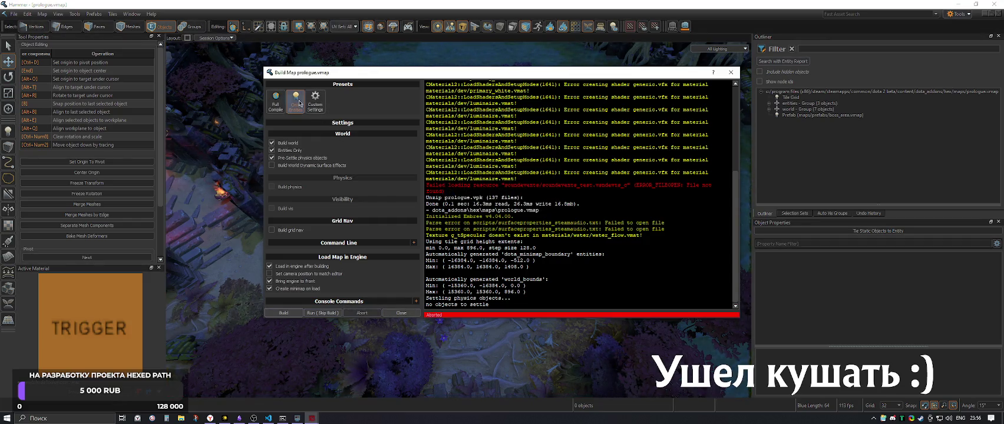
pyautogui.click(273, 141)
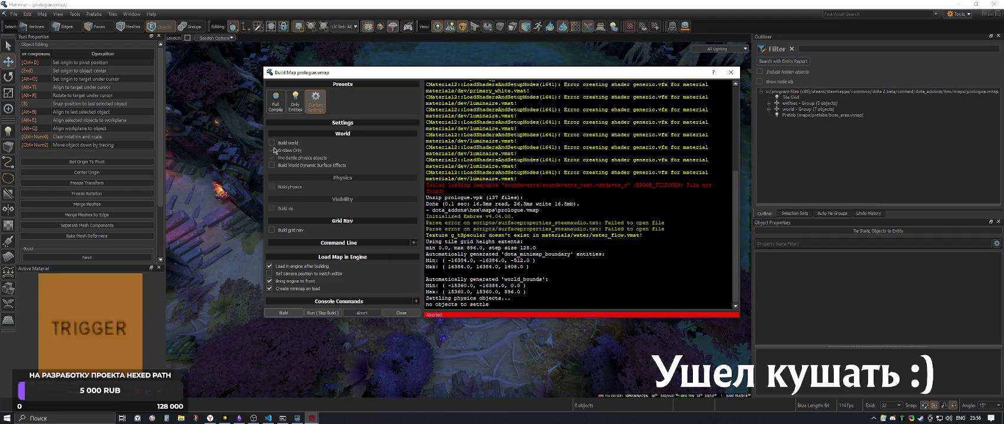
pyautogui.click(322, 313)
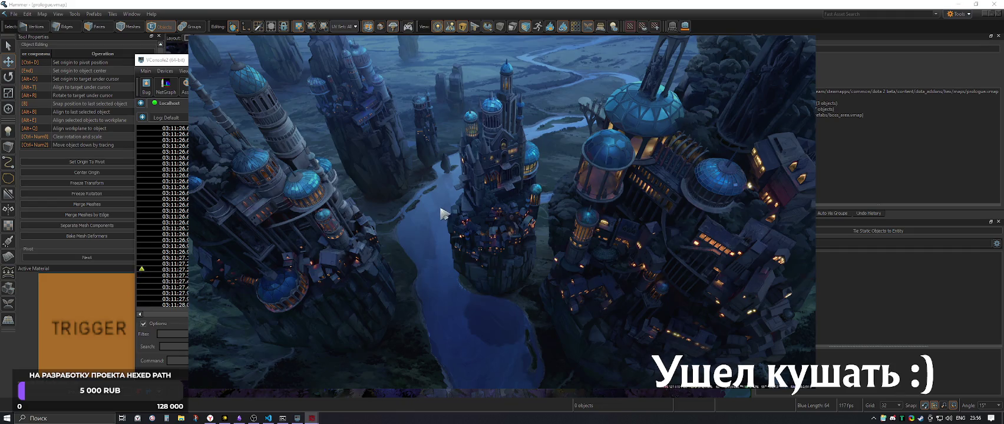
pyautogui.press('super+Tab')
pyautogui.hotkey('alt', 'Tab')
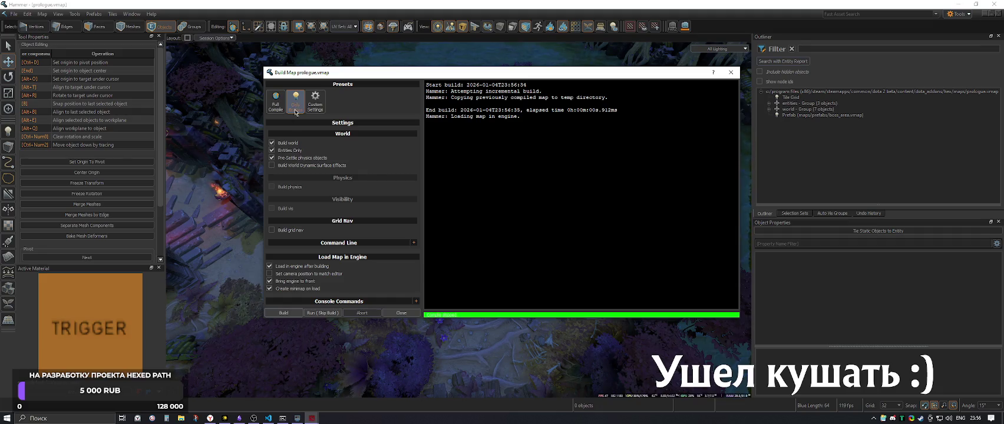
# Step: Run a new Only Entities build, accept the missing-entities warning, and switch to Dota 2
pyautogui.click(286, 313)
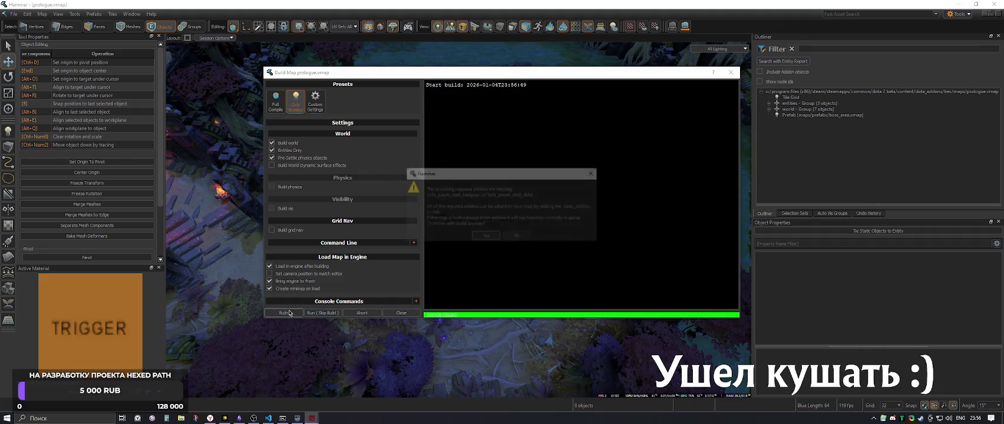
pyautogui.click(485, 236)
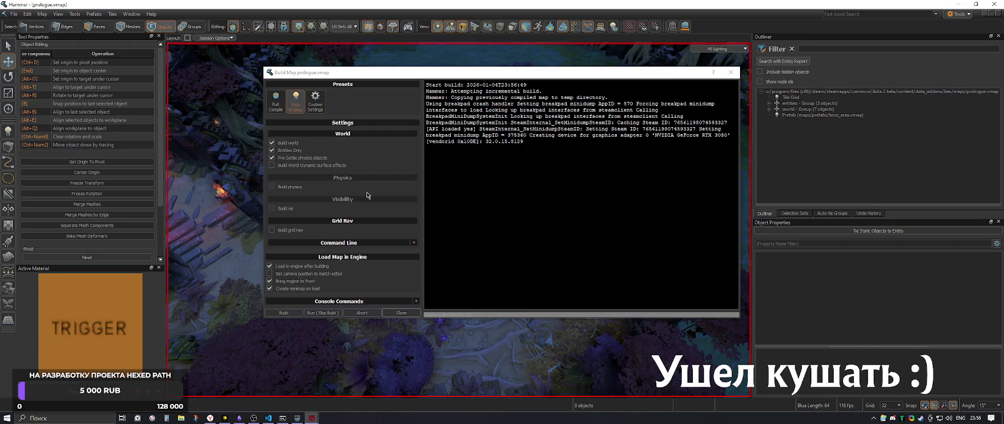
pyautogui.hotkey('alt', 'Tab')
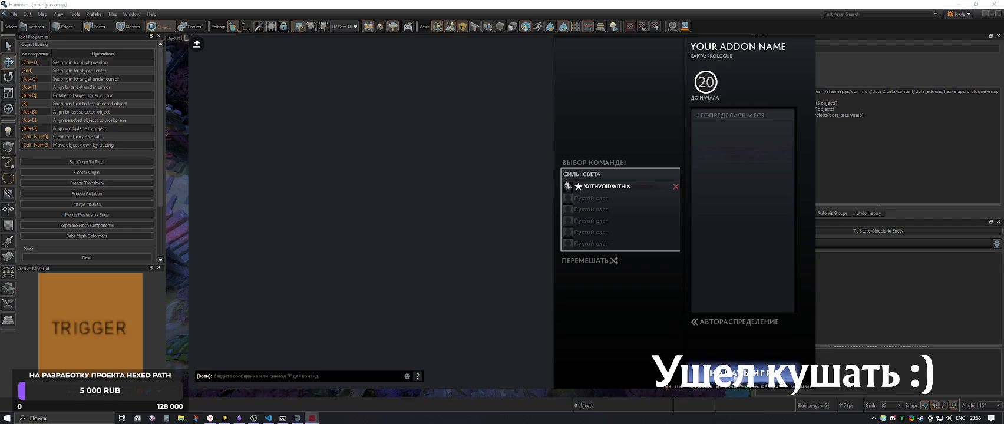
# Step: Check the VConsole2 log tabs and Dota 2 hero selection, then look at Hammer's build
pyautogui.hotkey('alt', 'Tab')
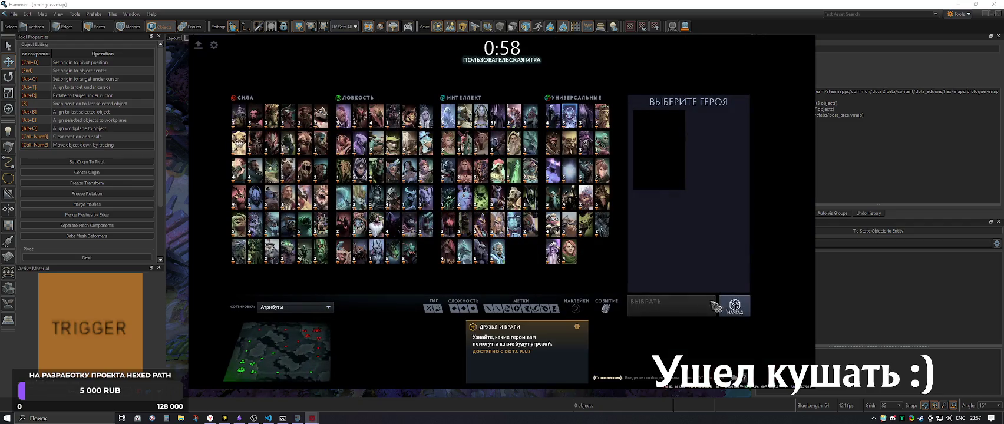
pyautogui.hotkey('alt', 'Tab')
pyautogui.hotkey('alt', 'Tab')
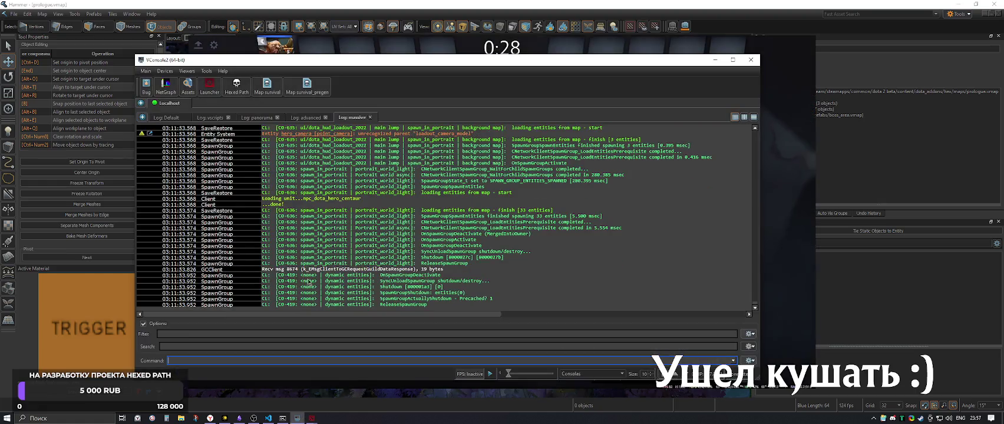
pyautogui.click(301, 117)
pyautogui.click(352, 117)
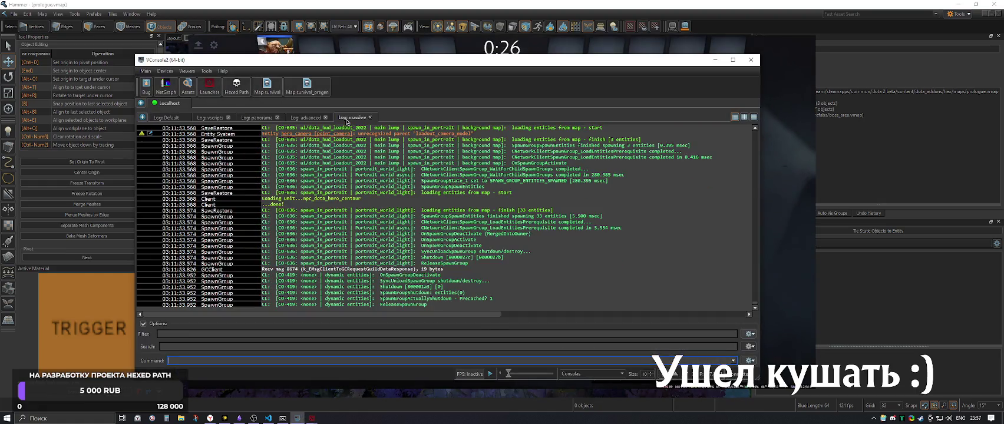
pyautogui.click(457, 53)
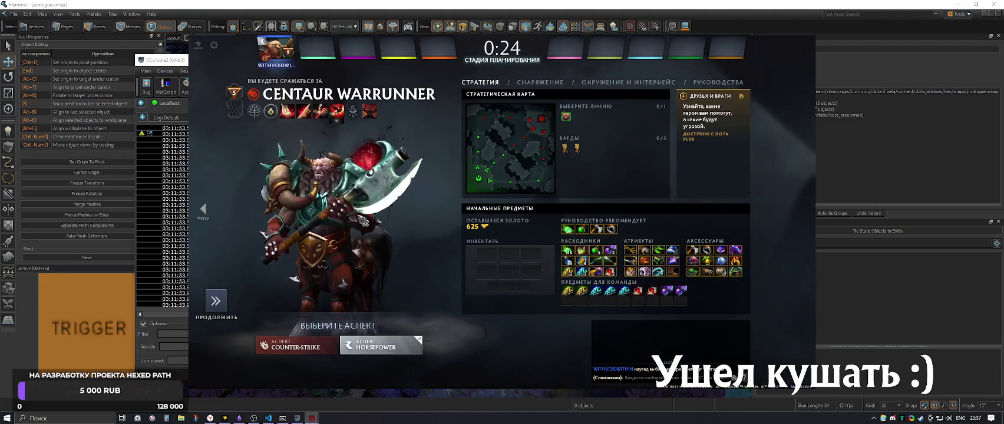
pyautogui.hotkey('alt', 'Tab')
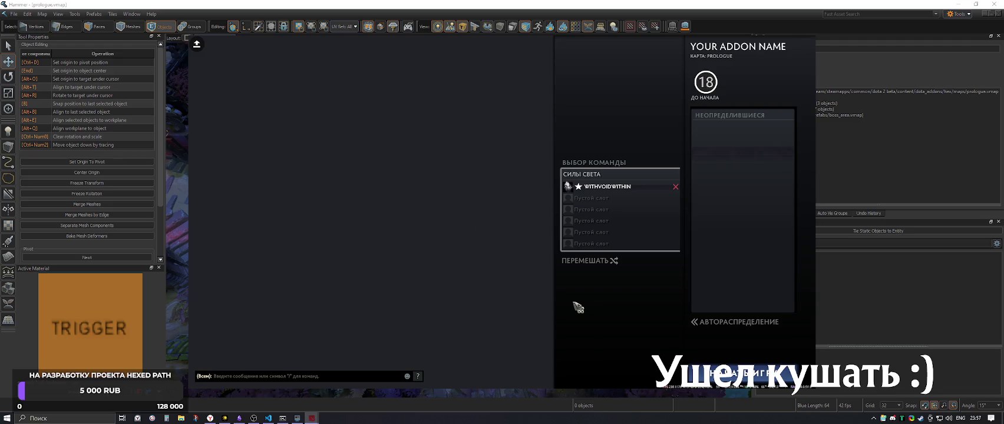
# Step: Start the game from the lobby, take a Random hero (Mars), and check the console log
pyautogui.click(733, 373)
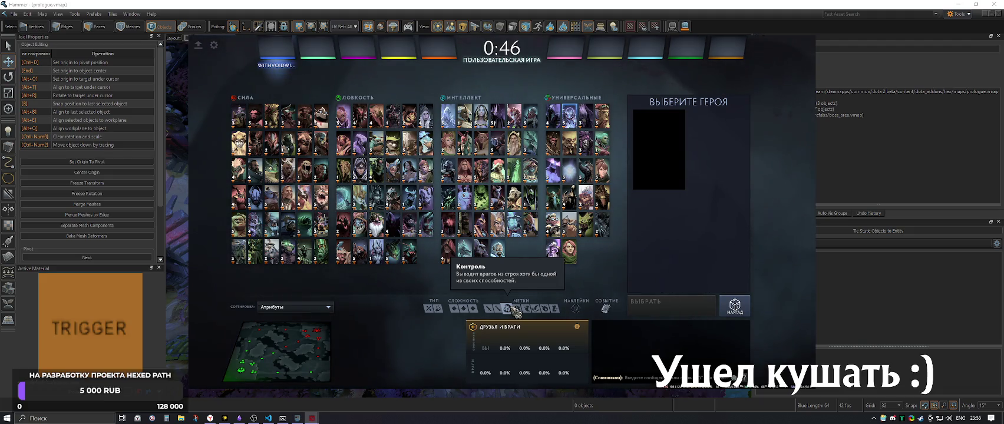
pyautogui.click(743, 313)
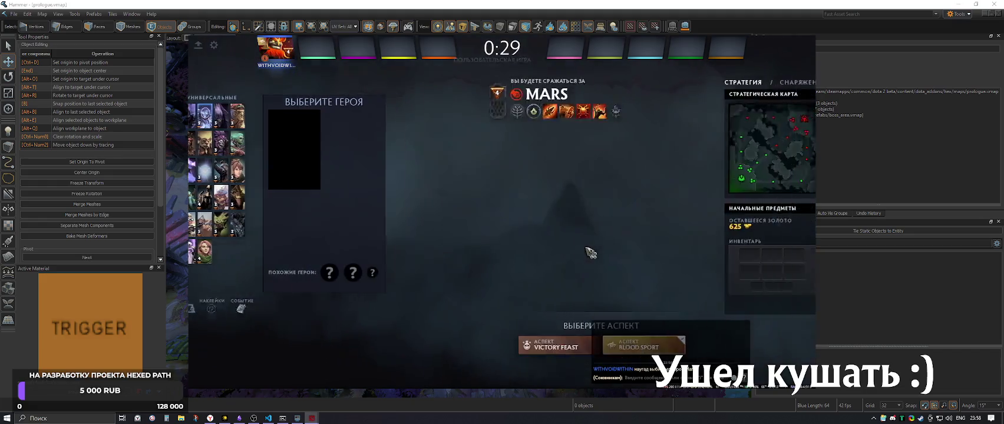
pyautogui.click(296, 418)
pyautogui.click(300, 118)
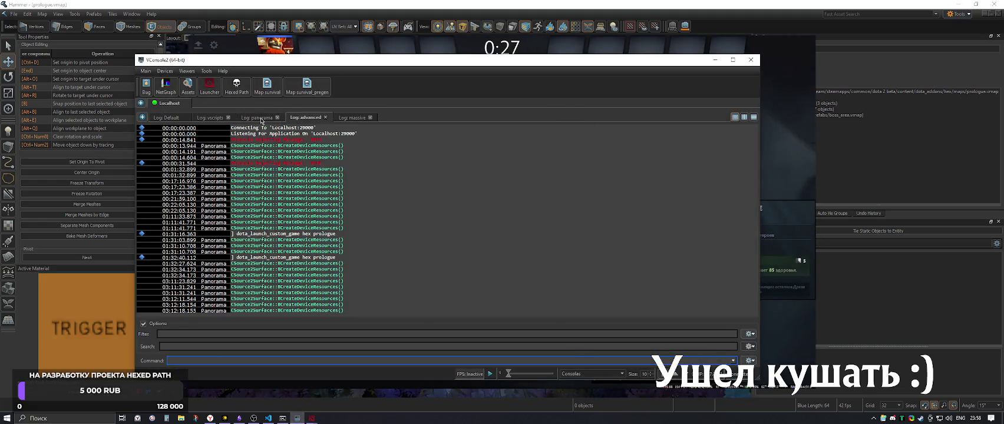
pyautogui.click(791, 214)
pyautogui.hotkey('alt', 'Tab')
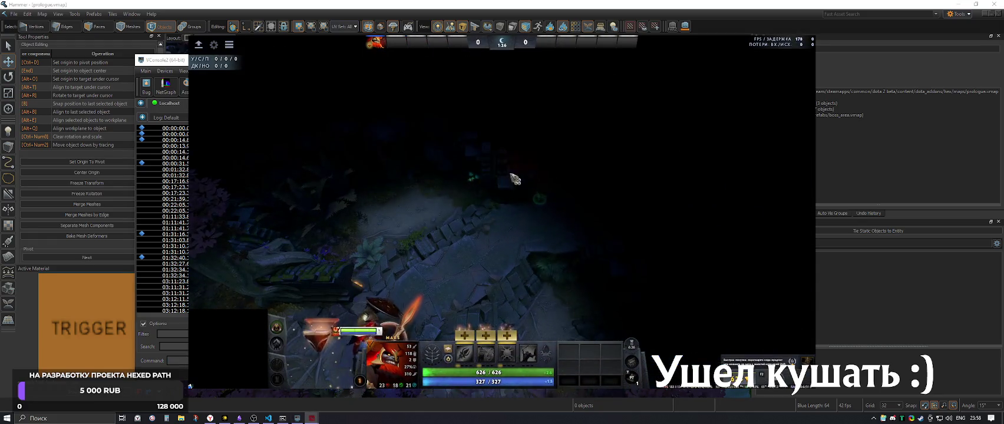
# Step: Bring VConsole2 over the game, right-click around its log, then return to Dota 2
pyautogui.hotkey('alt', 'Tab')
pyautogui.rightClick(606, 166)
pyautogui.rightClick(549, 179)
pyautogui.rightClick(467, 119)
pyautogui.click(807, 194)
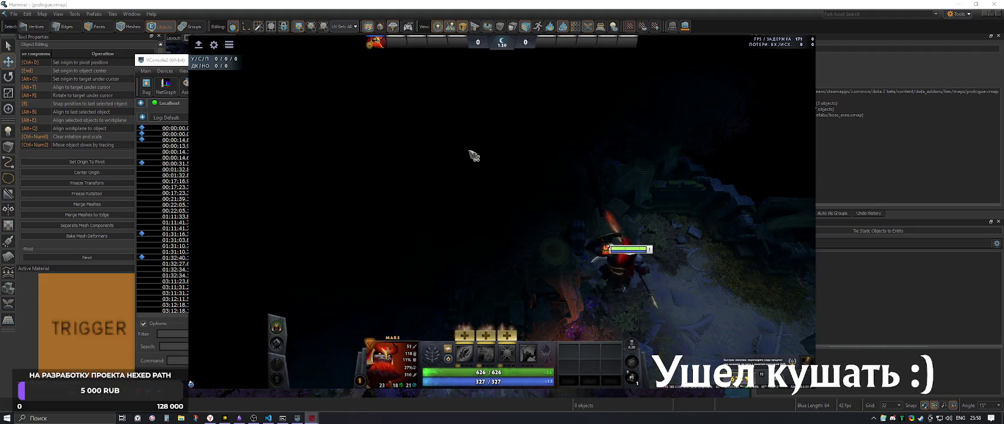
# Step: Walk Mars up and across the dark arena to the torches, then bring VConsole2 forward
pyautogui.rightClick(473, 156)
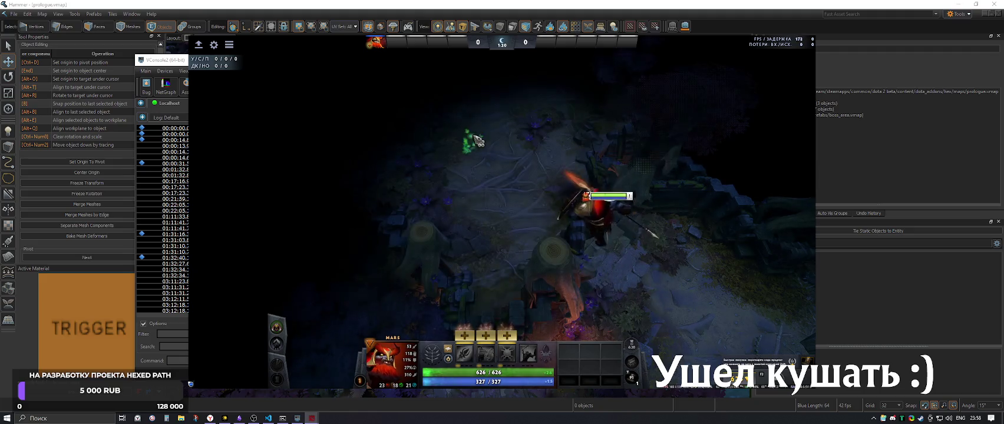
pyautogui.rightClick(473, 151)
pyautogui.rightClick(474, 150)
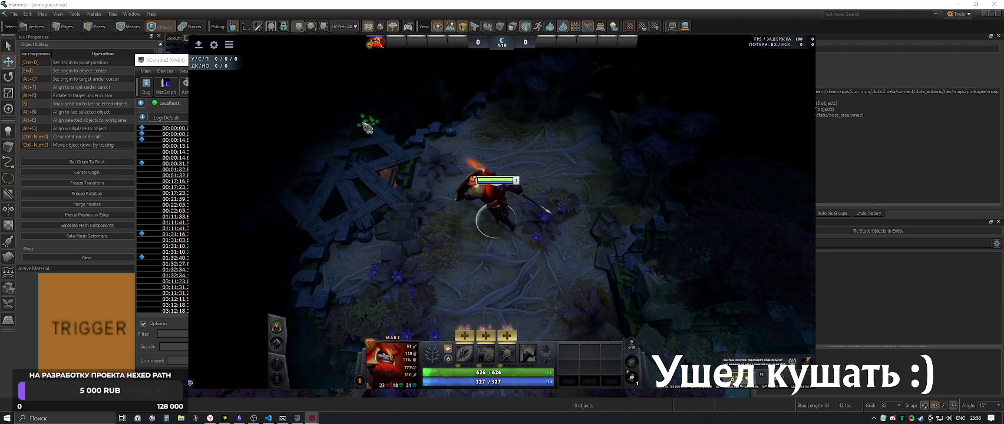
pyautogui.rightClick(475, 127)
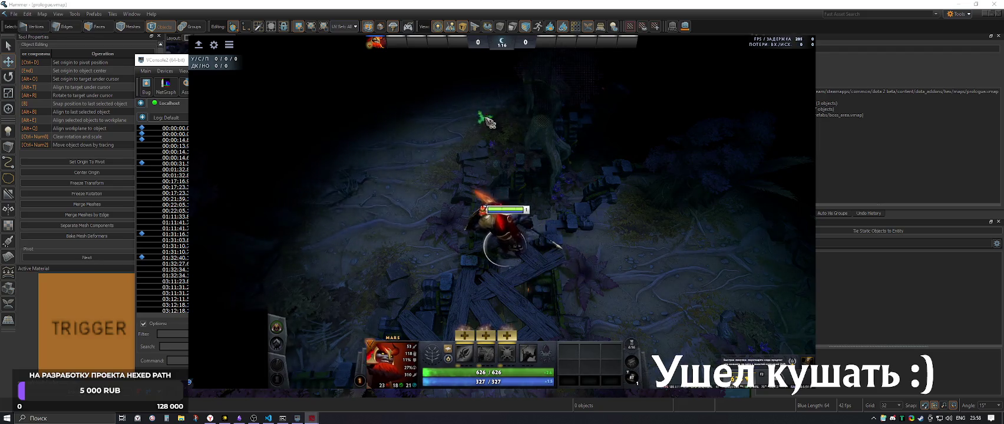
pyautogui.rightClick(498, 125)
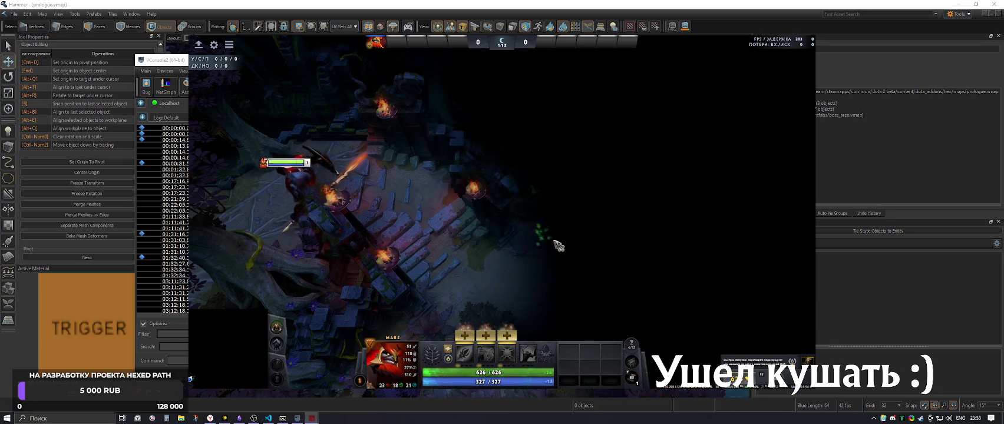
pyautogui.rightClick(568, 205)
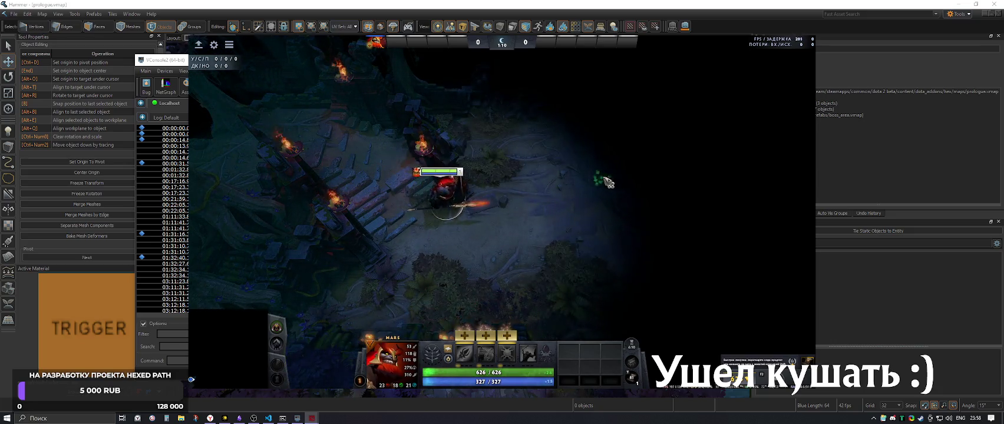
pyautogui.hotkey('alt', 'Tab')
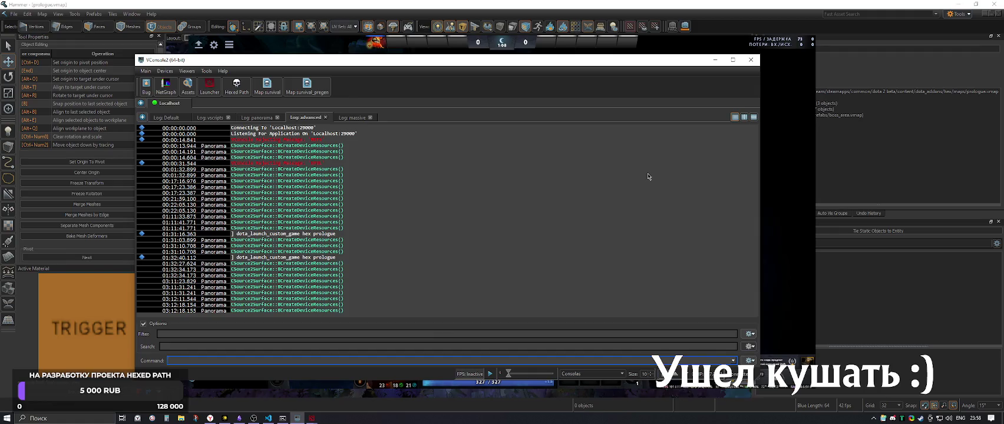
# Step: Review VConsole2's Log: vscripts and Log: massive tabs, then switch to Hammer's build report
pyautogui.hotkey('alt', 'Tab')
pyautogui.hotkey('alt', 'Tab')
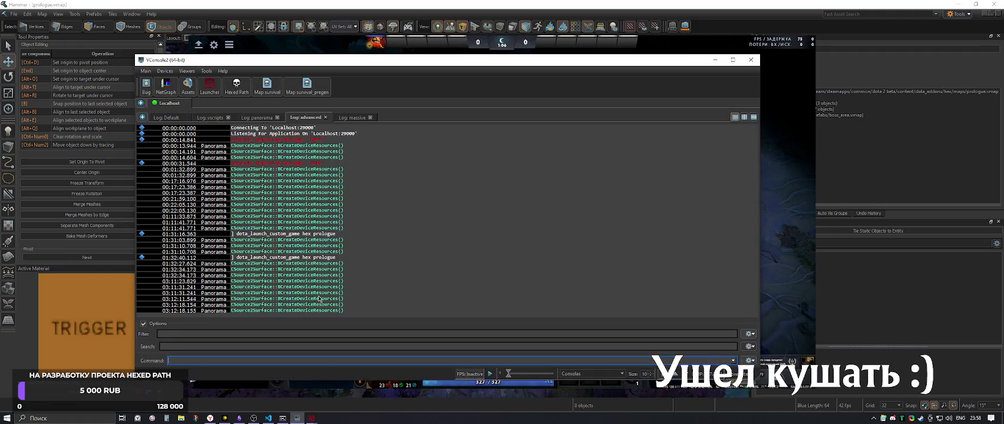
pyautogui.click(210, 120)
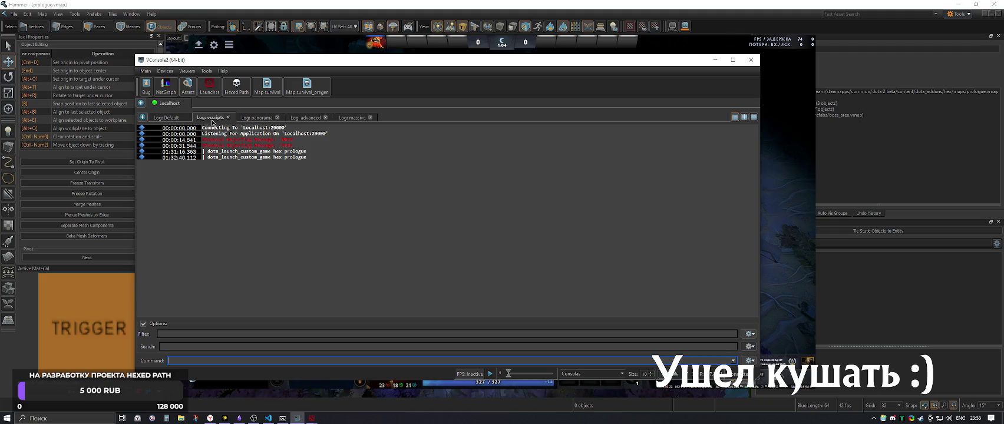
pyautogui.click(348, 118)
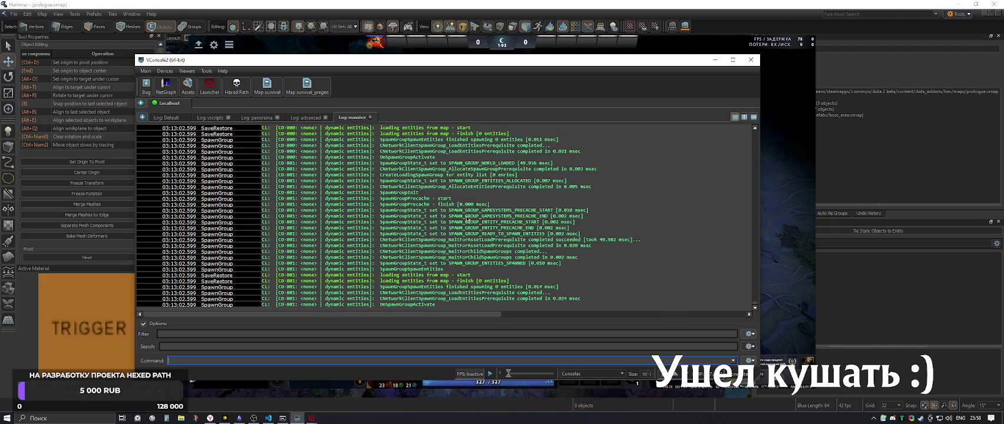
pyautogui.hotkey('alt', 'Tab')
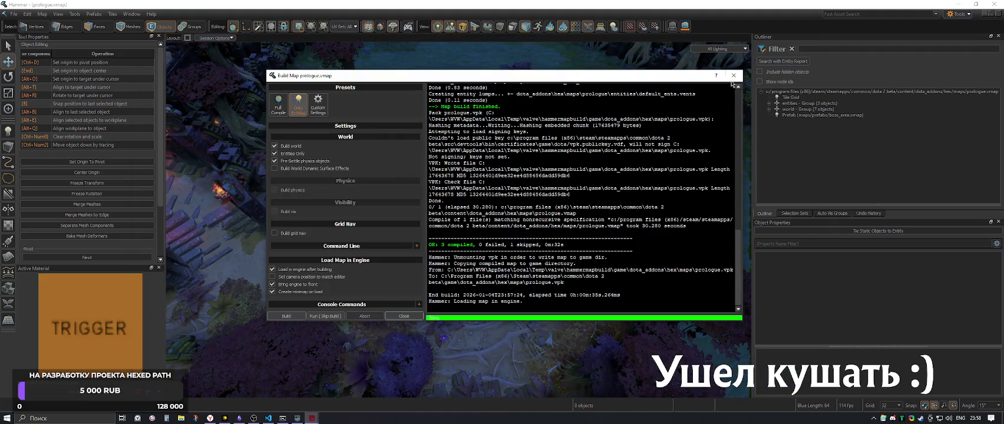
# Step: Close the build report, open the boss_area prefab and inspect trigger_hero's handlers/boss_area entity script
pyautogui.click(734, 74)
pyautogui.click(821, 115)
pyautogui.scroll(-1, 857, 294)
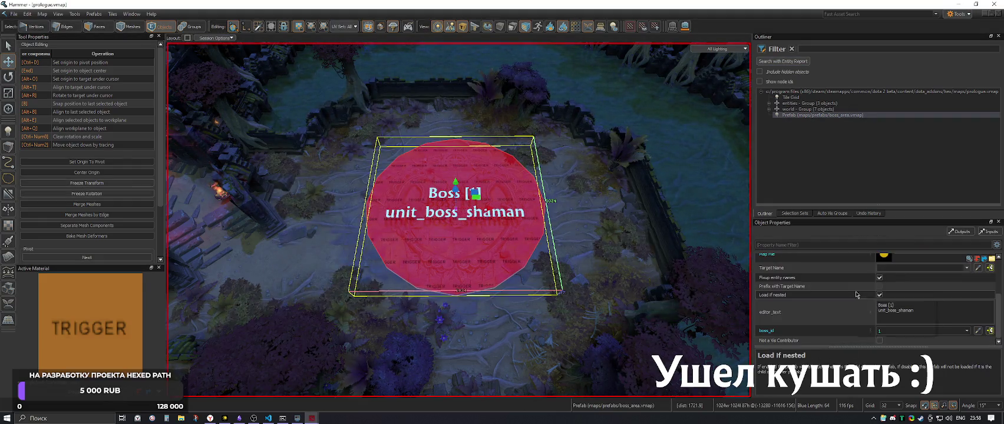
pyautogui.doubleClick(883, 256)
pyautogui.scroll(-3, 872, 312)
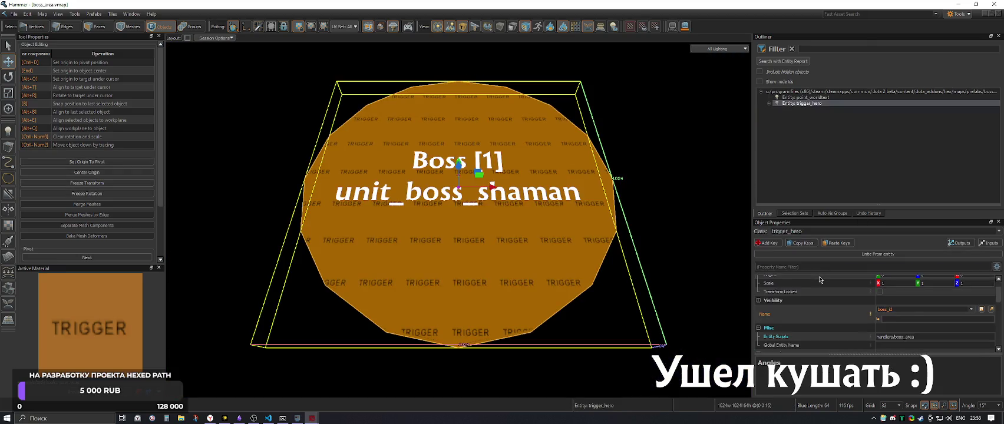
pyautogui.doubleClick(886, 312)
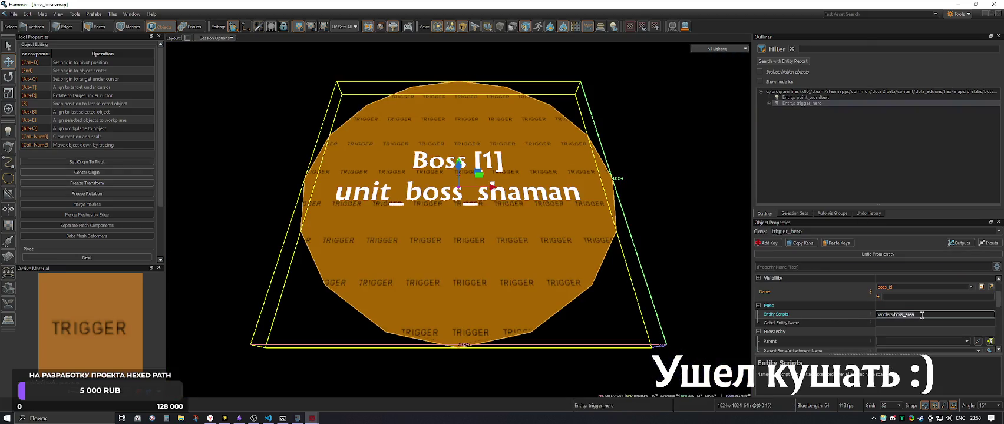
pyautogui.hotkey('alt', 'Tab')
pyautogui.press('Tab')
pyautogui.press('Tab')
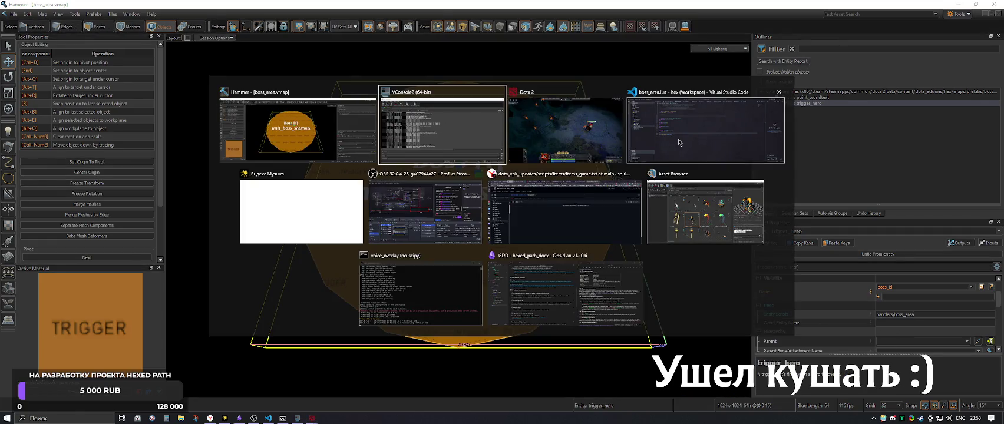
# Step: Rerun script_reload from VConsole2's command history to reinitialise the script VM
pyautogui.click(296, 225)
pyautogui.hotkey('alt', 'Tab')
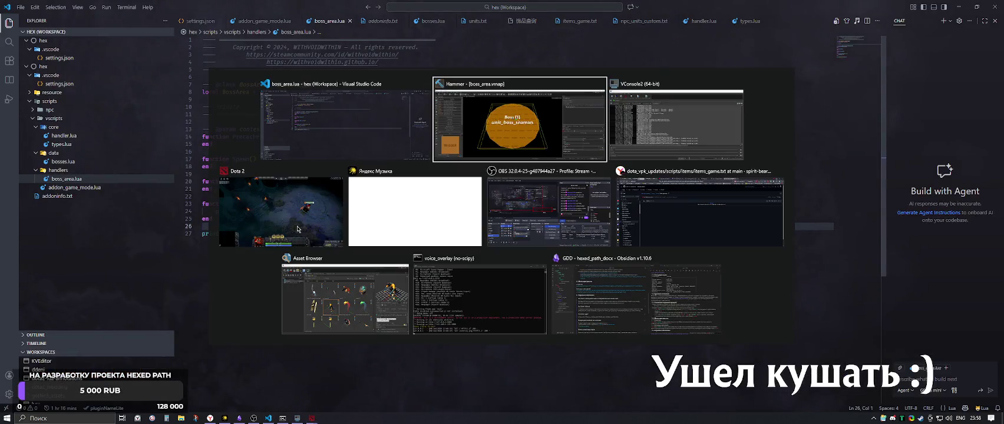
pyautogui.press('Up')
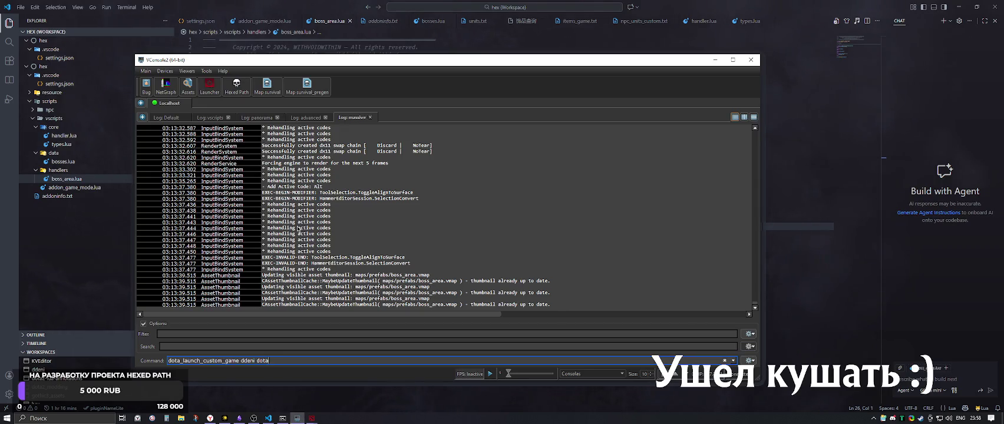
pyautogui.press('Return')
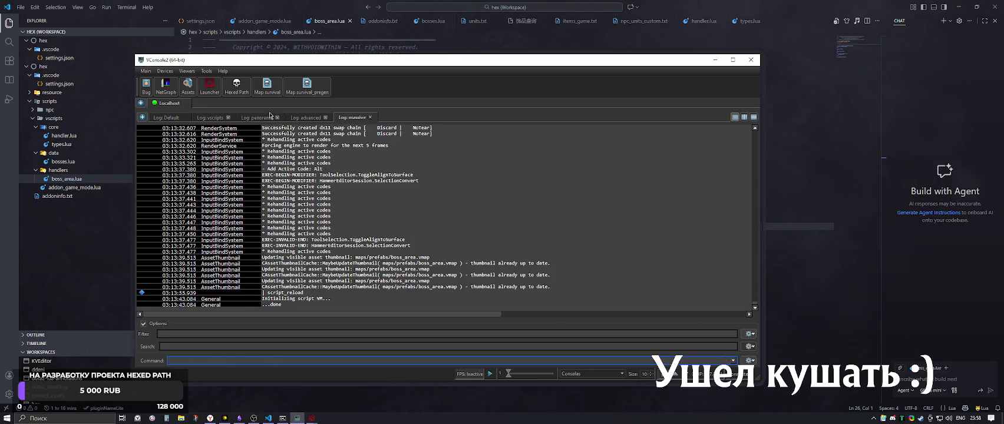
# Step: Check the panorama and vscripts log tabs, then bring the Dota 2 match to the front
pyautogui.click(271, 116)
pyautogui.click(214, 117)
pyautogui.click(243, 171)
pyautogui.hotkey('alt', 'Tab')
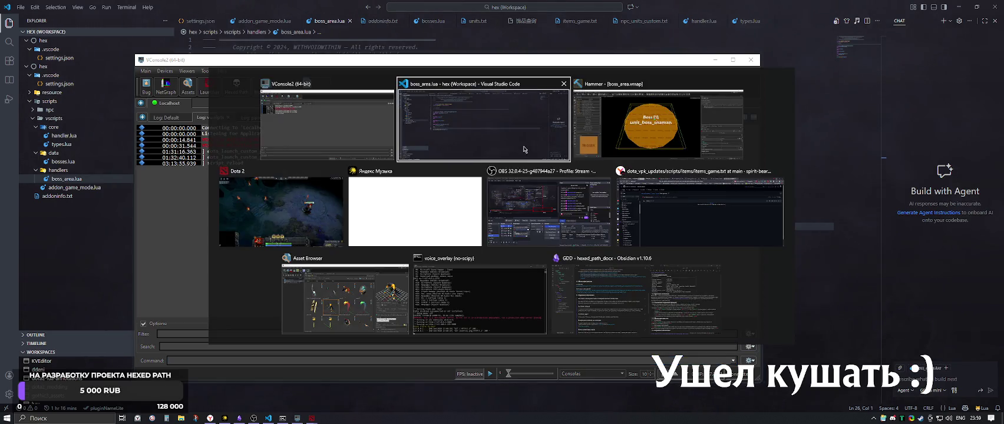
pyautogui.click(281, 210)
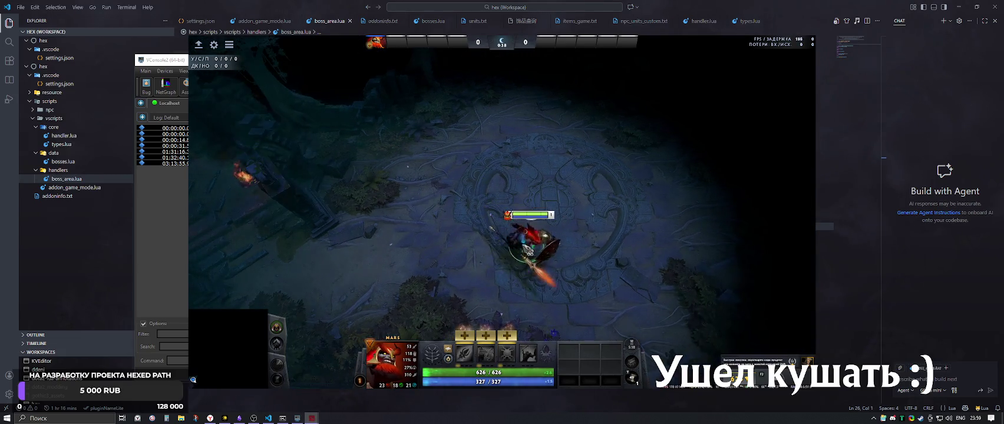
# Step: Run showtriggers from VConsole2's Command field using the autocomplete suggestion
pyautogui.hotkey('alt', 'Tab')
pyautogui.click(538, 227)
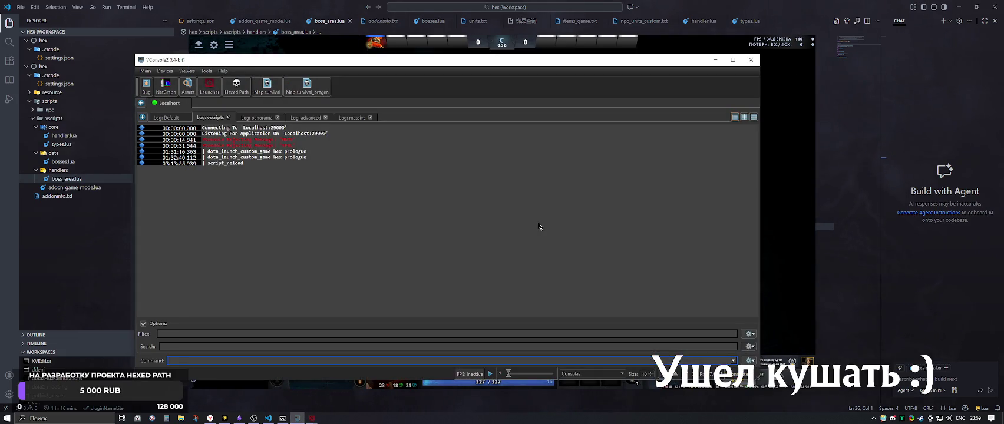
pyautogui.write('show tr')
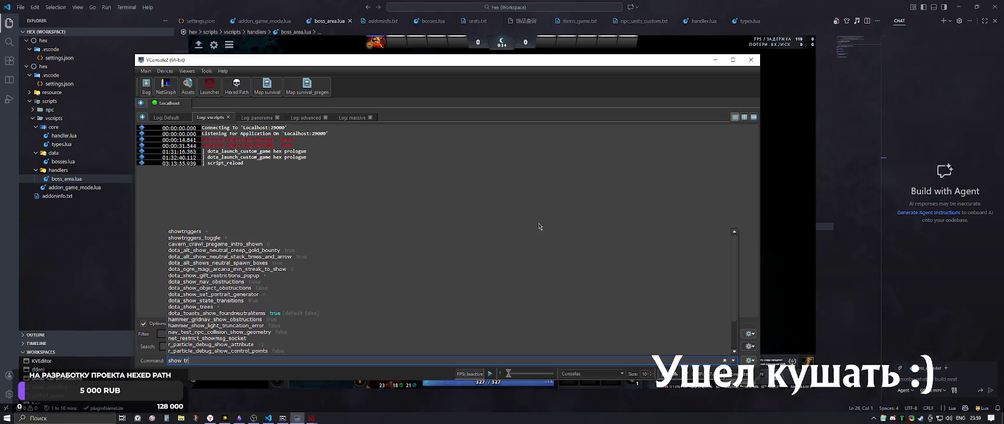
pyautogui.press('Down')
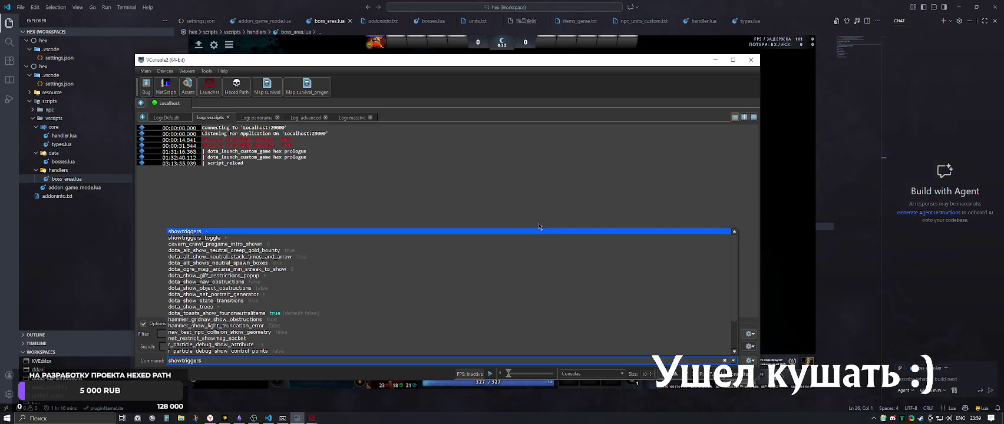
pyautogui.press('Return')
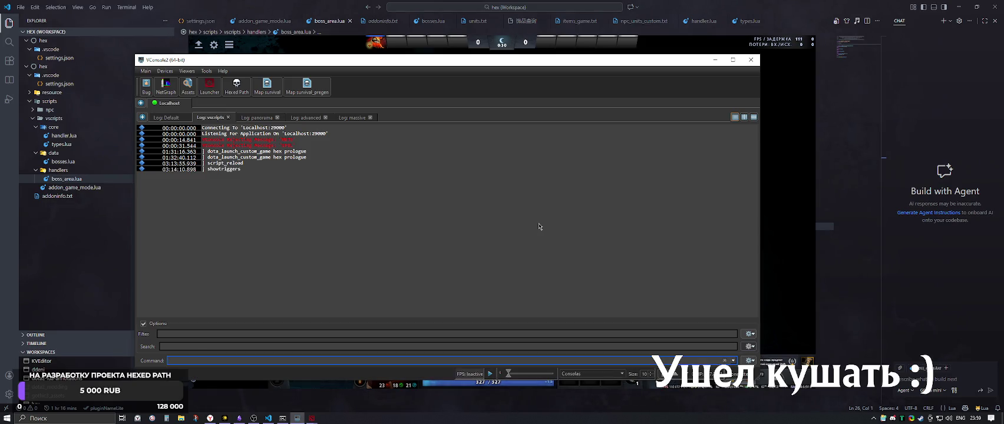
pyautogui.hotkey('alt', 'Tab')
pyautogui.hotkey('alt', 'Tab')
# Step: Recall the command and run showtriggers 1
pyautogui.press('Up')
pyautogui.write('1')
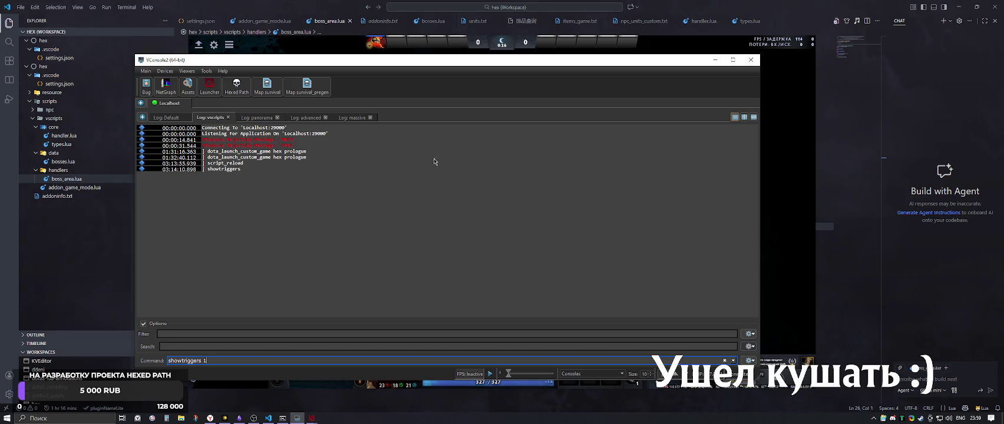
pyautogui.click(360, 120)
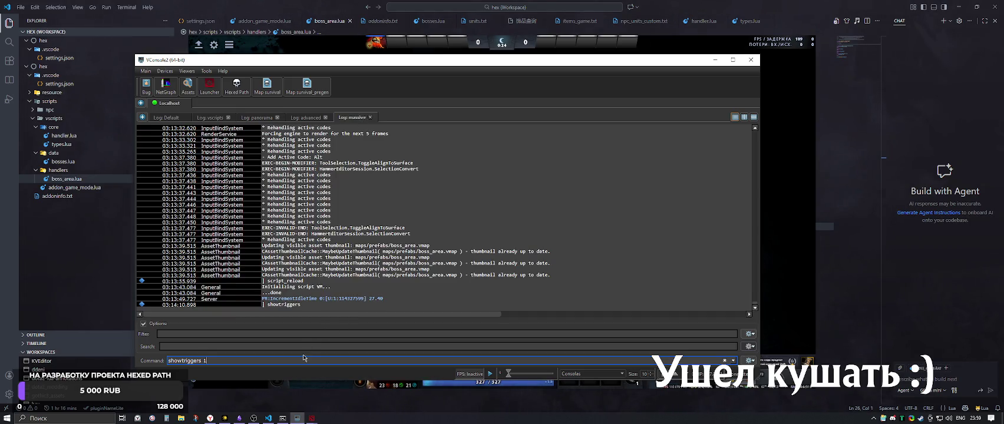
pyautogui.press('Return')
pyautogui.hotkey('alt', 'Tab')
pyautogui.hotkey('alt', 'Tab')
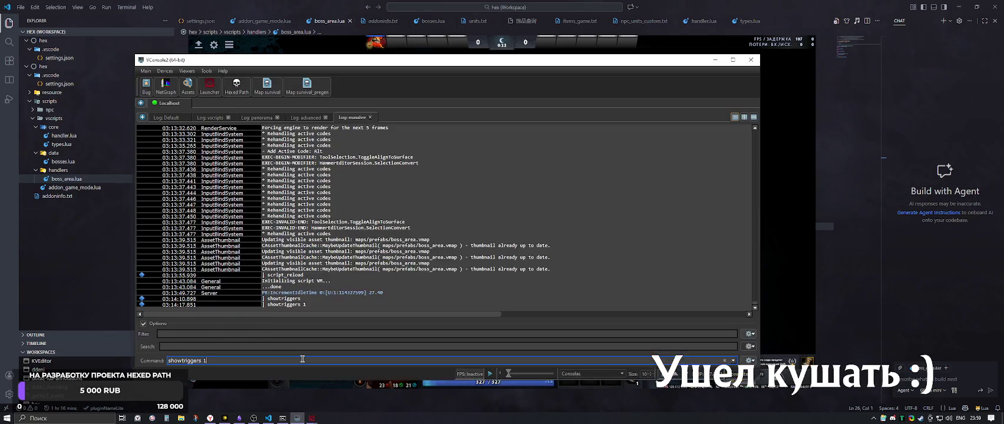
# Step: Run showtriggers_toggle, check the game, then run showtriggers_toggle 1
pyautogui.write('showtriggers')
pyautogui.press('Down')
pyautogui.press('Down')
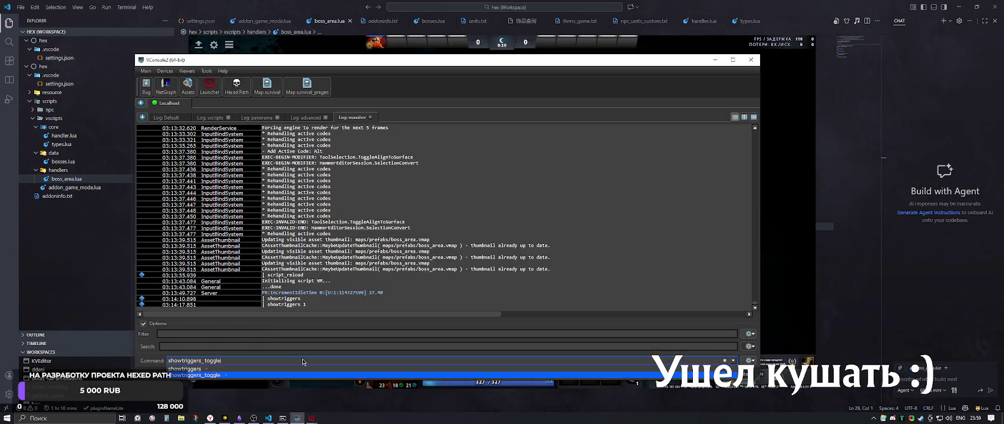
pyautogui.press('Return')
pyautogui.hotkey('alt', 'Tab')
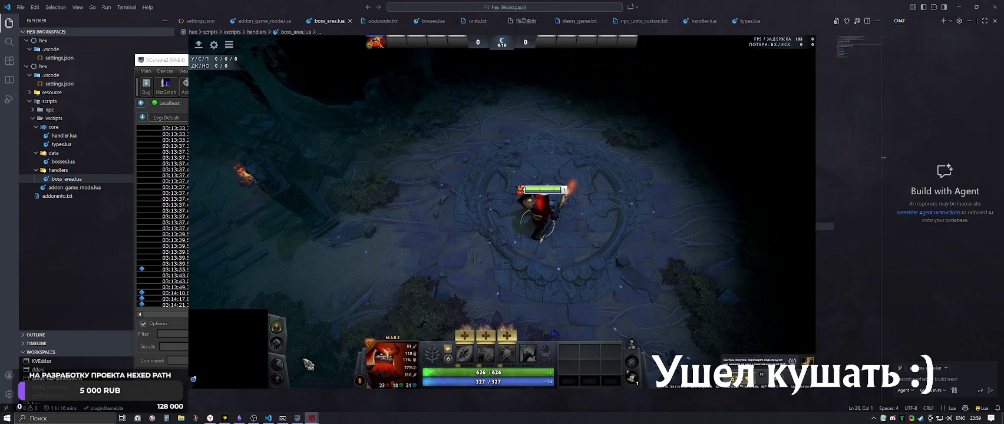
pyautogui.hotkey('alt', 'Tab')
pyautogui.press('Up')
pyautogui.write('1')
pyautogui.press('Return')
pyautogui.hotkey('alt', 'Tab')
pyautogui.hotkey('alt', 'Tab')
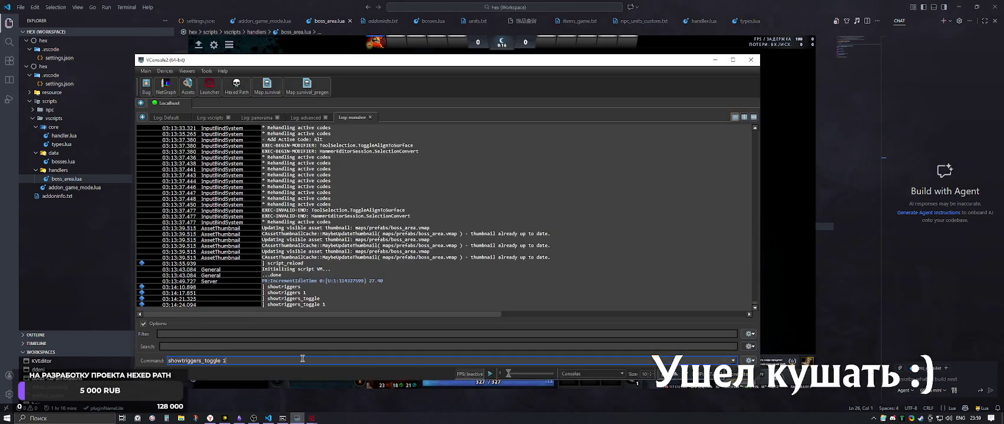
# Step: Browse the 'trigger' command suggestions, dismiss them, and switch back to Hammer
pyautogui.write('tr')
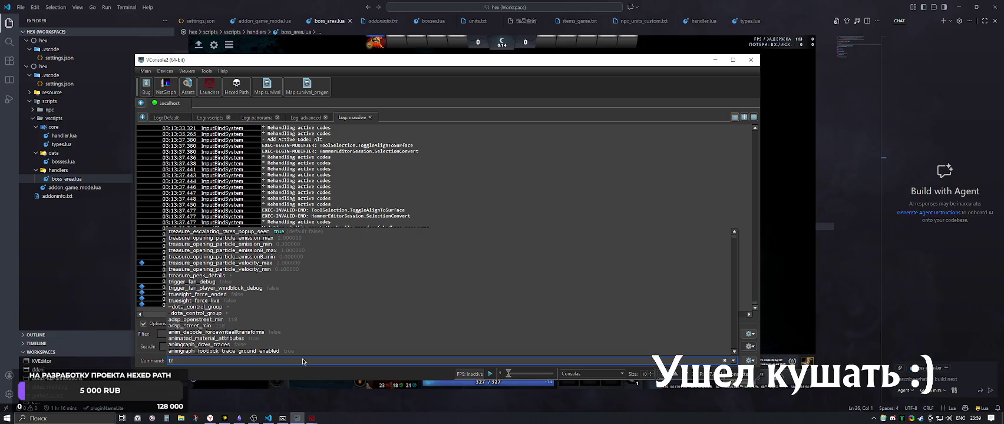
pyautogui.write('igger')
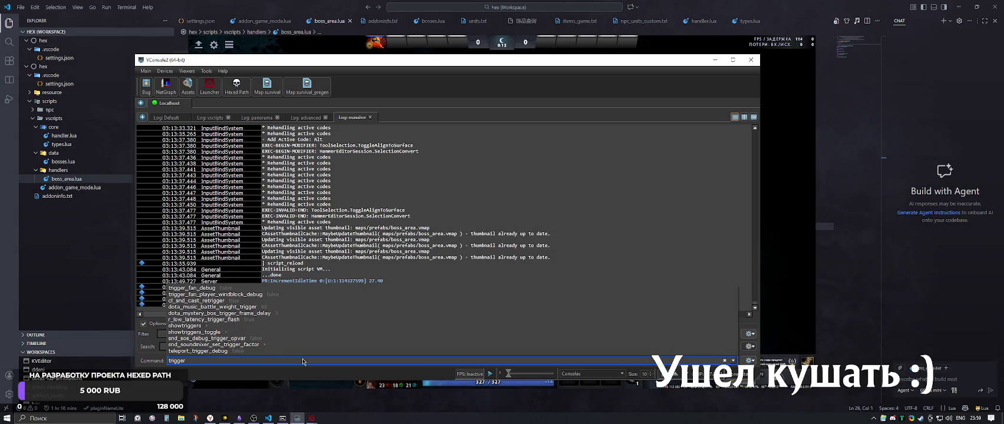
pyautogui.press('Down')
pyautogui.press('Down')
pyautogui.press('Down')
pyautogui.press('Down')
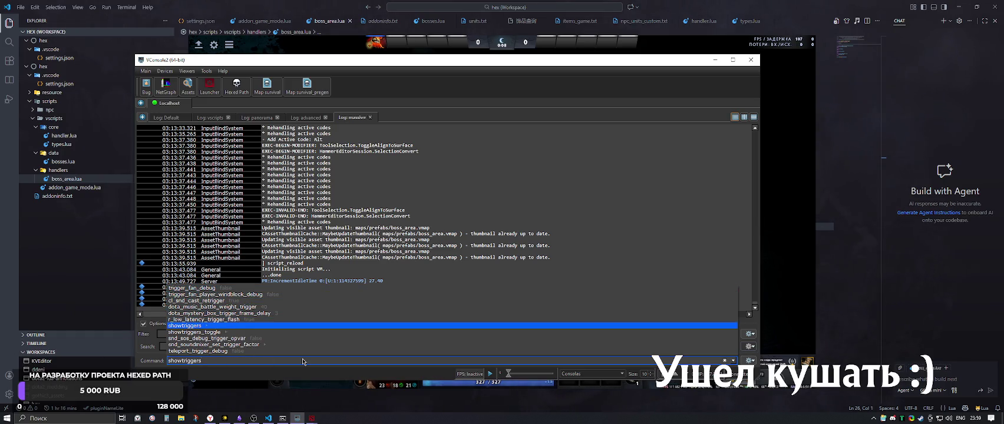
pyautogui.press('Down')
pyautogui.press('Down')
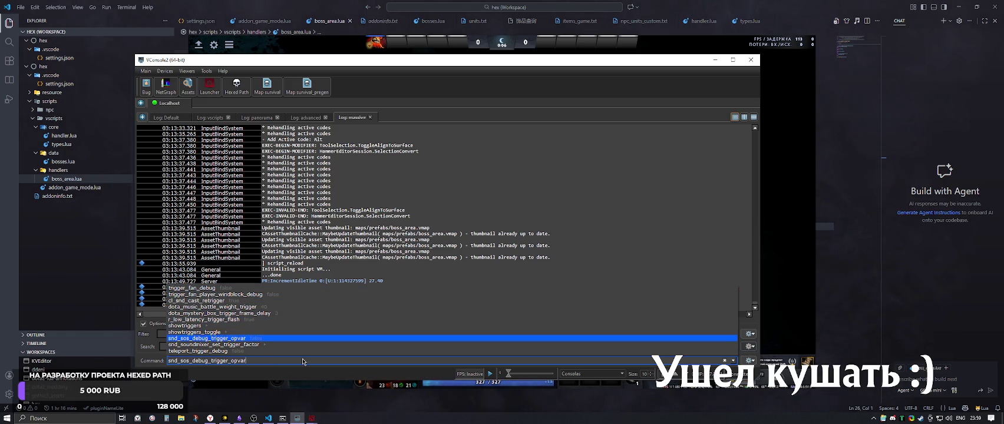
pyautogui.press('Escape')
pyautogui.hotkey('alt', 'Tab')
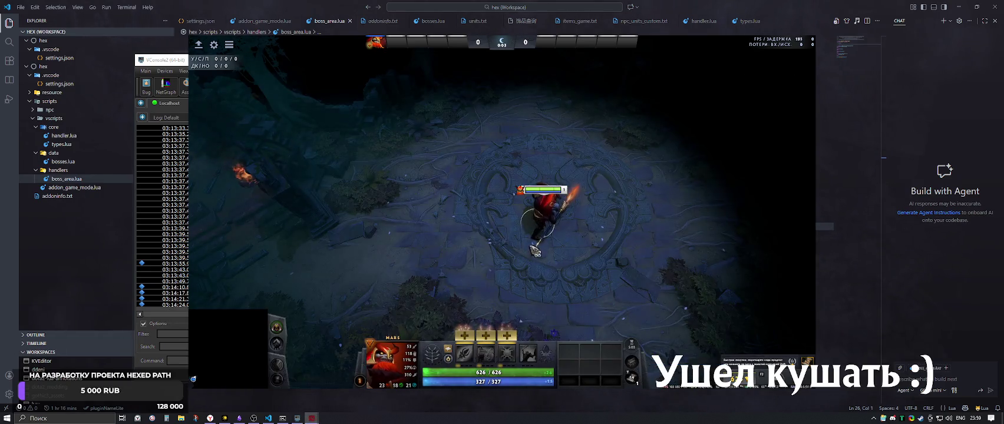
pyautogui.hotkey('alt', 'Tab')
# Step: Back in Hammer, select the boss_area prefab's trigger_hero entity
pyautogui.click(655, 133)
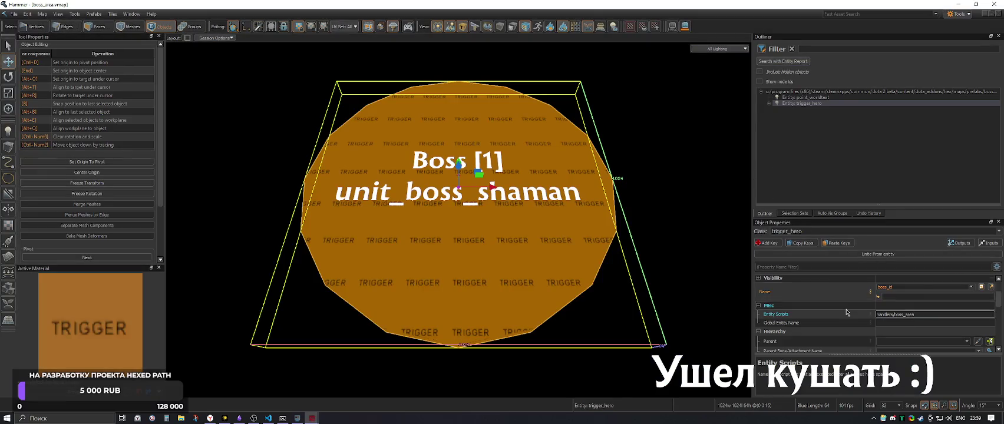
pyautogui.click(824, 322)
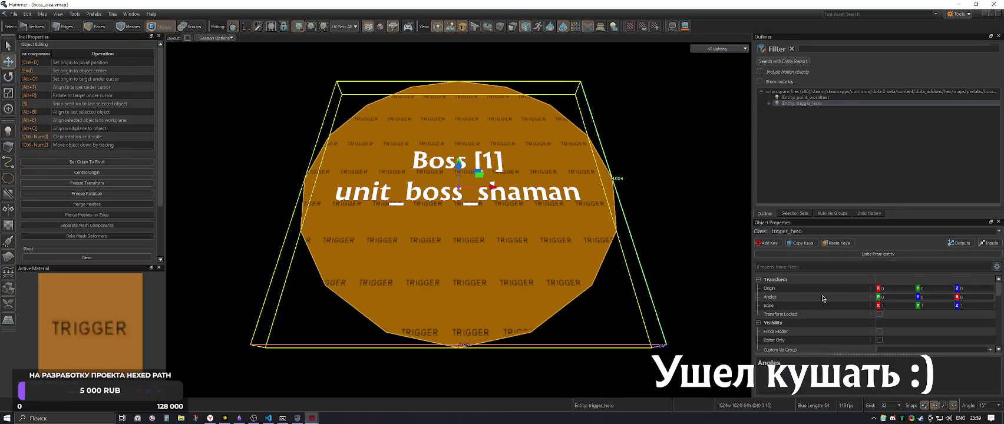
pyautogui.click(804, 98)
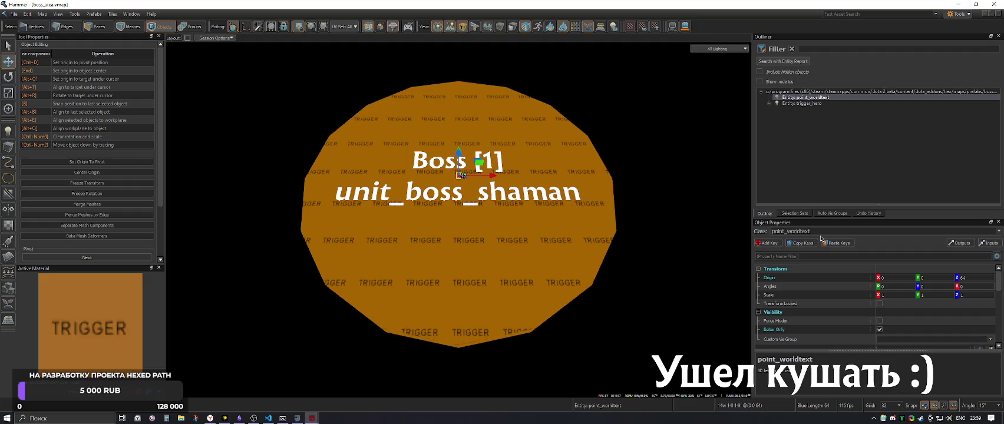
pyautogui.click(802, 104)
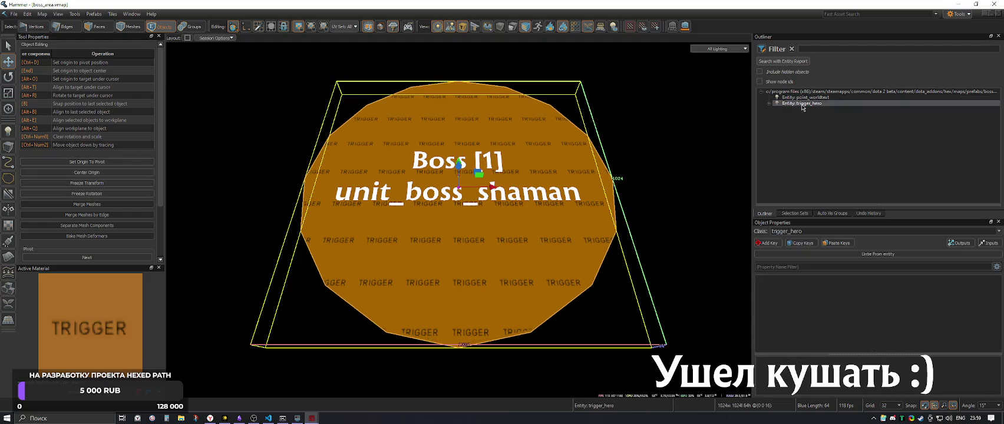
# Step: Review trigger_hero's boss_id name and handlers/boss_area entity script in Object Properties
pyautogui.scroll(-1, 823, 317)
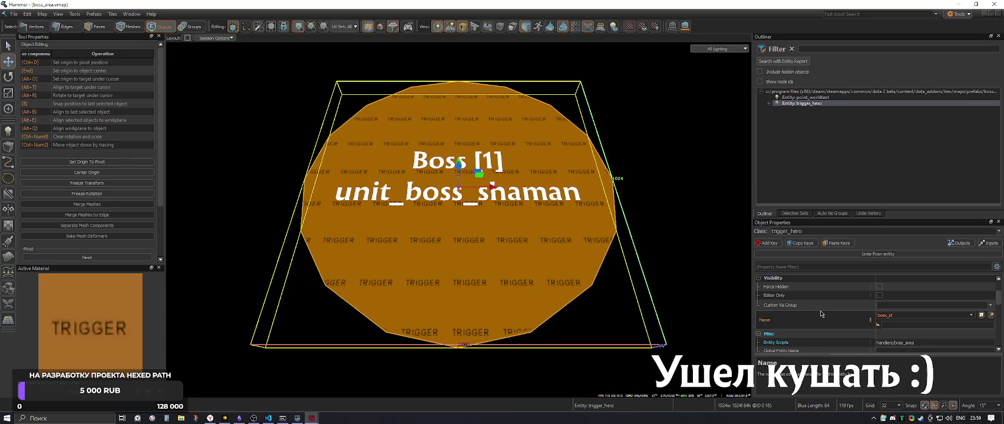
pyautogui.scroll(2, 820, 312)
pyautogui.scroll(-1, 818, 310)
pyautogui.scroll(-1, 840, 317)
pyautogui.scroll(-1, 840, 317)
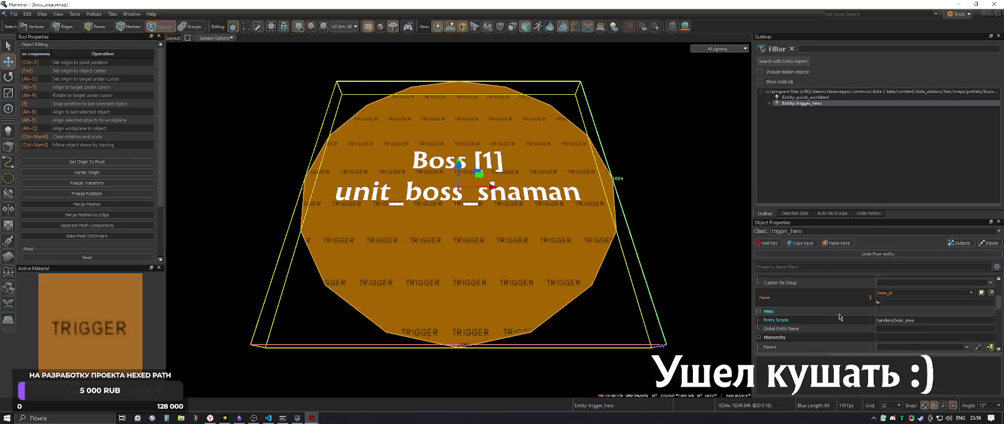
pyautogui.click(1000, 234)
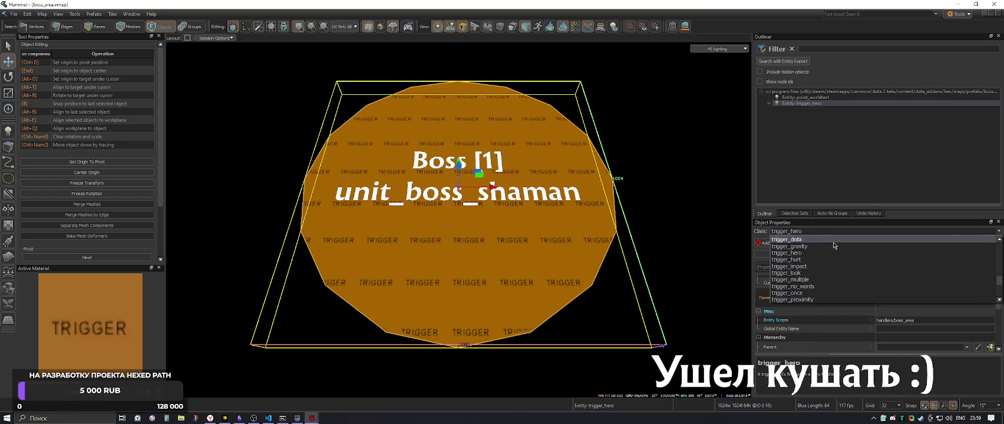
# Step: Change the boss trigger's class to trigger_dota
pyautogui.click(793, 239)
pyautogui.scroll(-1, 797, 289)
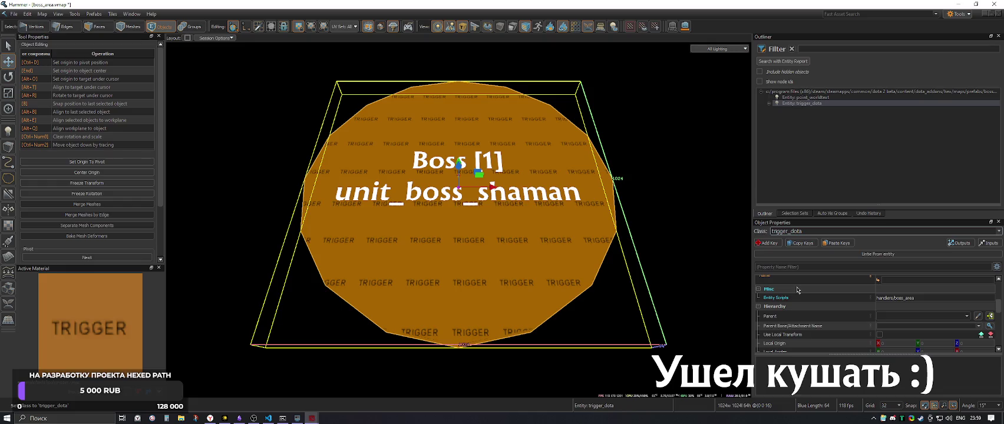
pyautogui.scroll(-1, 797, 289)
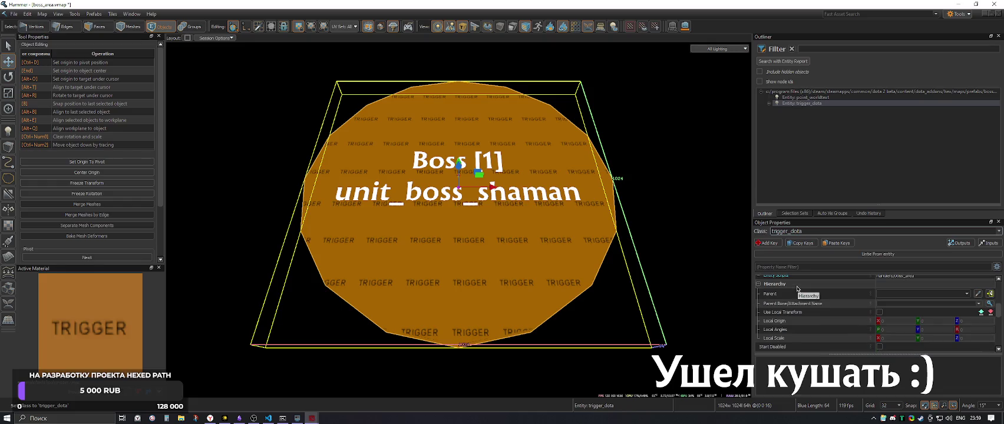
pyautogui.scroll(-1, 797, 289)
pyautogui.scroll(-1, 797, 289)
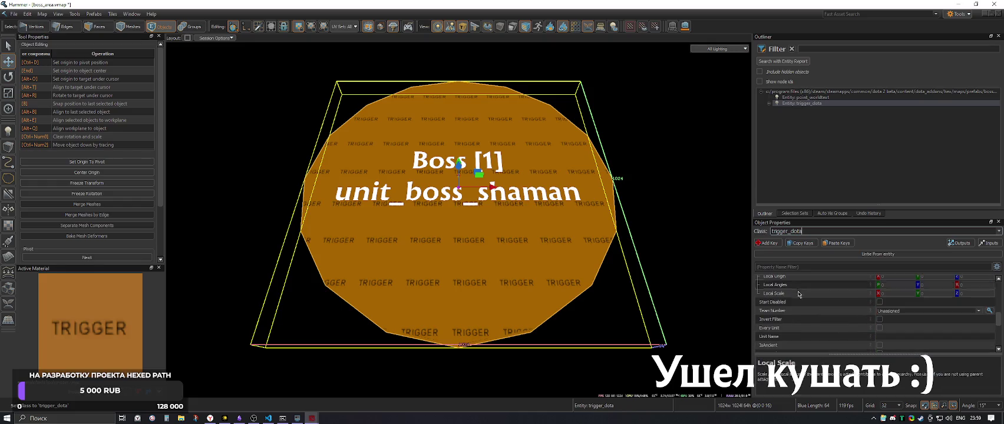
pyautogui.click(815, 303)
# Step: Restrict the trigger to the Good Guys team
pyautogui.click(978, 311)
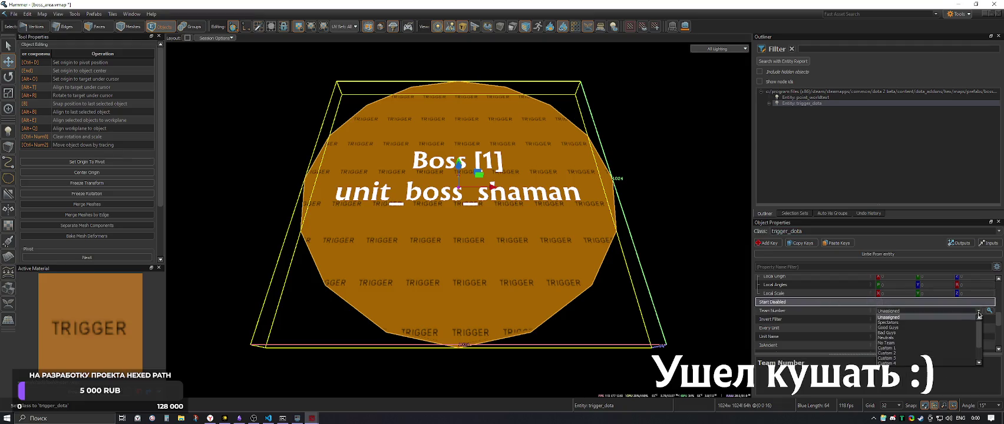
pyautogui.click(909, 329)
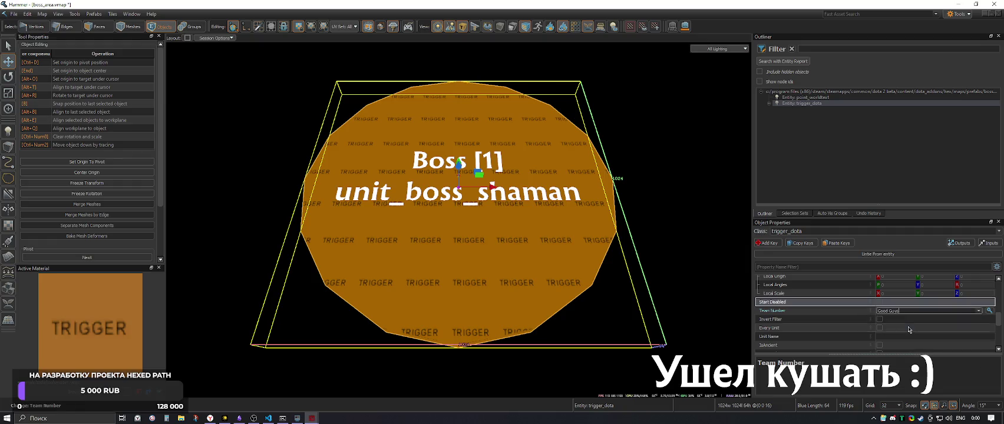
pyautogui.click(792, 320)
pyautogui.click(787, 328)
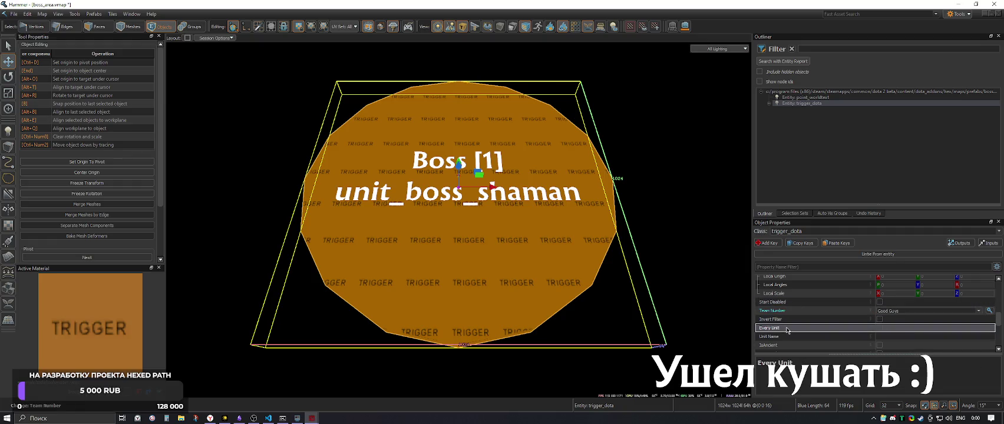
# Step: Review the IsNeutralUnitType, IsHero and IsRealHero unit-type filters
pyautogui.scroll(-1, 786, 328)
pyautogui.click(781, 321)
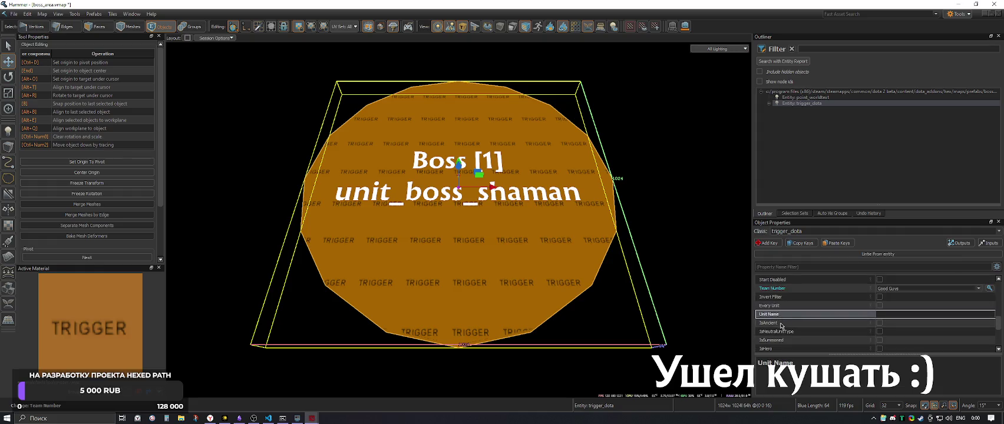
pyautogui.click(789, 331)
pyautogui.scroll(-1, 789, 332)
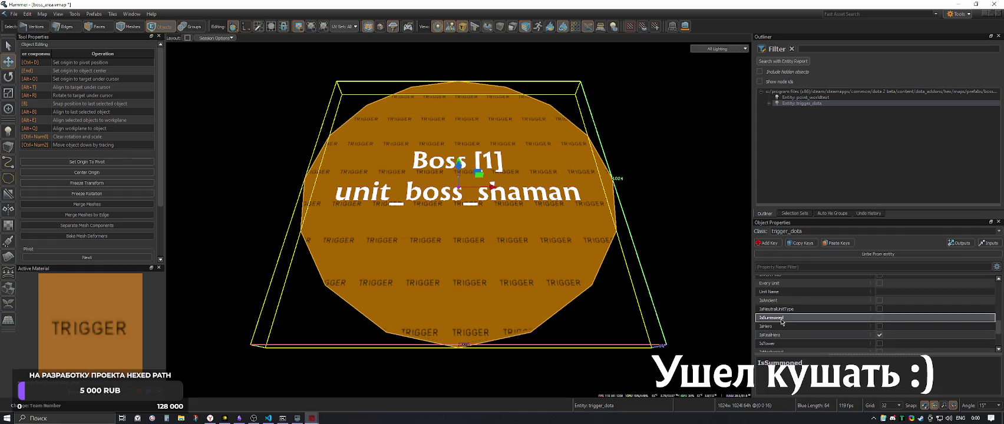
pyautogui.click(881, 328)
pyautogui.click(788, 334)
pyautogui.scroll(-1, 788, 336)
# Step: Review the IsMechanical and remaining unit-type filters and the Filter Name property
pyautogui.click(774, 323)
pyautogui.scroll(-1, 775, 324)
pyautogui.click(778, 308)
pyautogui.press('Down')
pyautogui.press('Down')
pyautogui.press('Down')
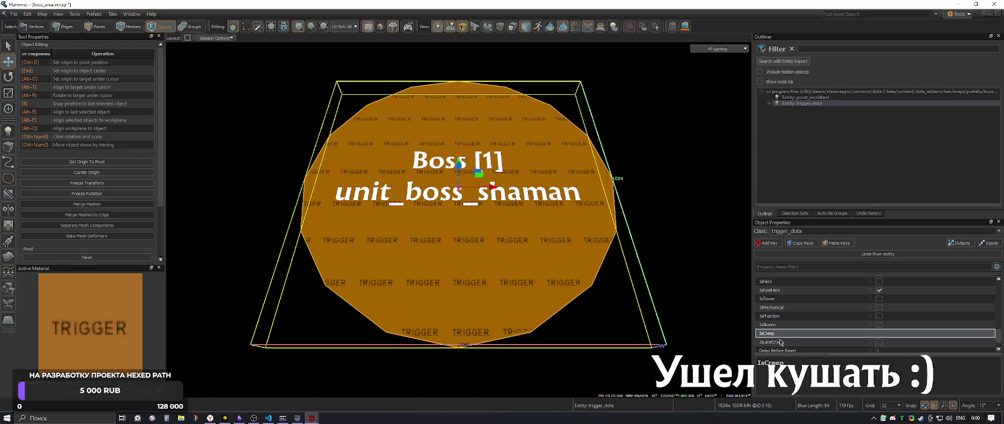
pyautogui.scroll(-1, 785, 336)
pyautogui.click(787, 337)
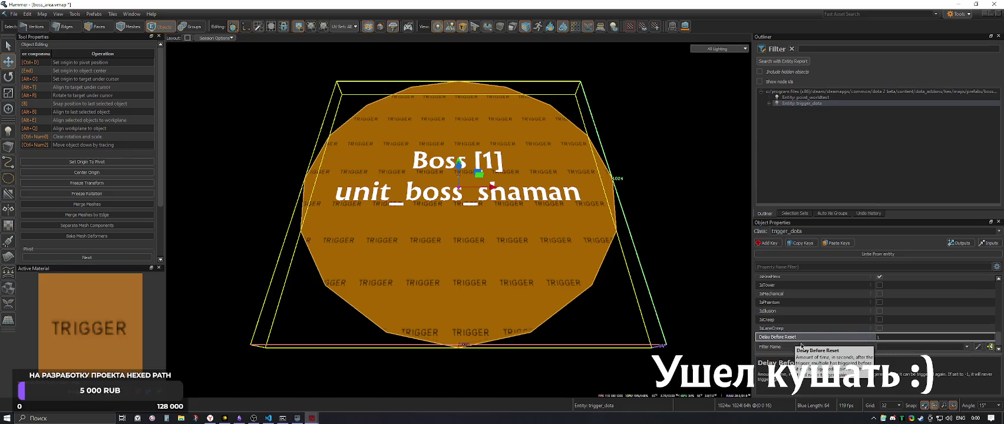
pyautogui.click(797, 347)
# Step: Check the Entity Scripts property, deselect the trigger and save the boss_area prefab
pyautogui.scroll(3, 804, 342)
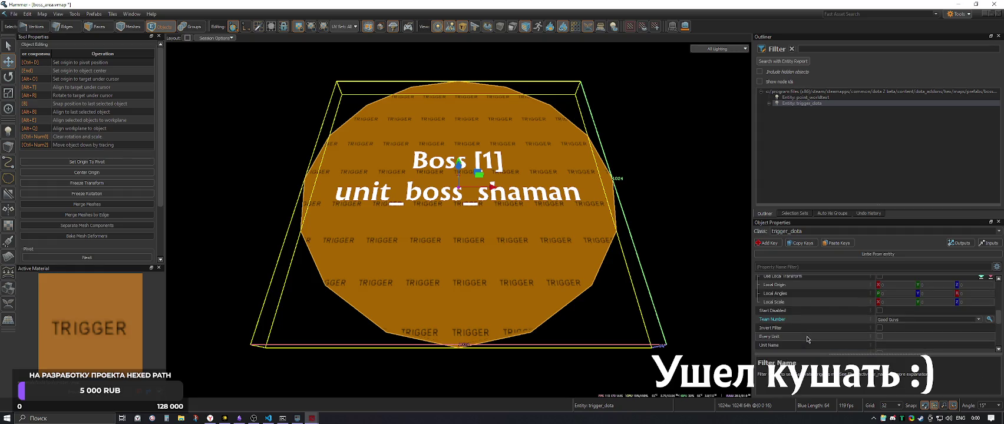
pyautogui.scroll(2, 807, 339)
pyautogui.scroll(2, 807, 340)
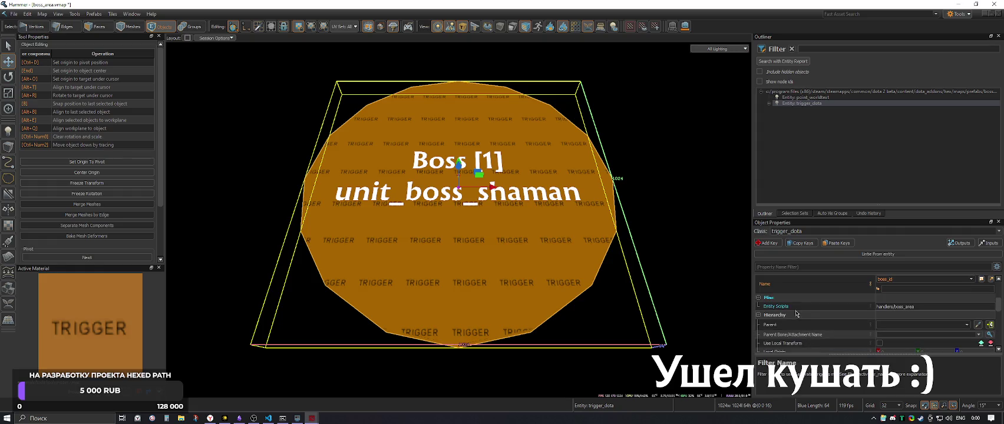
pyautogui.click(837, 330)
pyautogui.scroll(2, 833, 337)
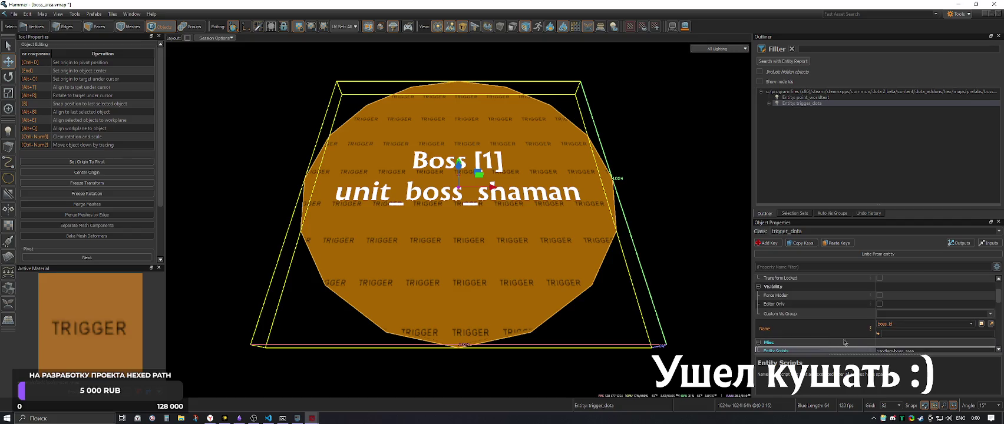
pyautogui.scroll(2, 831, 339)
pyautogui.click(676, 229)
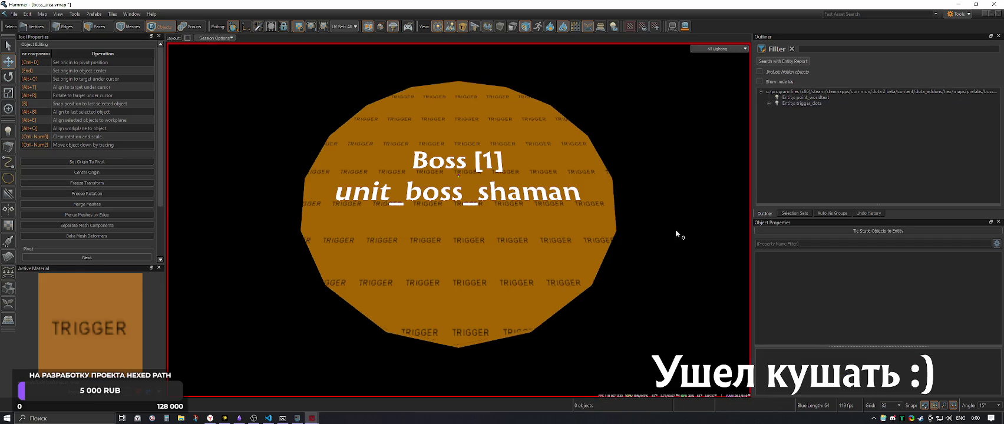
pyautogui.hotkey('ctrl', 's')
# Step: Switch to the prologue.vmap map and start a map build
pyautogui.click(133, 14)
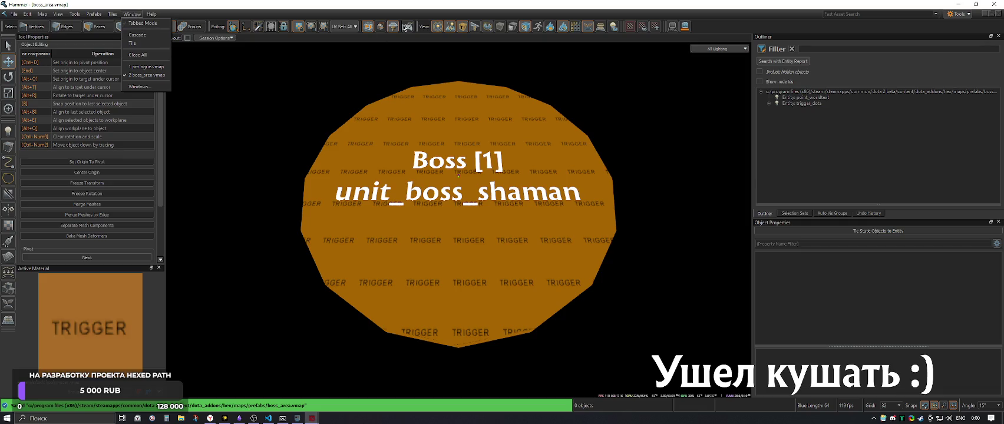
pyautogui.click(147, 66)
pyautogui.click(408, 26)
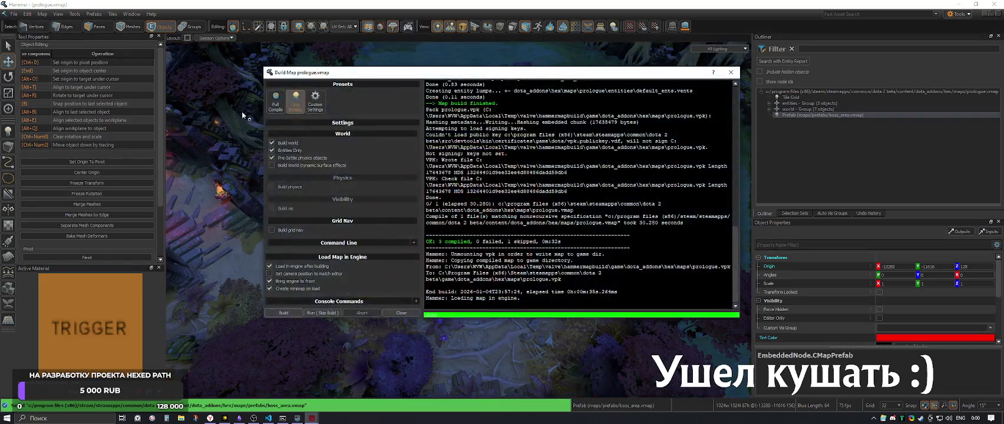
# Step: Run the prologue build past the missing-entities warning and watch Hammer's build log
pyautogui.click(283, 313)
pyautogui.click(487, 236)
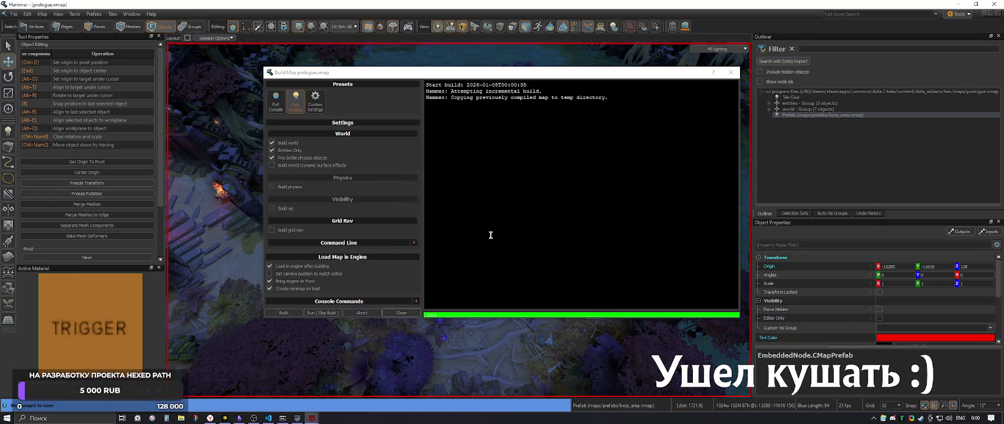
pyautogui.hotkey('alt', 'Tab')
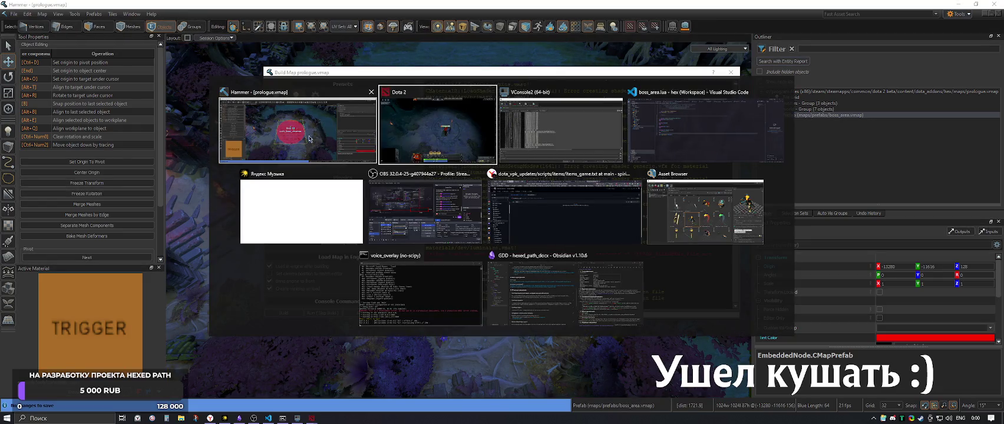
pyautogui.click(300, 133)
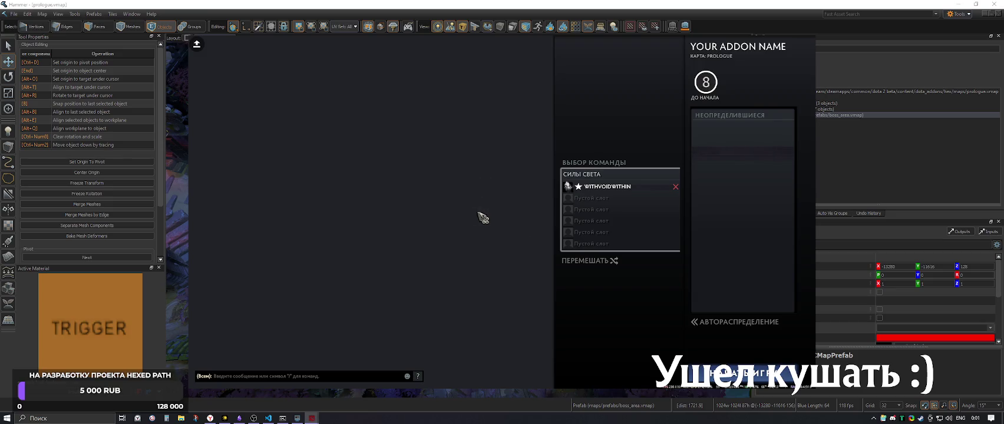
# Step: Start the custom game with a random hero and show VConsole's vscript log
pyautogui.click(743, 377)
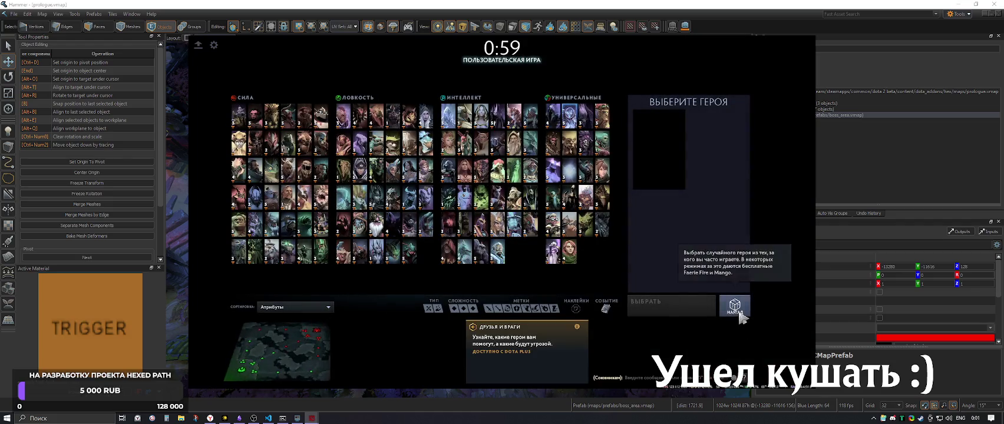
pyautogui.click(737, 307)
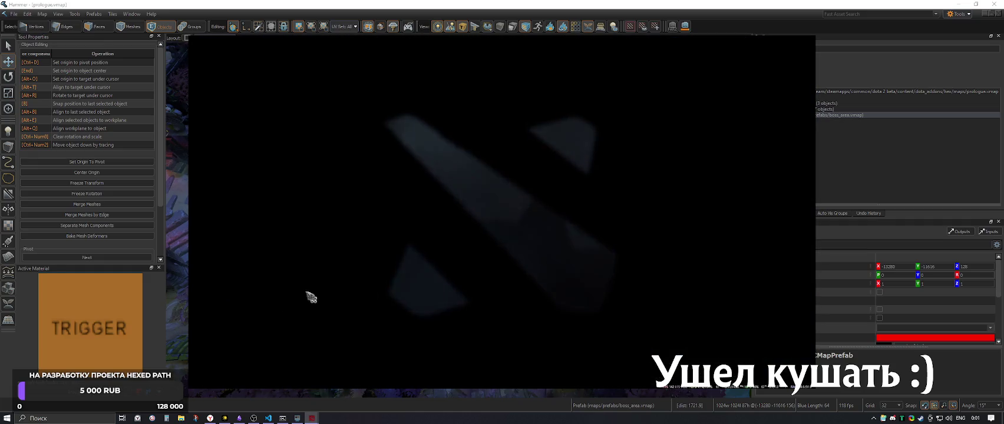
pyautogui.hotkey('alt', 'Tab')
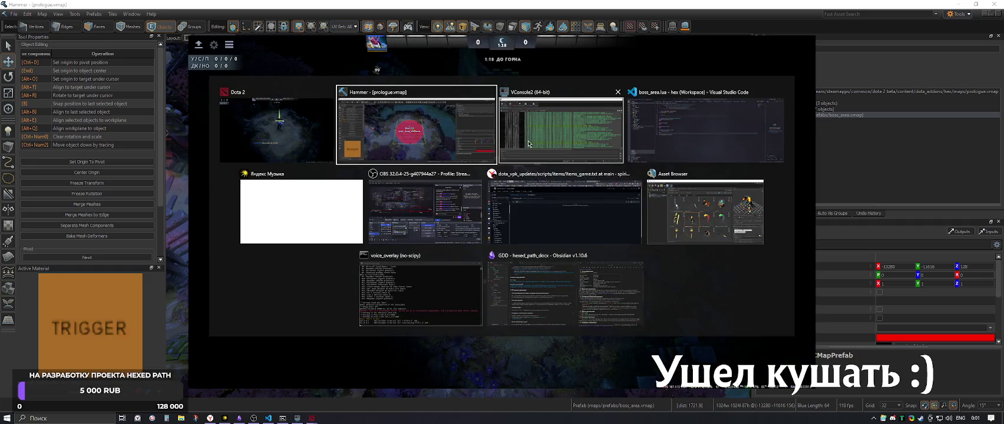
pyautogui.click(223, 120)
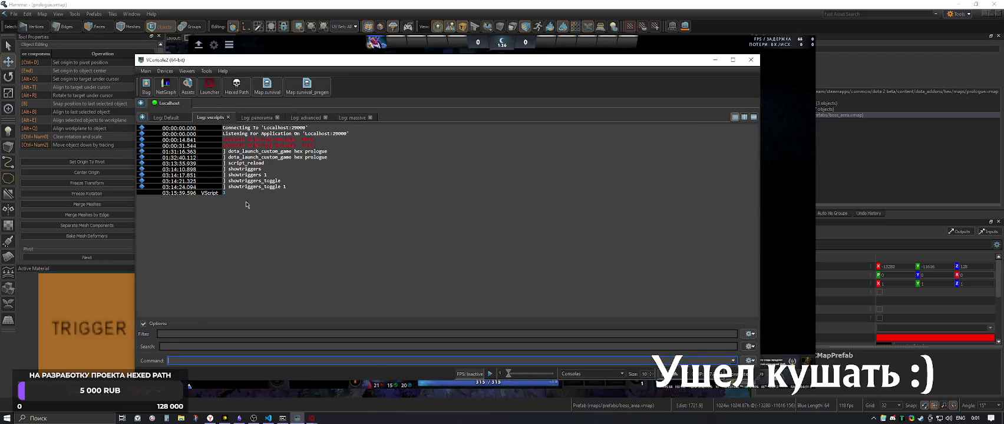
pyautogui.hotkey('alt', 'Tab')
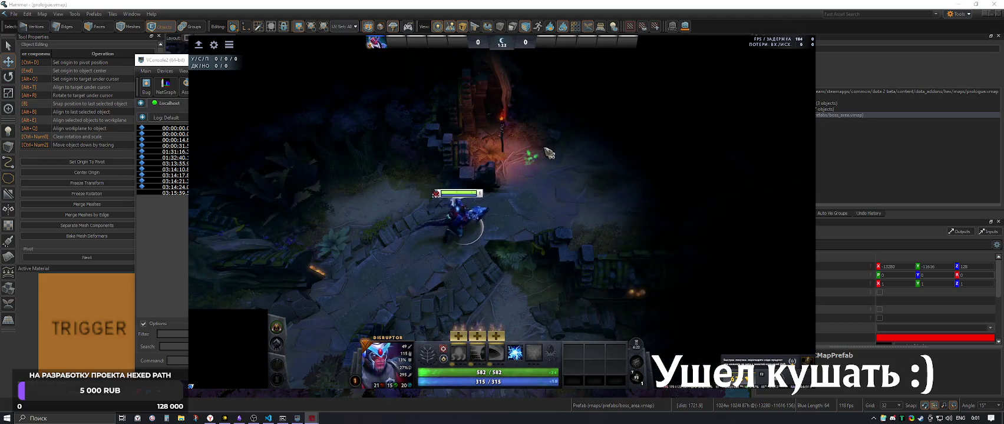
# Step: Walk Disruptor north across the map into the circular arena, checking the console log
pyautogui.rightClick(604, 131)
pyautogui.rightClick(463, 152)
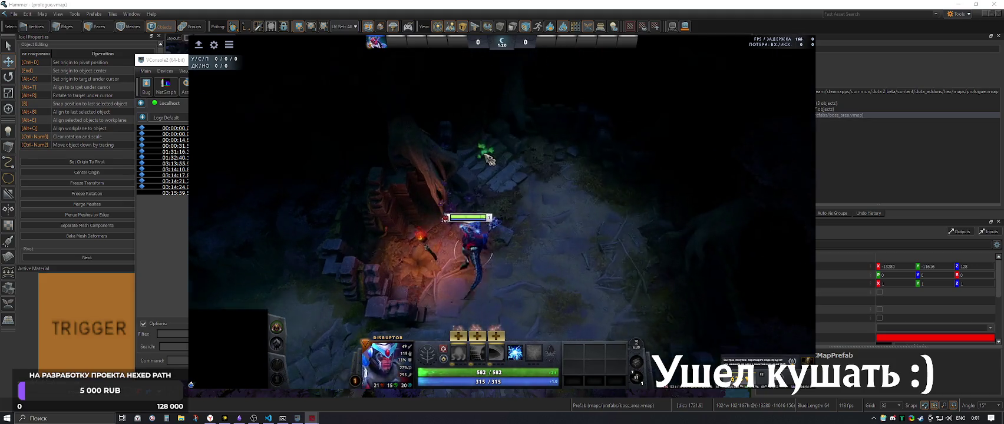
pyautogui.rightClick(509, 78)
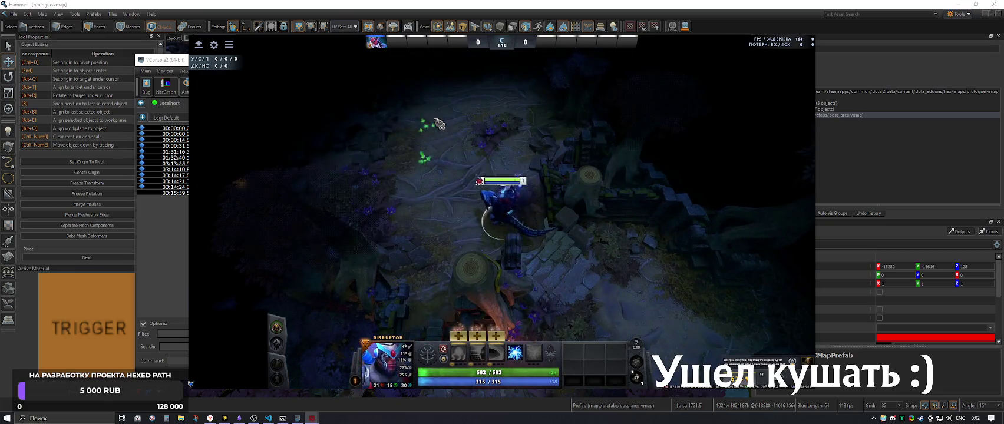
pyautogui.rightClick(549, 138)
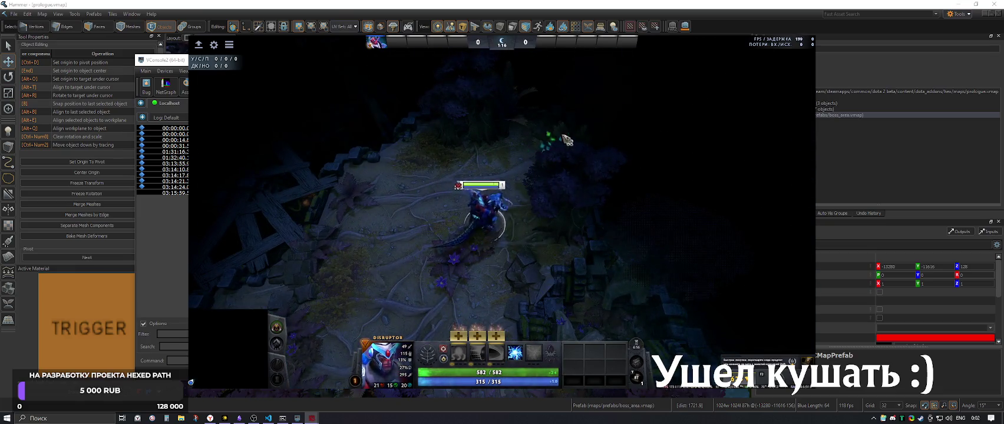
pyautogui.rightClick(507, 118)
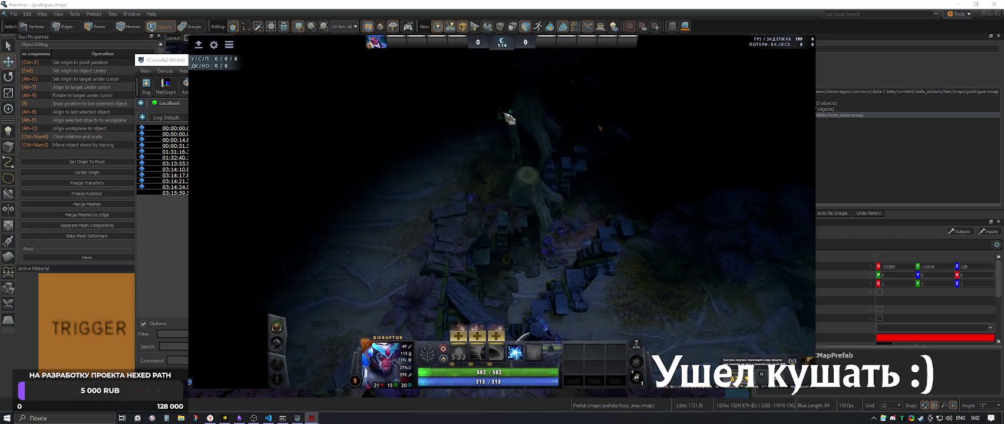
pyautogui.rightClick(498, 75)
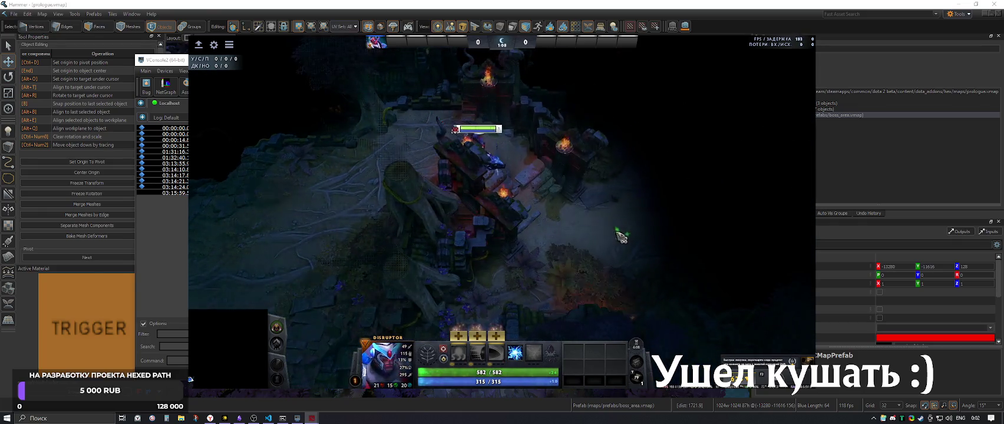
pyautogui.rightClick(560, 196)
pyautogui.rightClick(670, 134)
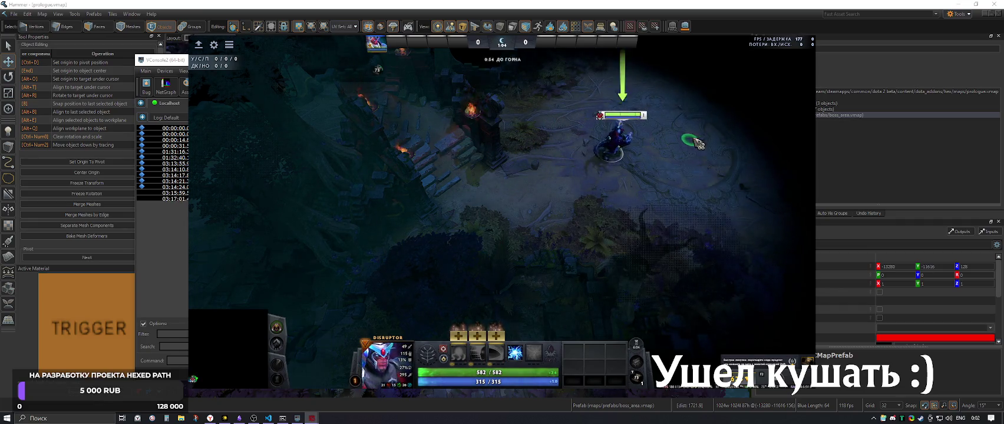
pyautogui.hotkey('alt', 'Tab')
pyautogui.hotkey('alt', 'Tab')
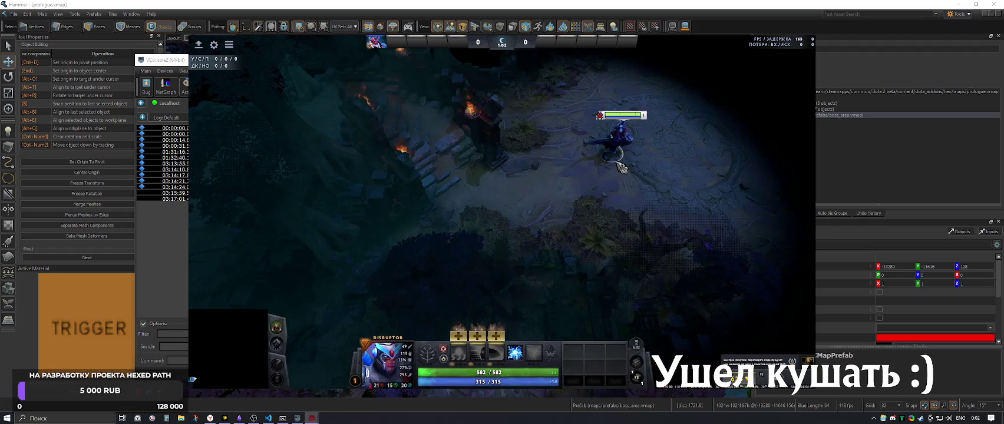
pyautogui.rightClick(541, 178)
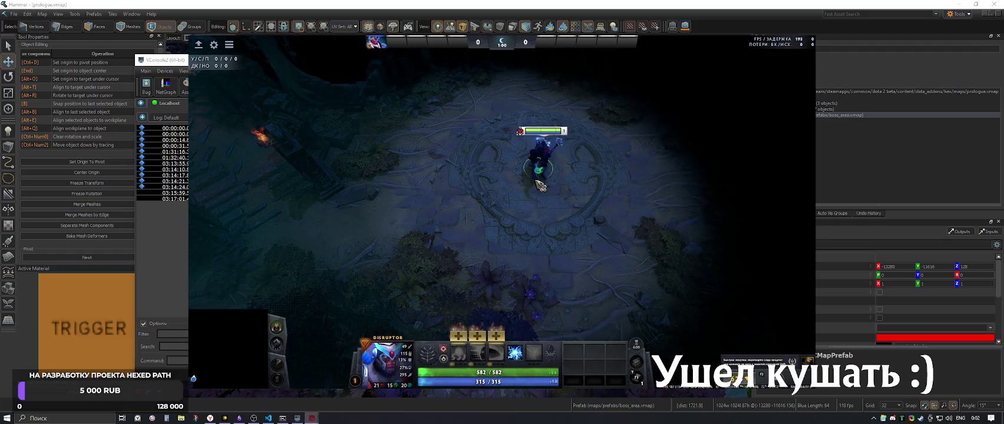
pyautogui.hotkey('alt', 'Tab')
pyautogui.hotkey('alt', 'Tab')
pyautogui.hotkey('alt', 'Tab')
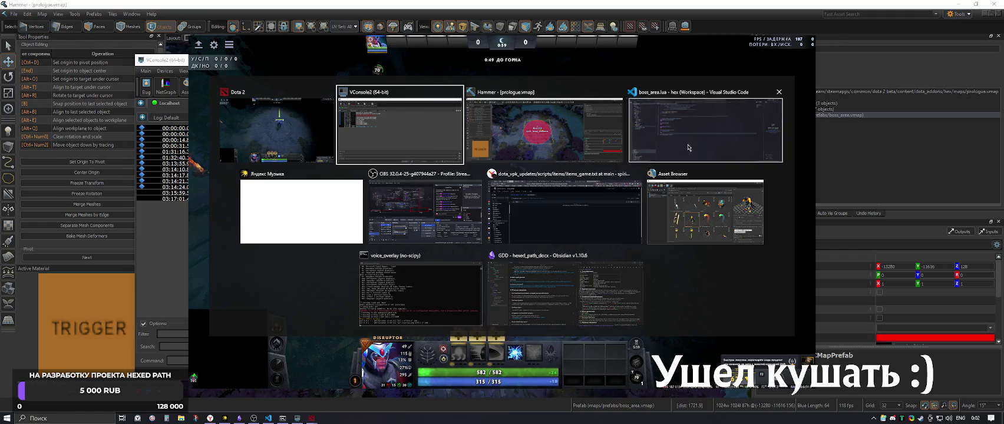
# Step: Cut OnTrigger's parameters from q,w,e,r to q and replace print(q,w,e,r) with DeepPrint(q)
pyautogui.moveTo(266, 204); pyautogui.dragTo(287, 204)
pyautogui.write('q')
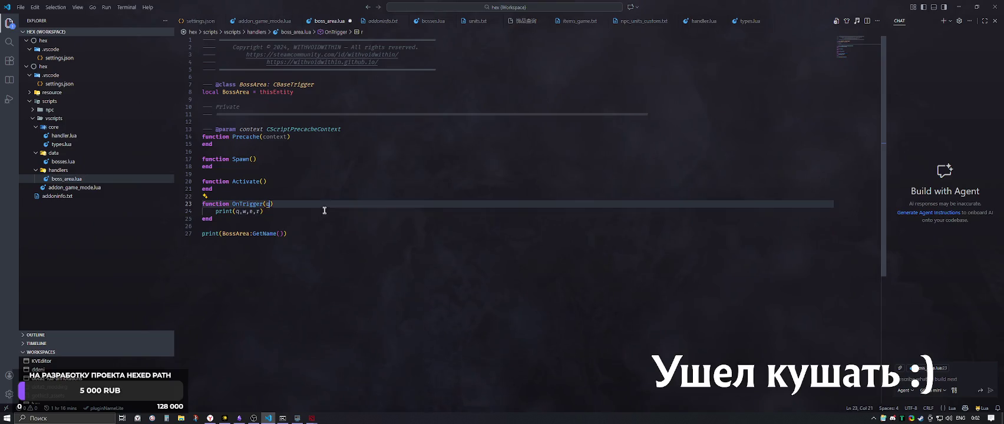
pyautogui.moveTo(236, 211)
pyautogui.mouseDown()
pyautogui.moveTo(259, 211)
pyautogui.moveTo(224, 212)
pyautogui.mouseUp()
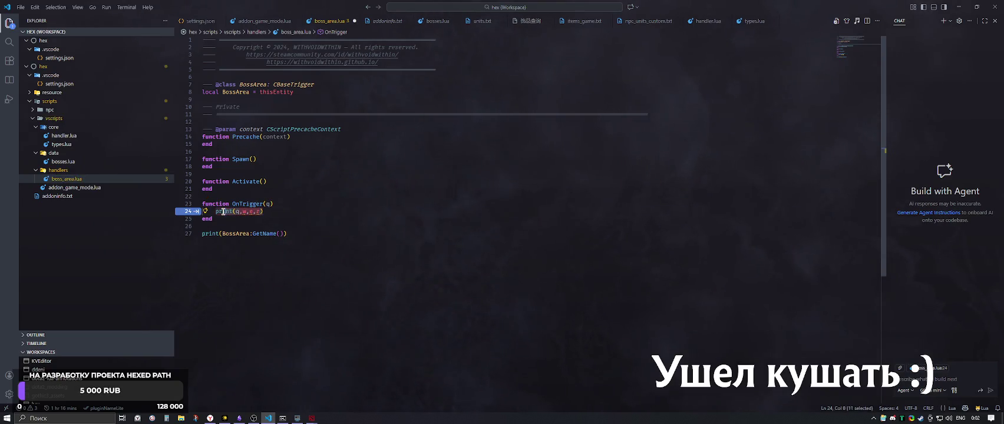
pyautogui.write('DeepPrint')
pyautogui.press('Return')
pyautogui.write('q')
pyautogui.hotkey('alt', 'Tab')
pyautogui.hotkey('alt', 'Tab')
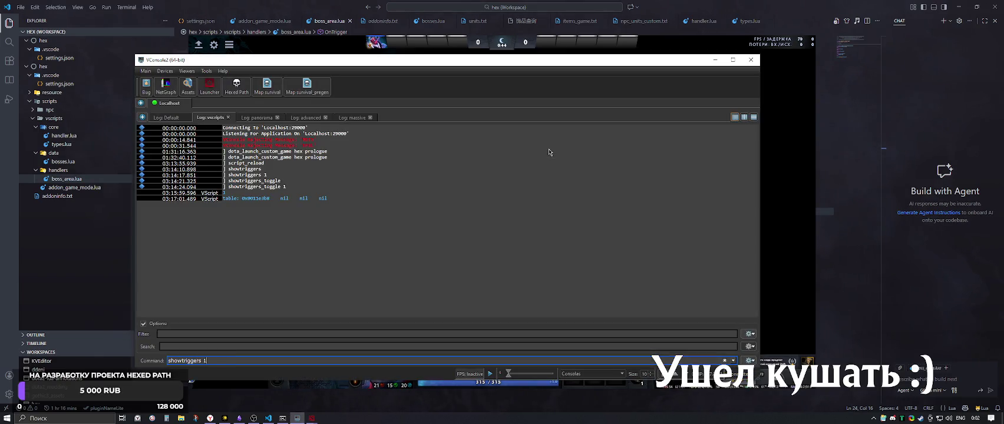
# Step: Show trigger outlines with showtriggers, then hide them with showtriggers 0
pyautogui.press('Return')
pyautogui.hotkey('alt', 'Tab')
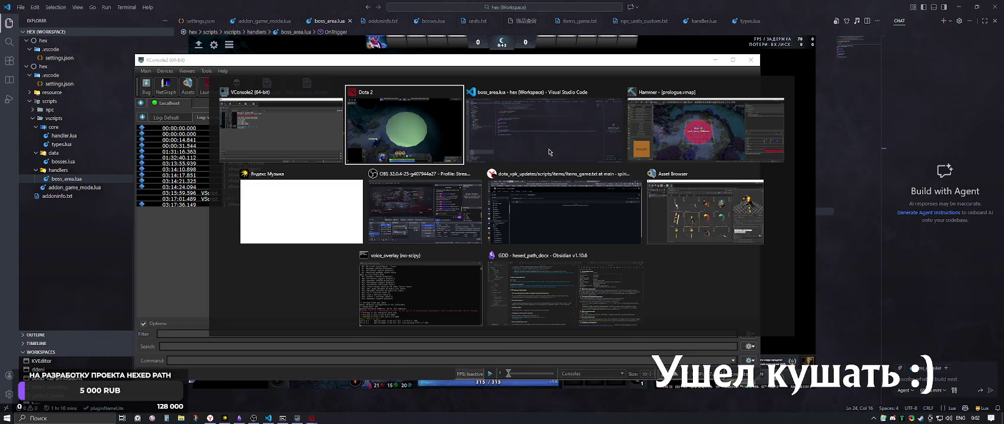
pyautogui.hotkey('alt', 'Tab')
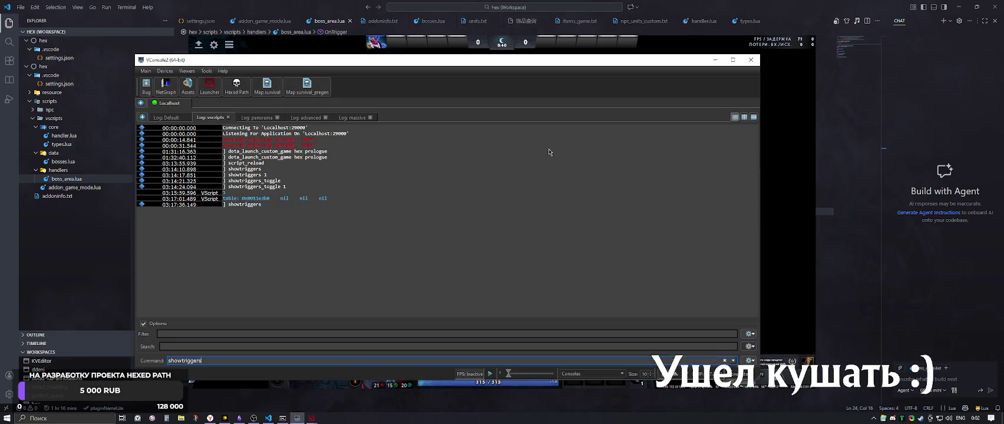
pyautogui.press('Return')
pyautogui.hotkey('alt', 'Tab')
pyautogui.hotkey('alt', 'Tab')
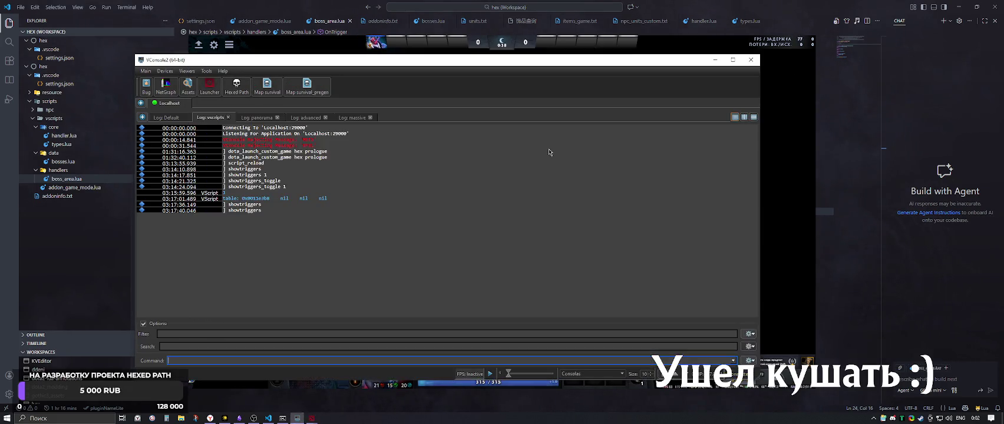
pyautogui.write('0')
pyautogui.press('Return')
pyautogui.hotkey('alt', 'Tab')
pyautogui.hotkey('alt', 'Tab')
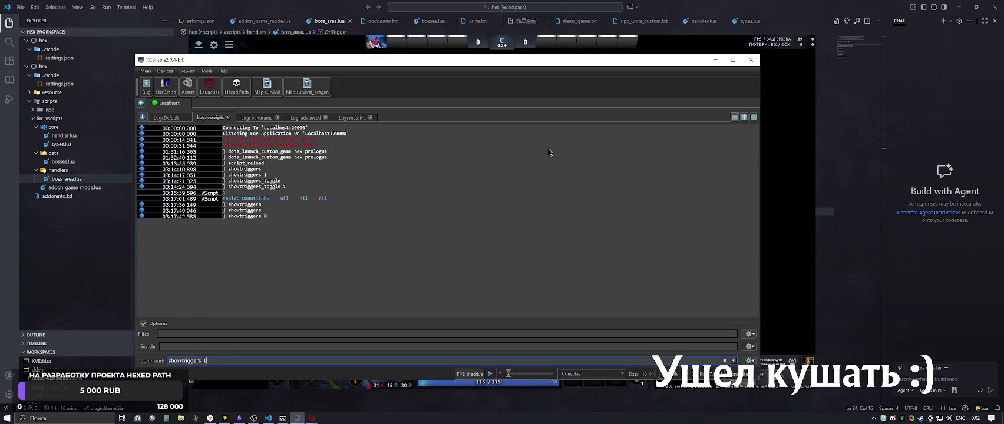
# Step: Run script_reload, re-enter the trigger, then rename OnTrigger's parameter to event
pyautogui.press('Return')
pyautogui.hotkey('alt', 'Tab')
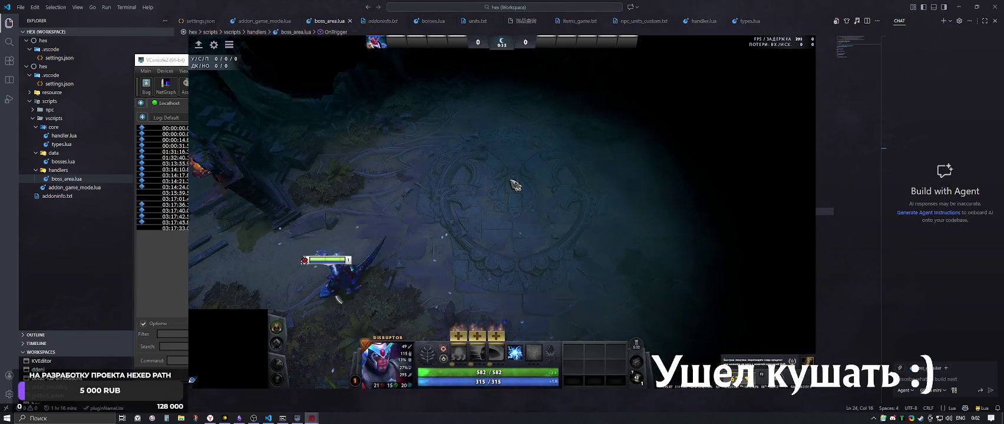
pyautogui.hotkey('alt', 'Tab')
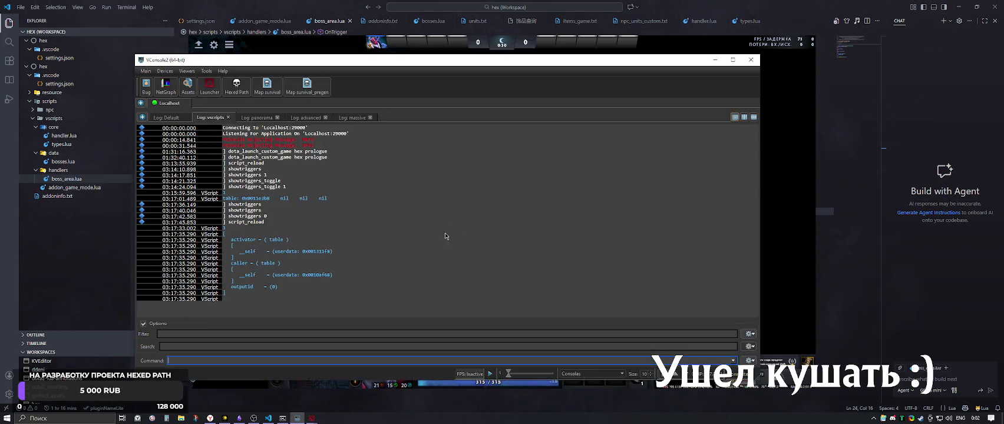
pyautogui.hotkey('alt', 'Tab')
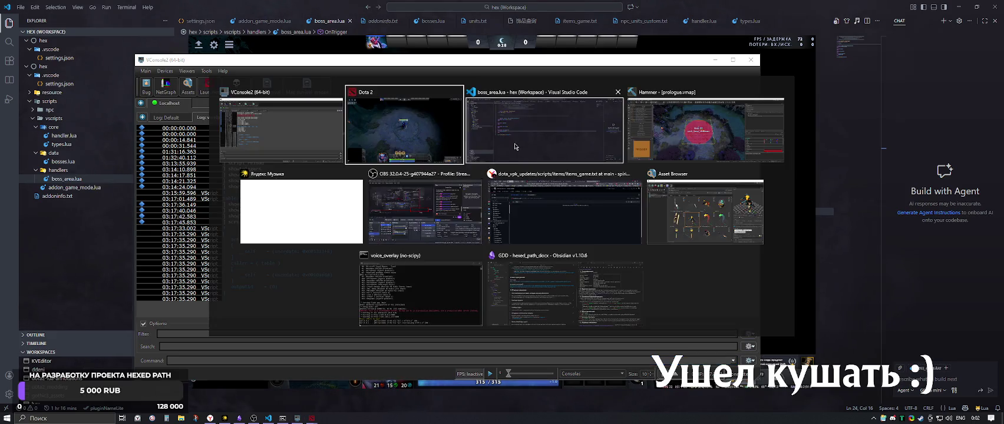
pyautogui.write('event')
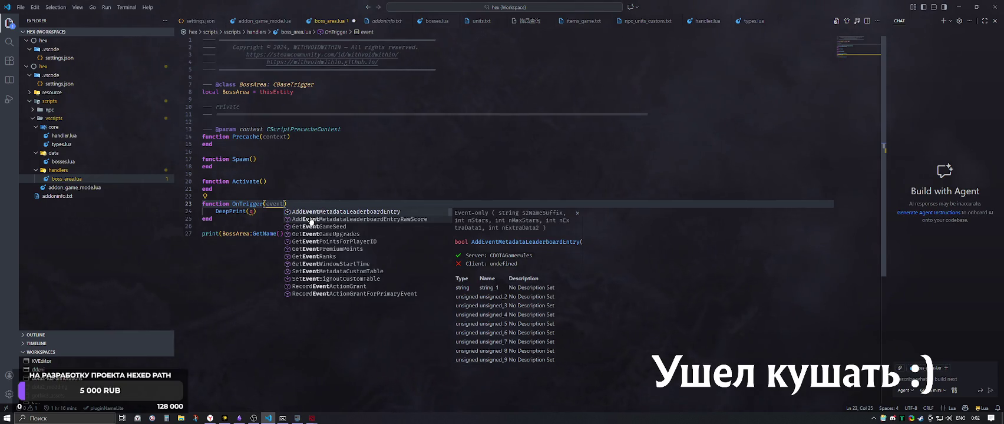
# Step: Change DeepPrint(q) to DeepPrint(event) and save boss_area.lua
pyautogui.press('Escape')
pyautogui.doubleClick(251, 211)
pyautogui.write('event')
pyautogui.press('End')
pyautogui.hotkey('ctrl', 's')
pyautogui.hotkey('alt', 'Tab')
pyautogui.doubleClick(249, 240)
pyautogui.hotkey('alt', 'Tab')
pyautogui.click(274, 196)
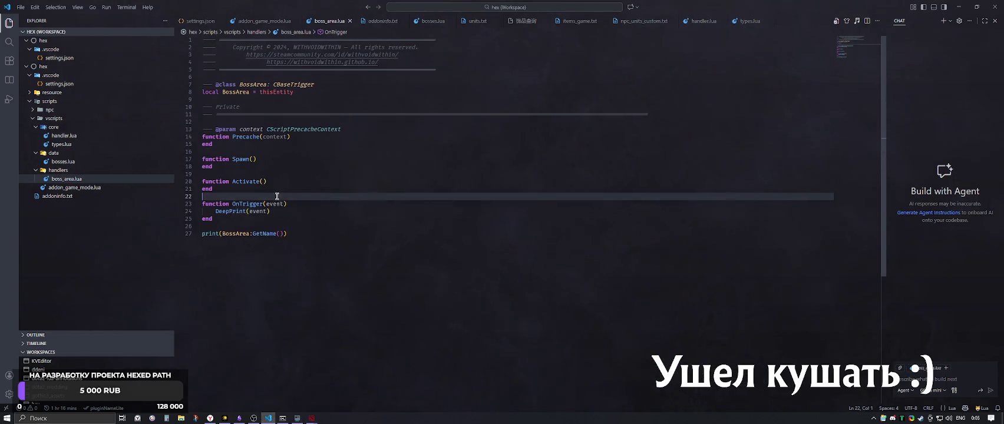
pyautogui.press('Return')
pyautogui.write('--- @')
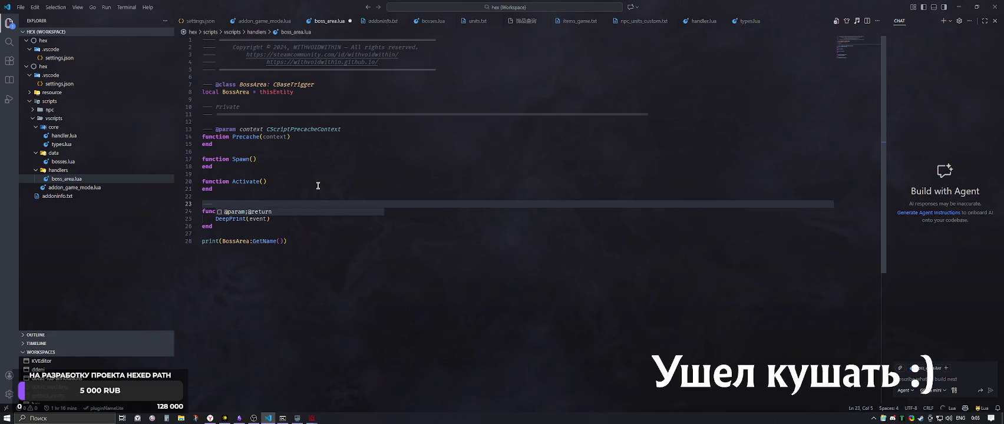
pyautogui.write('param ')
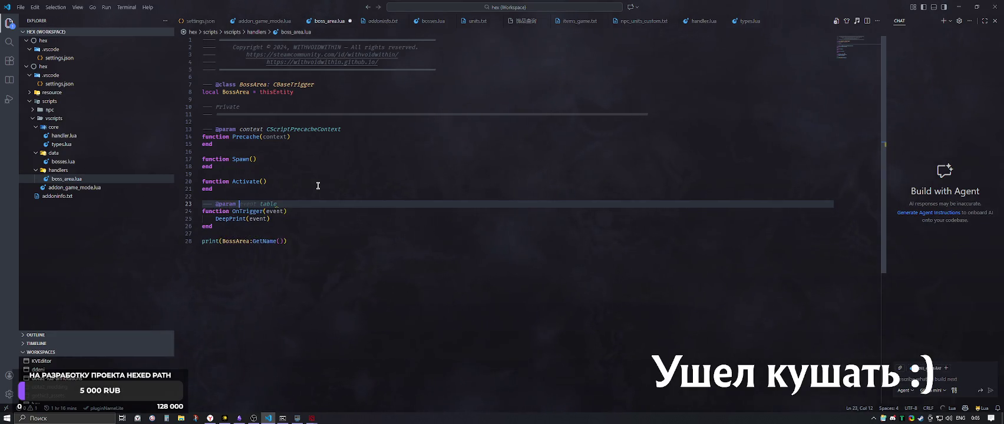
pyautogui.write('event {activato')
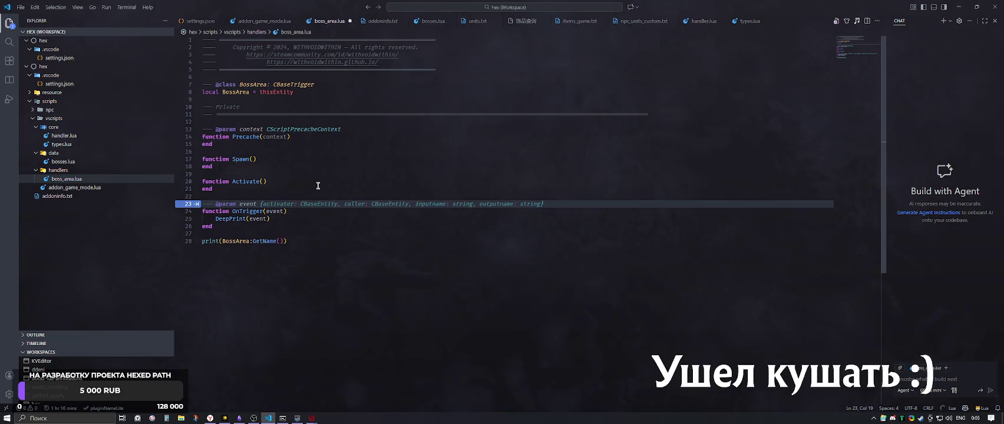
pyautogui.write('r:')
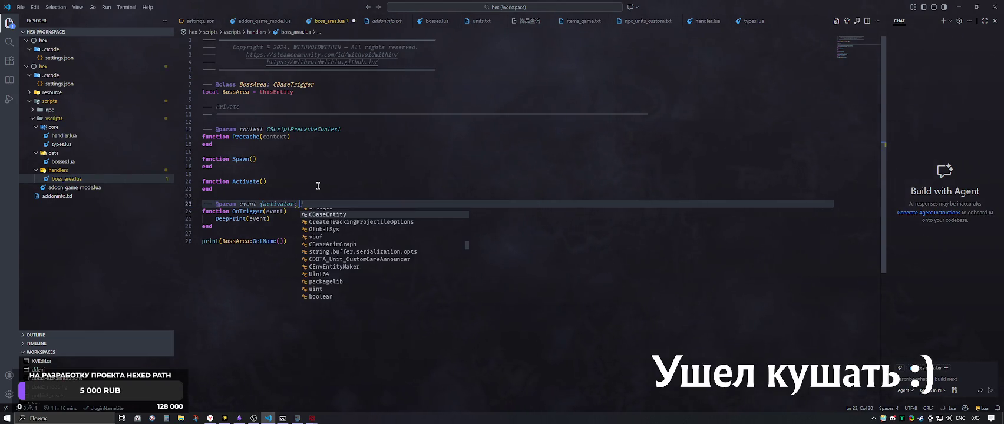
pyautogui.press('Return')
pyautogui.write(', ca')
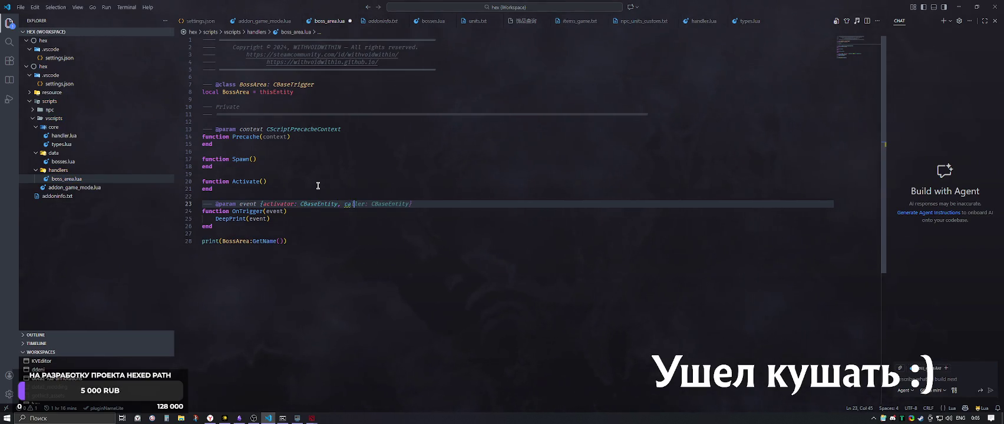
pyautogui.press('Tab')
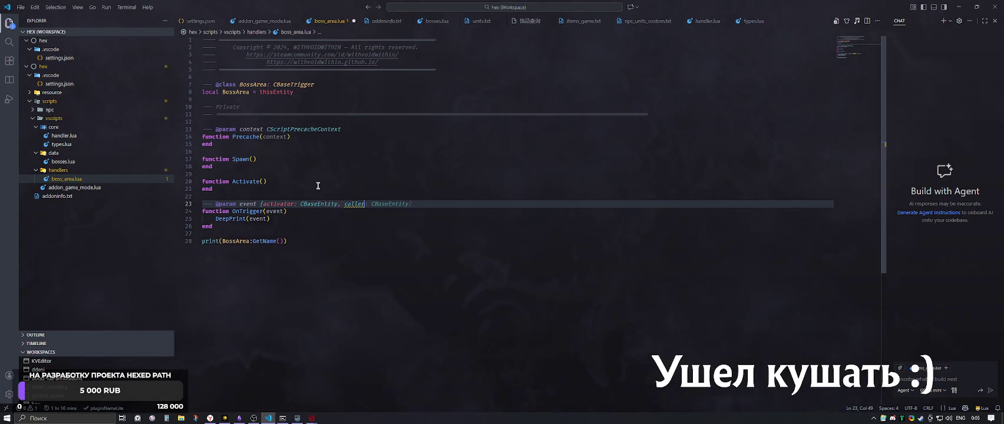
pyautogui.hotkey('alt', 'Tab')
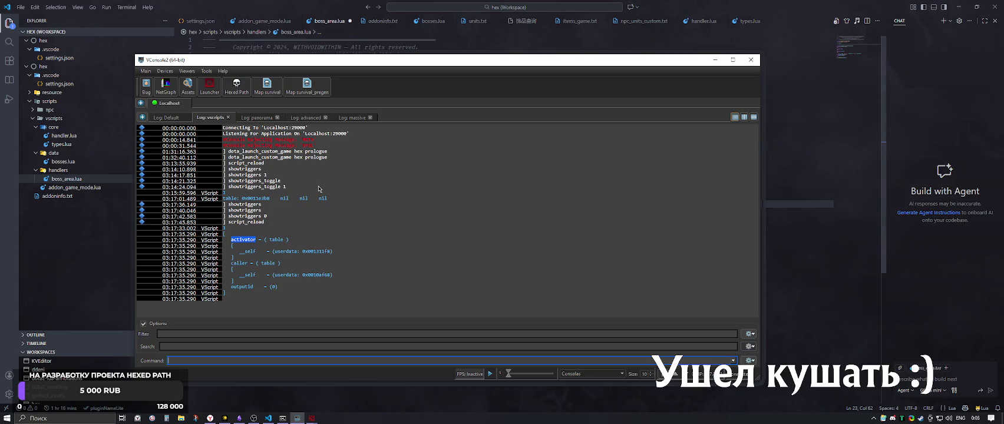
pyautogui.hotkey('alt', 'Tab')
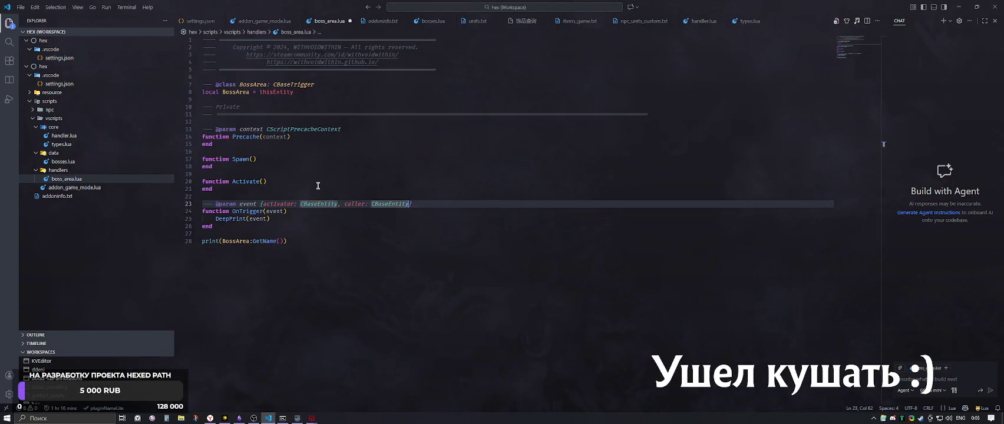
# Step: Add an outputid: int field to the event annotation and save
pyautogui.write('outp')
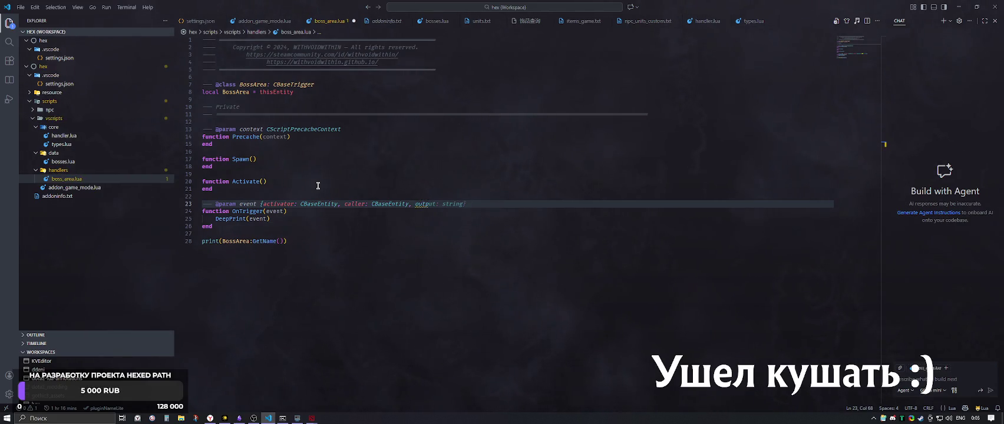
pyautogui.hotkey('alt', 'Tab')
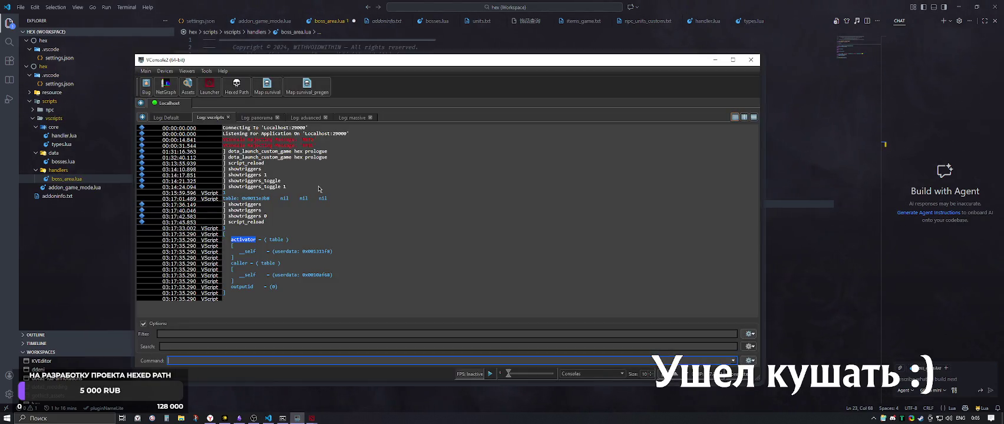
pyautogui.hotkey('alt', 'Tab')
pyautogui.write('puti')
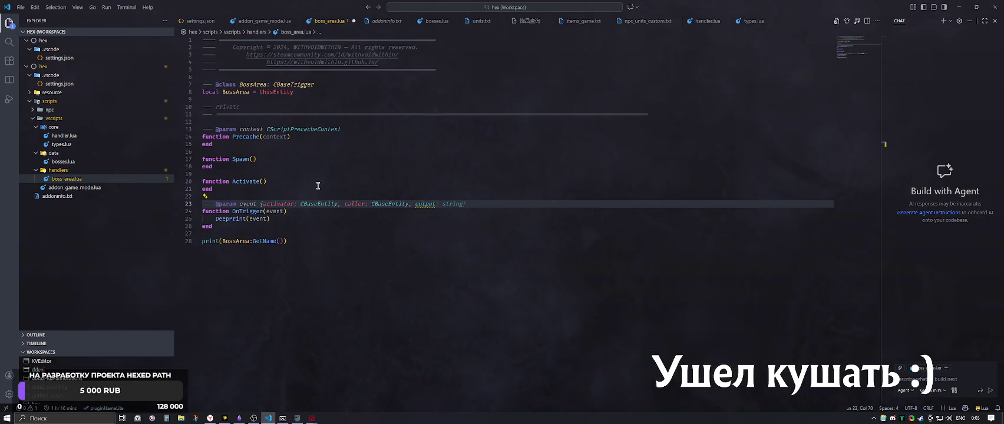
pyautogui.write('d: in')
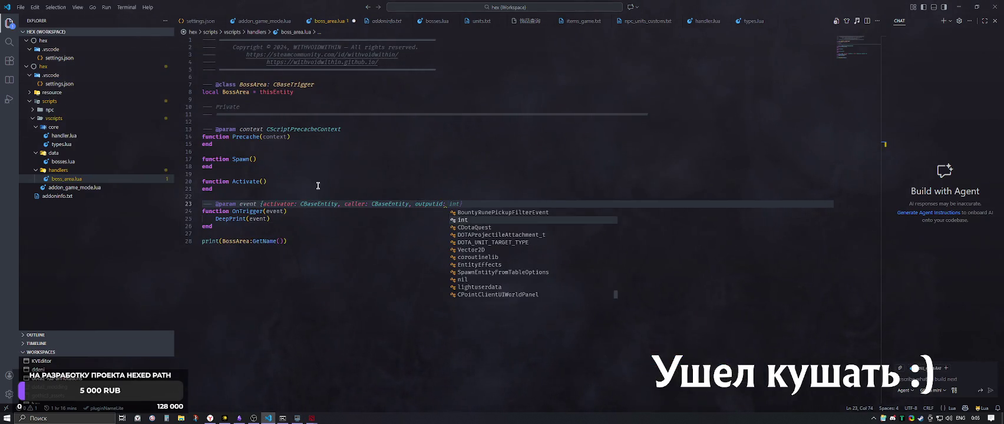
pyautogui.press('Down')
pyautogui.hotkey('ctrl', 's')
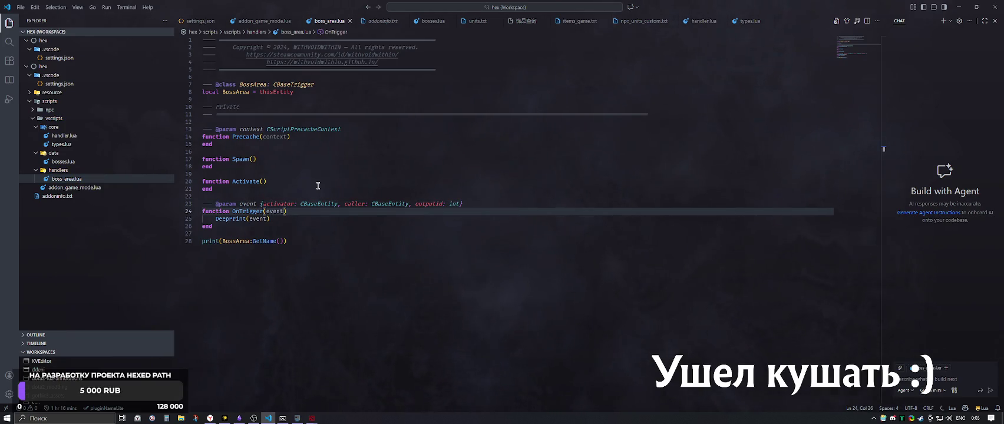
pyautogui.press('Down')
pyautogui.press('Down')
# Step: Replace DeepPrint(event) with print(event.activator:GetName())
pyautogui.hotkey('alt', 'Tab')
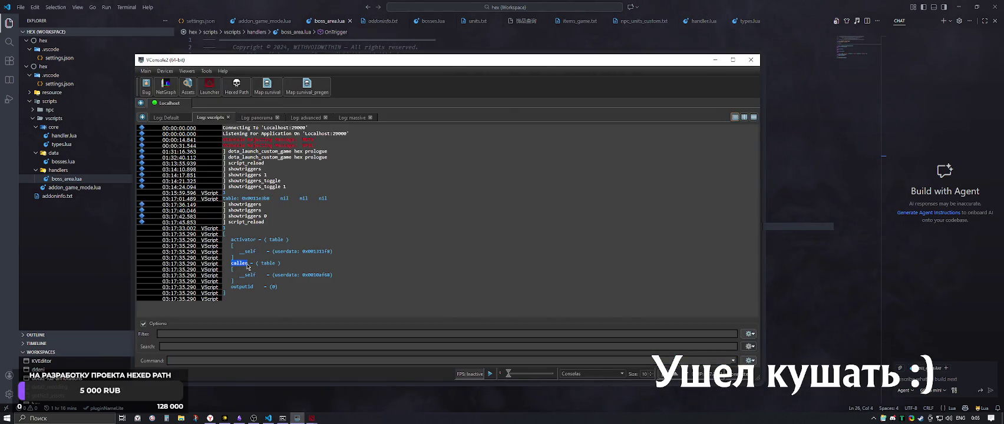
pyautogui.hotkey('alt', 'Tab')
pyautogui.doubleClick(291, 203)
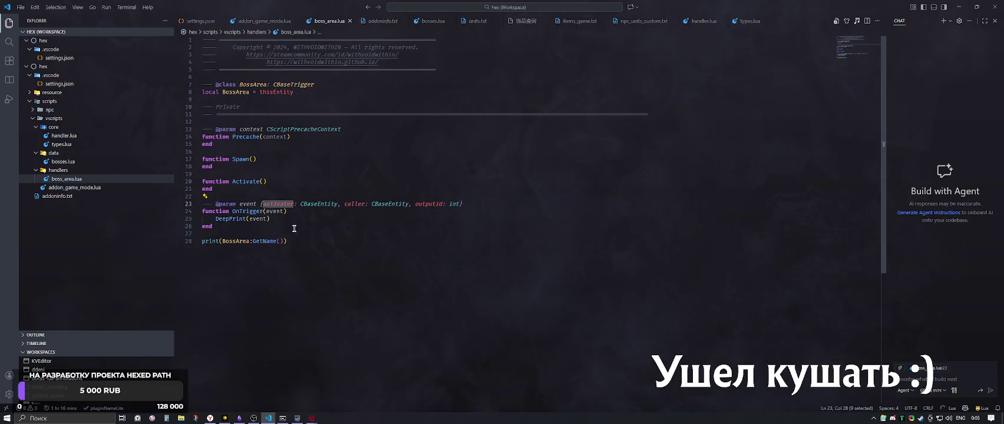
pyautogui.press('Down')
pyautogui.press('Down')
pyautogui.press('Down')
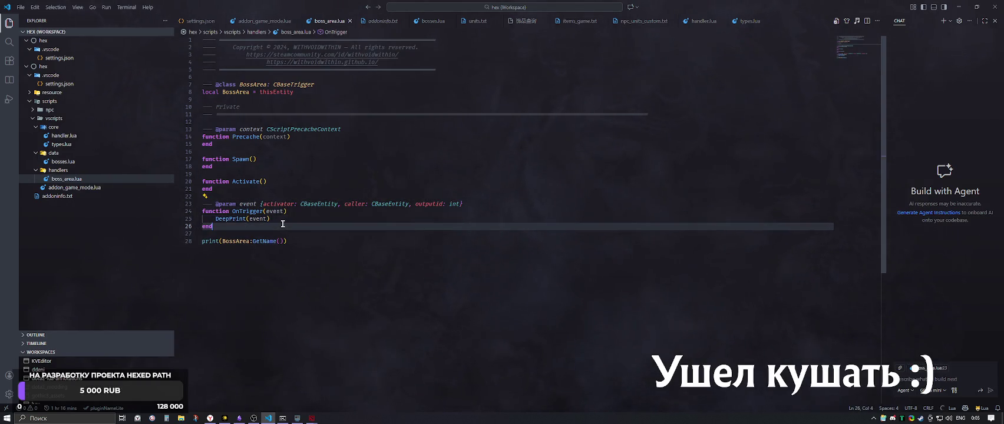
pyautogui.moveTo(276, 218); pyautogui.dragTo(218, 219)
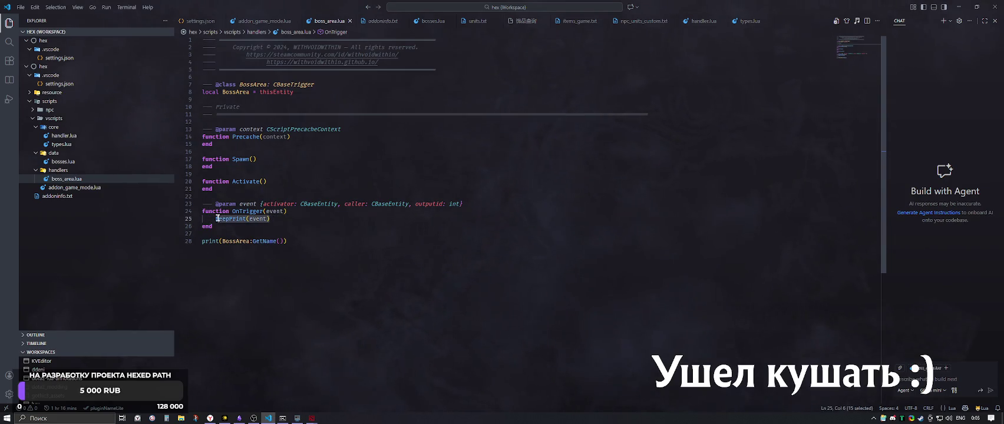
pyautogui.write('print(')
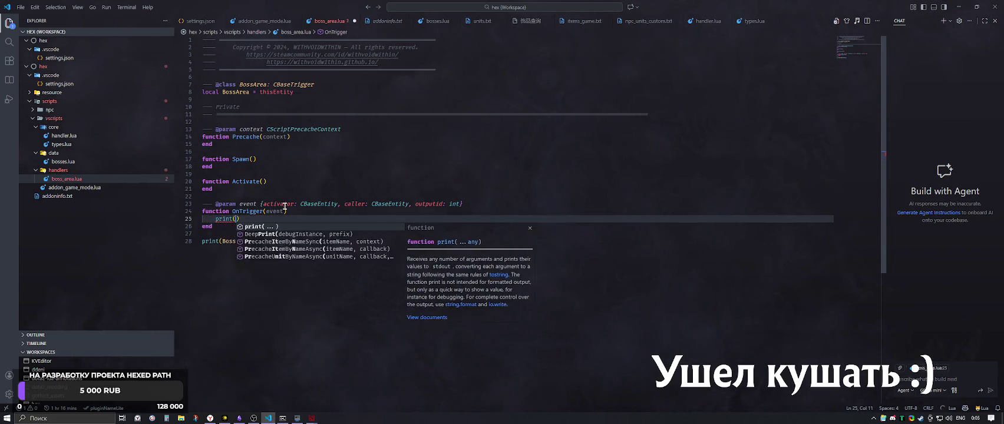
pyautogui.write('event.activator:GetName()')
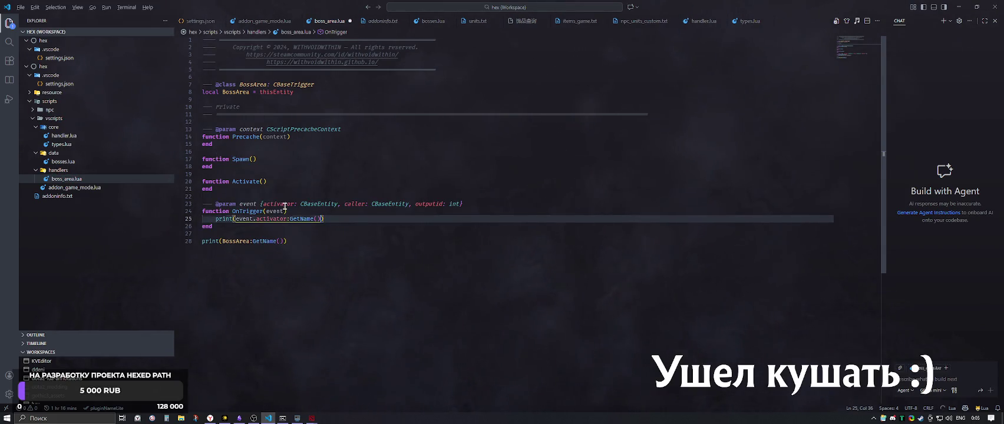
# Step: Duplicate the print line to also print event.caller:GetName()
pyautogui.hotkey('shift', 'alt', 'Down')
pyautogui.press('Left')
pyautogui.hotkey('ctrl', 'BackSpace')
pyautogui.hotkey('ctrl', 'BackSpace')
pyautogui.hotkey('ctrl', 'BackSpace')
pyautogui.write('caller')
pyautogui.press('Tab')
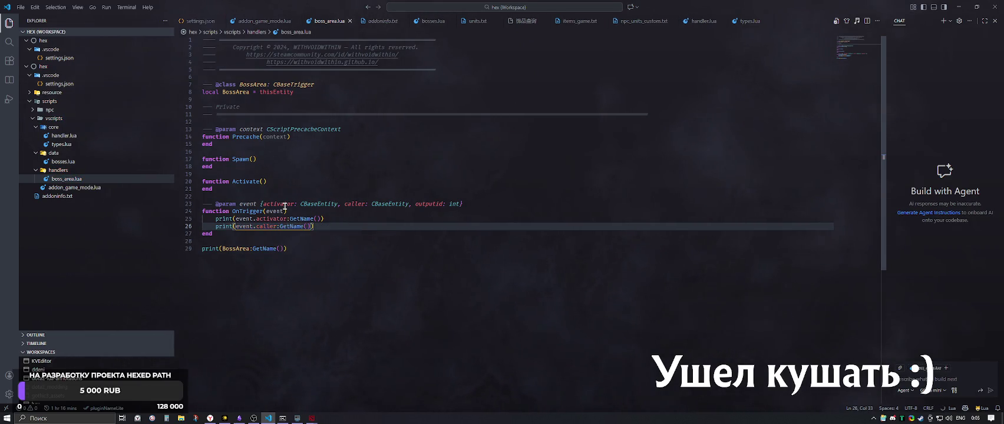
pyautogui.hotkey('alt', 'Tab')
pyautogui.hotkey('alt', 'Tab')
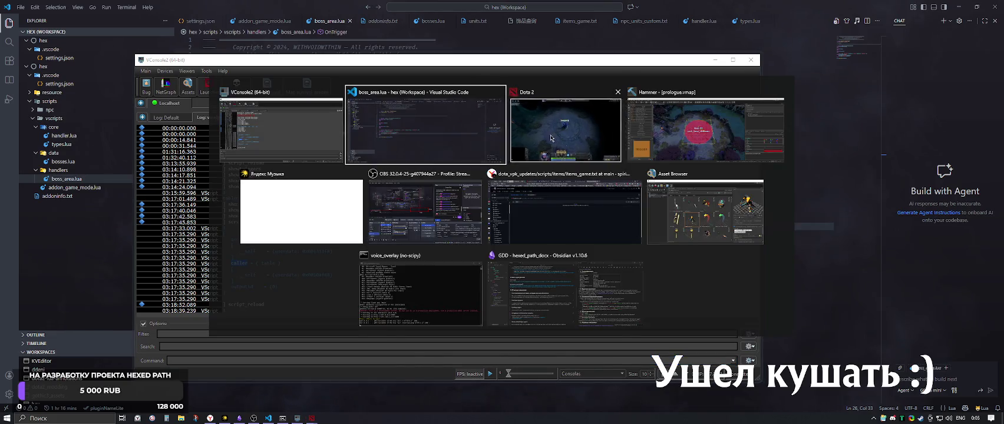
# Step: Walk Disruptor into the trigger and confirm the console prints npc_dota_hero_disruptor
pyautogui.click(551, 138)
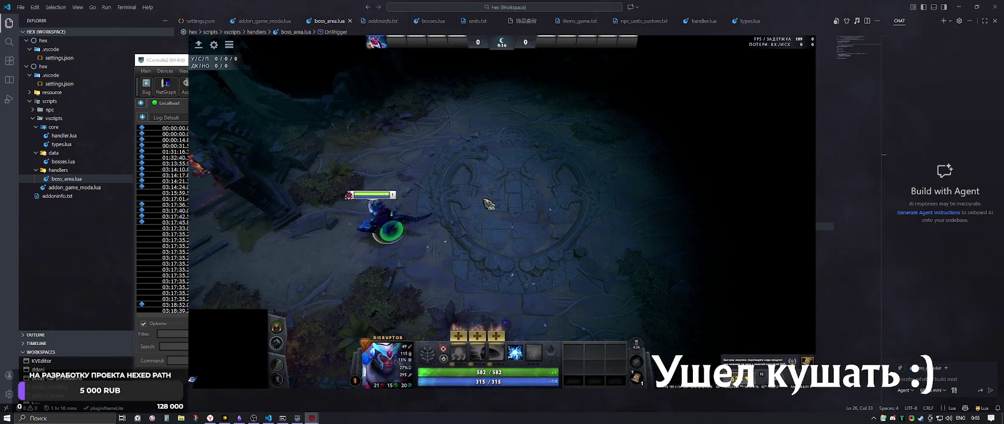
pyautogui.rightClick(487, 204)
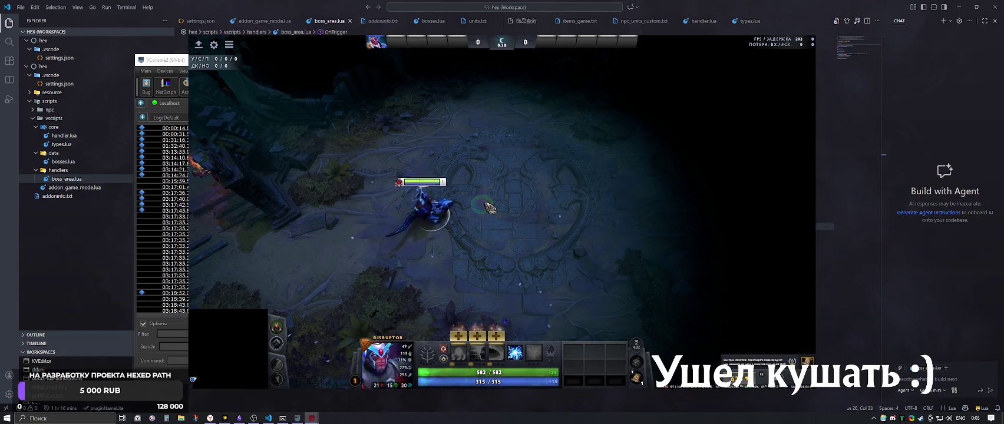
pyautogui.hotkey('alt', 'Tab')
pyautogui.click(228, 306)
pyautogui.doubleClick(229, 305)
pyautogui.click(230, 308)
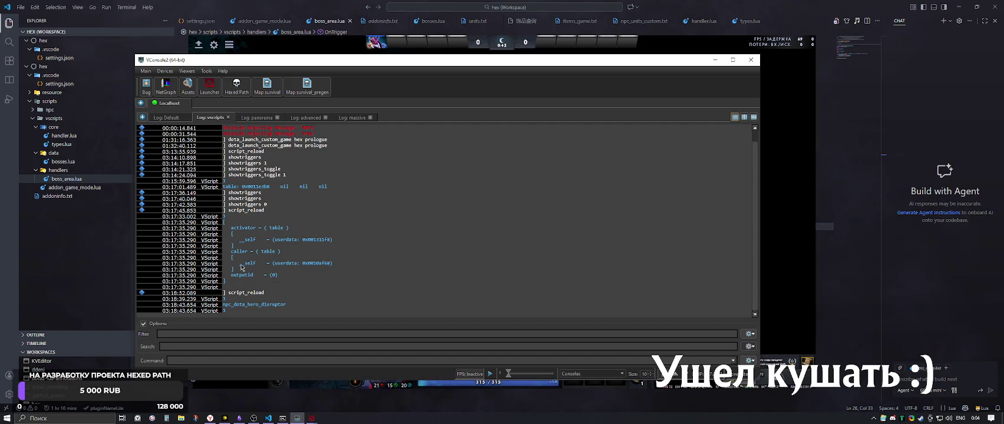
pyautogui.hotkey('alt', 'Tab')
# Step: Retype the annotation's activator from CBaseEntity to CBaseTrigger
pyautogui.doubleClick(293, 204)
pyautogui.click(334, 218)
pyautogui.doubleClick(322, 205)
pyautogui.doubleClick(301, 84)
pyautogui.hotkey('ctrl', 'c')
pyautogui.hotkey('ctrl', 'u')
pyautogui.hotkey('ctrl', 'v')
pyautogui.doubleClick(391, 203)
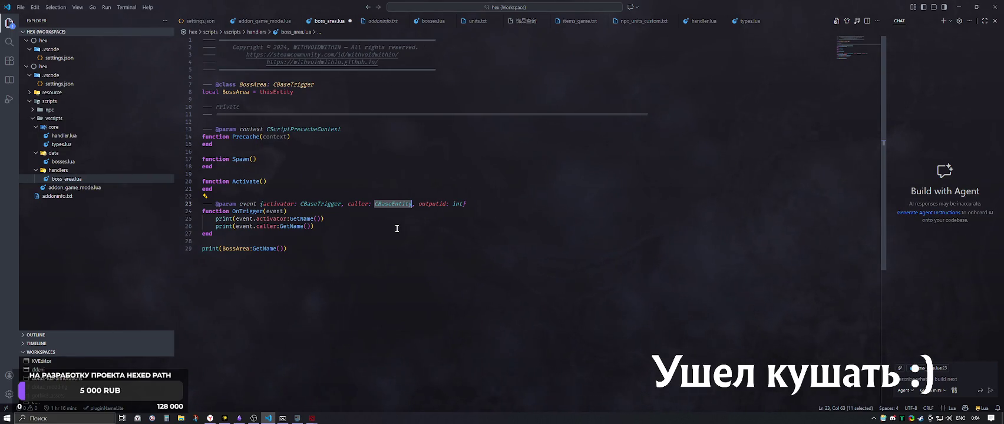
# Step: Complete the OnTrigger handler's caller type as CDOTA_BaseNPC
pyautogui.write('CDOTA_B')
pyautogui.write('ase')
pyautogui.write('NPC_Building')
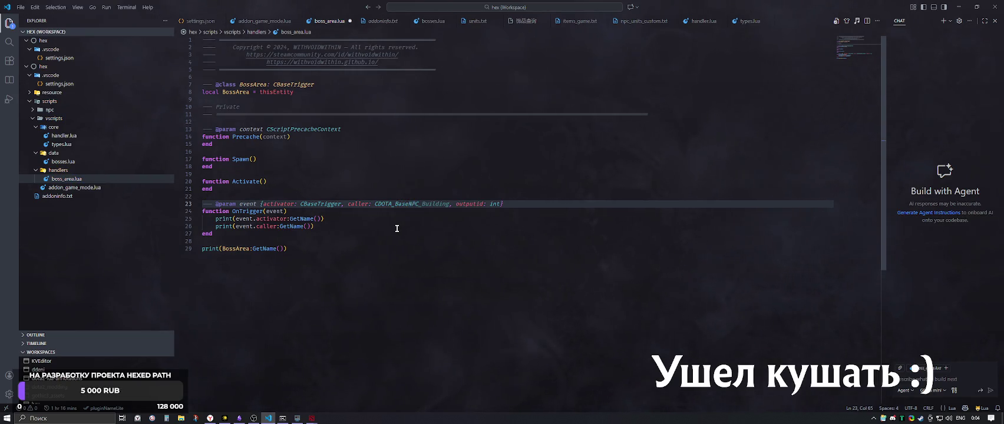
pyautogui.press('Down')
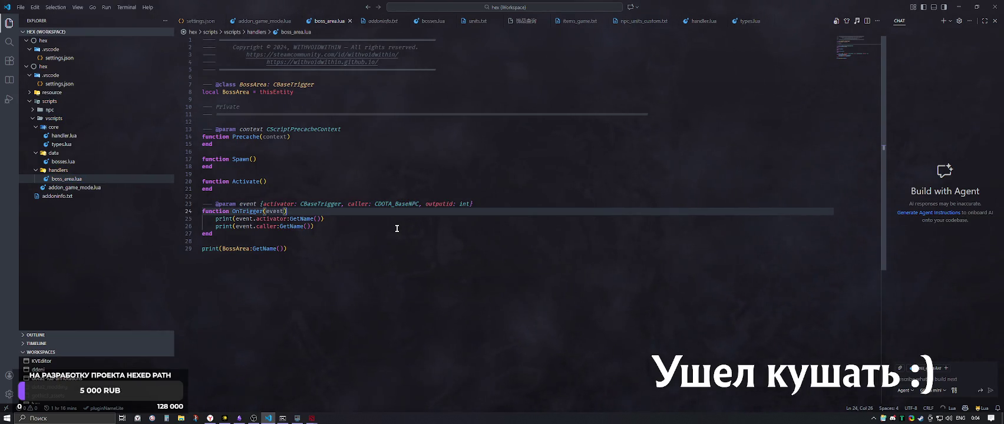
pyautogui.press('Down')
pyautogui.press('Down')
pyautogui.press('Down')
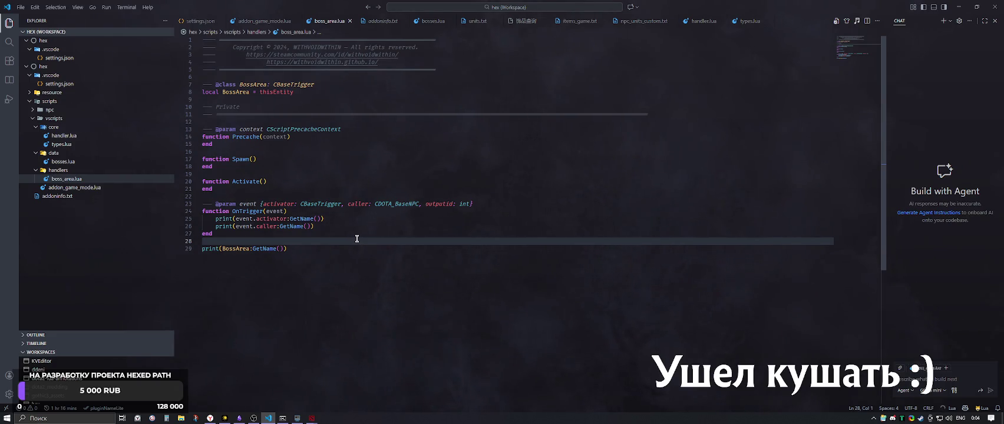
# Step: Select the handler's two print statements and glance at the console log
pyautogui.moveTo(316, 226); pyautogui.dragTo(215, 219)
pyautogui.press('Escape')
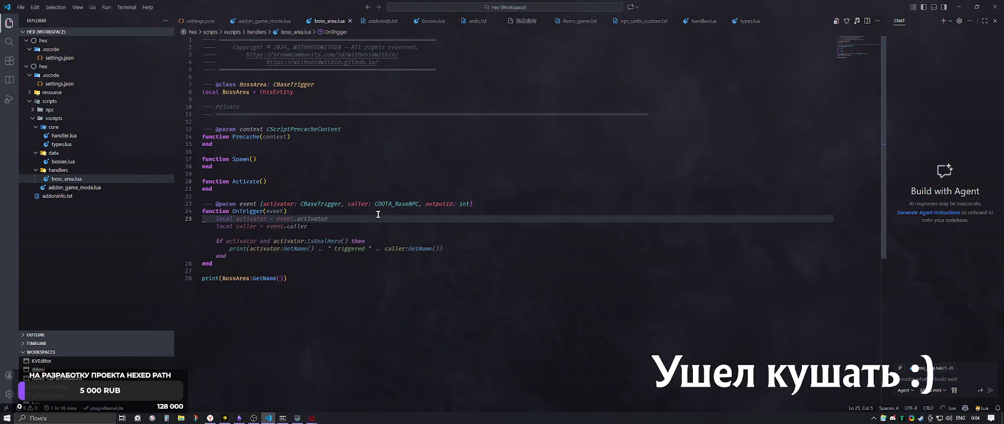
pyautogui.hotkey('alt', 'Tab')
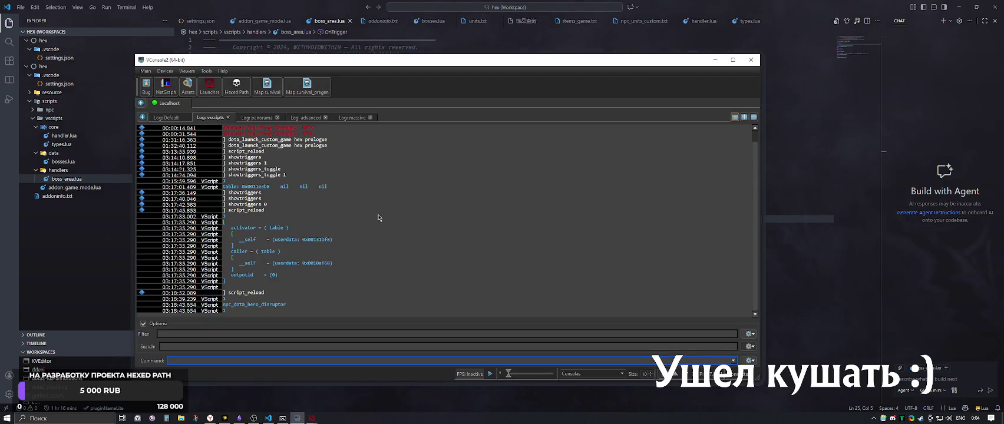
pyautogui.hotkey('alt', 'Tab')
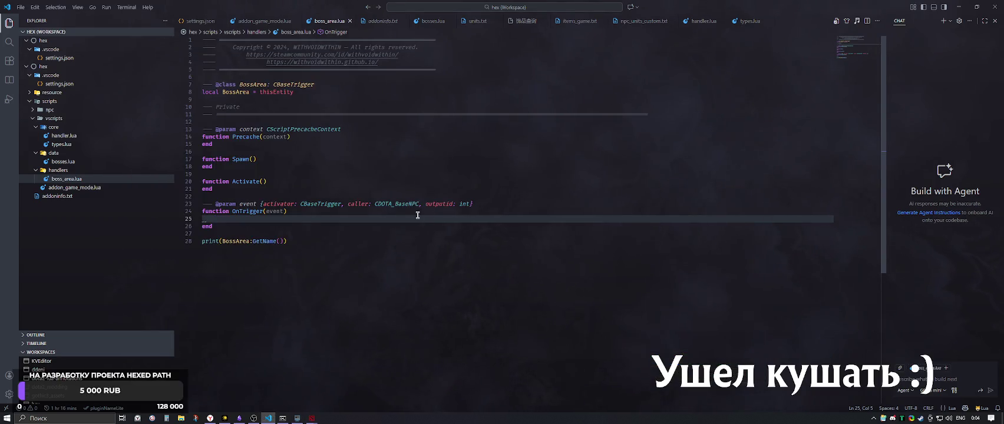
# Step: Delete the trailing print(BossArea:GetName()) line, then undo to restore it
pyautogui.moveTo(352, 241); pyautogui.dragTo(192, 237)
pyautogui.press('BackSpace')
pyautogui.press('BackSpace')
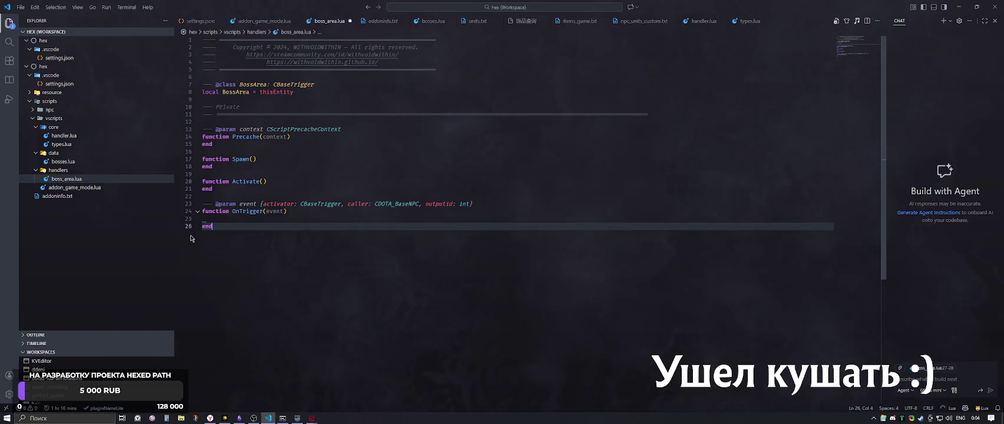
pyautogui.hotkey('ctrl', 'z')
pyautogui.hotkey('ctrl', 'z')
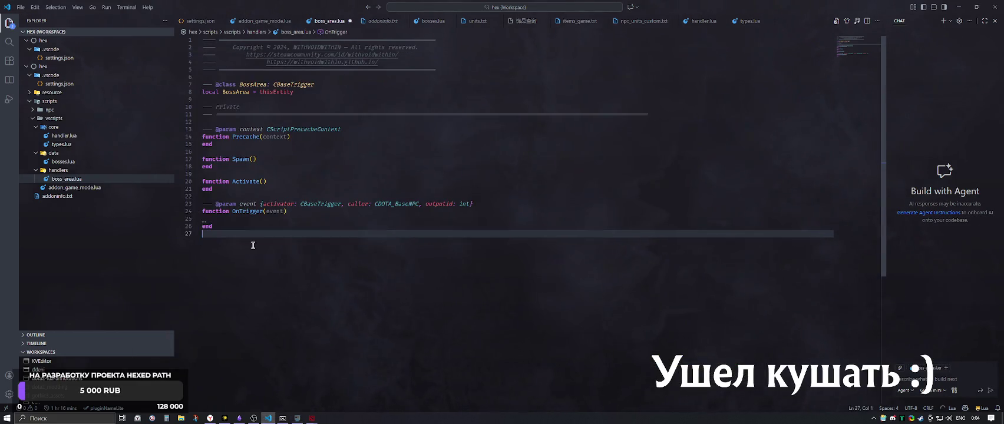
pyautogui.hotkey('ctrl', 'z')
pyautogui.hotkey('ctrl', 'z')
pyautogui.hotkey('ctrl', 'z')
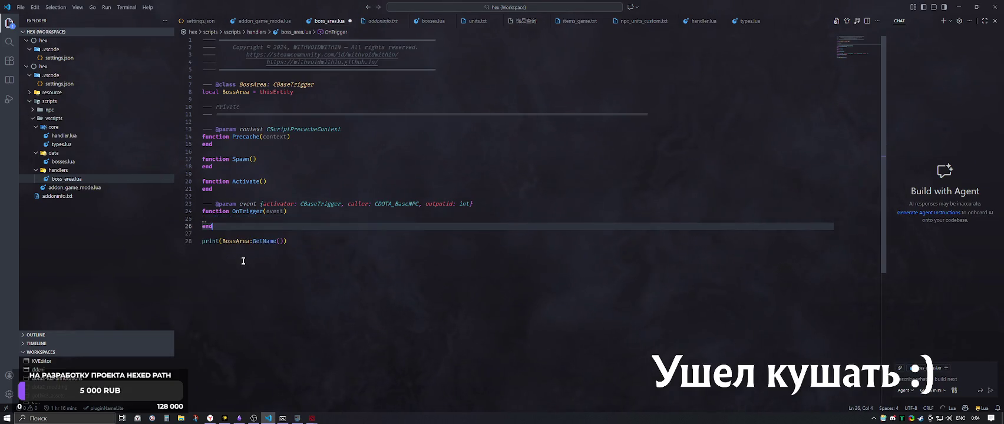
pyautogui.hotkey('alt', 'Tab')
pyautogui.hotkey('alt', 'Tab')
pyautogui.hotkey('alt', 'Tab')
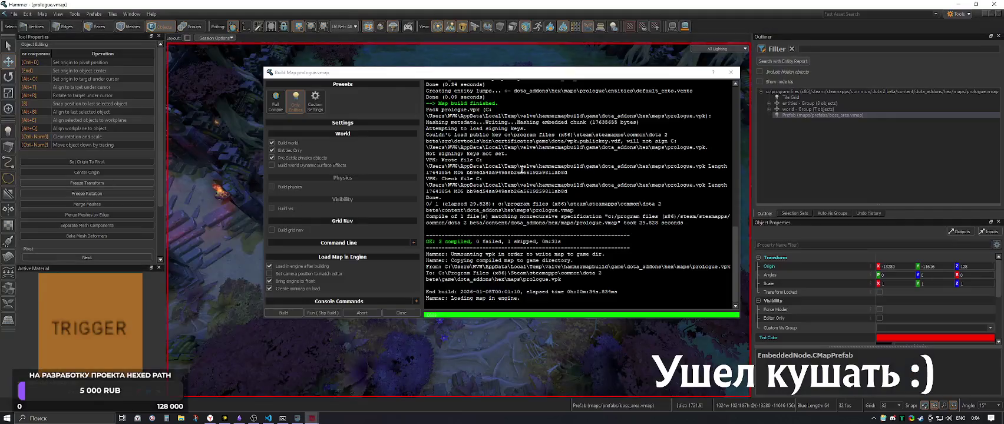
# Step: On boss_area.vmap, clear the map Name, toggle Fixup Entity Names By Default, and save
pyautogui.click(731, 72)
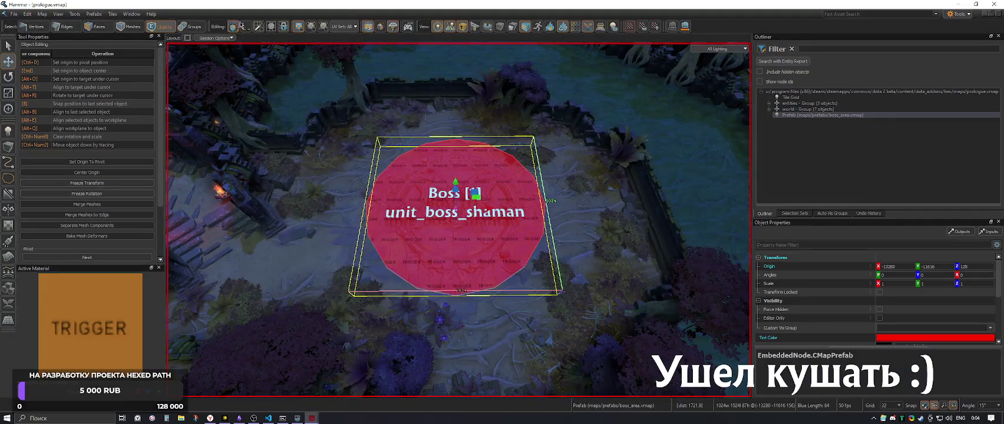
pyautogui.click(131, 13)
pyautogui.click(147, 75)
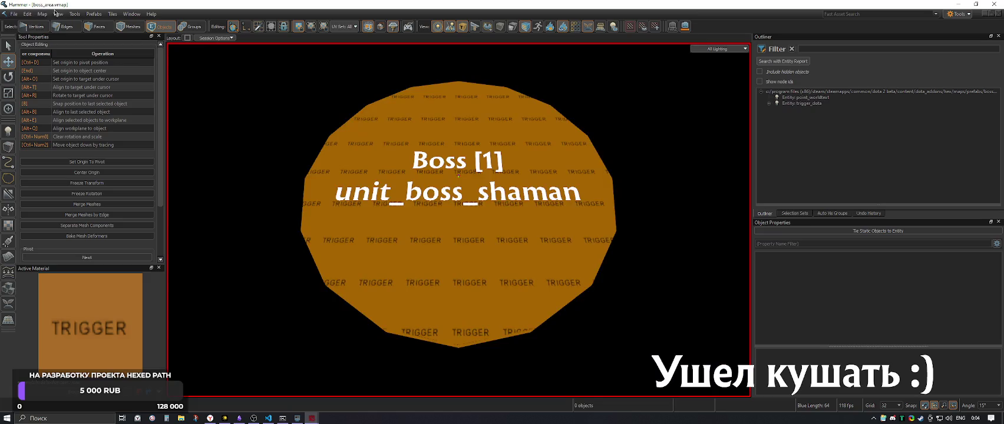
pyautogui.click(17, 13)
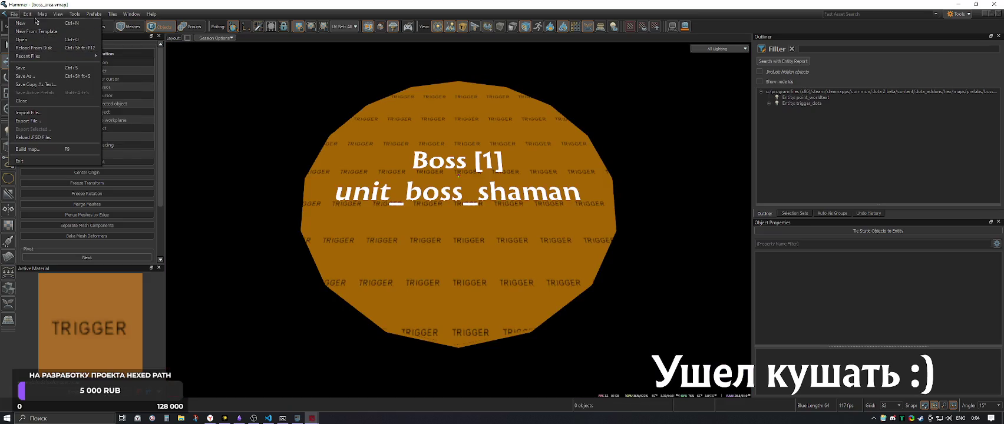
pyautogui.click(53, 52)
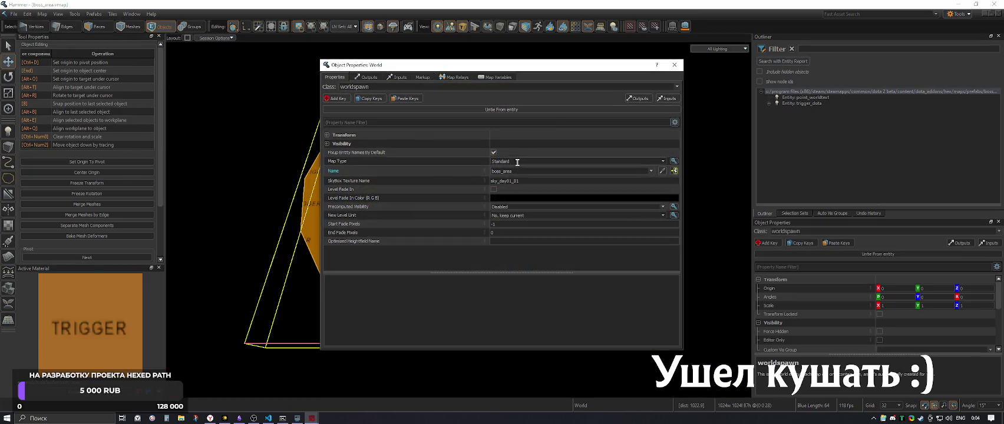
pyautogui.press('BackSpace')
pyautogui.press('BackSpace')
pyautogui.press('BackSpace')
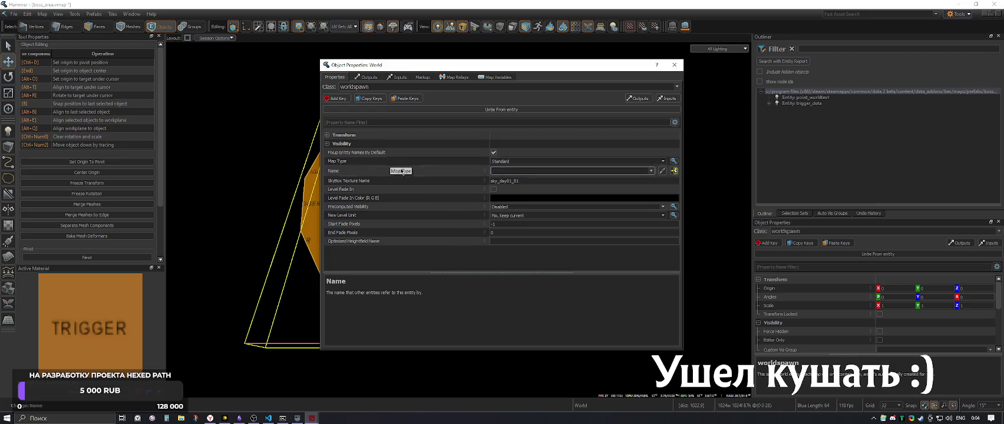
pyautogui.click(494, 152)
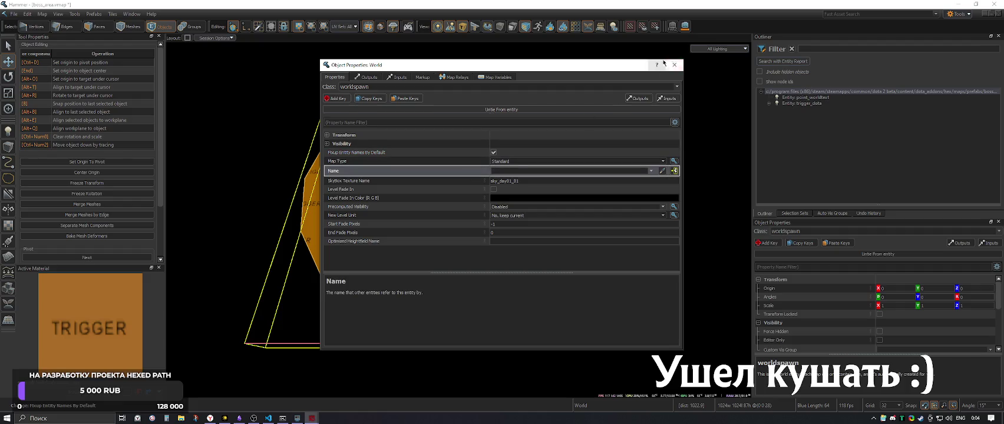
pyautogui.click(674, 65)
pyautogui.hotkey('ctrl', 's')
# Step: Switch back to the prologue.vmap document
pyautogui.click(131, 14)
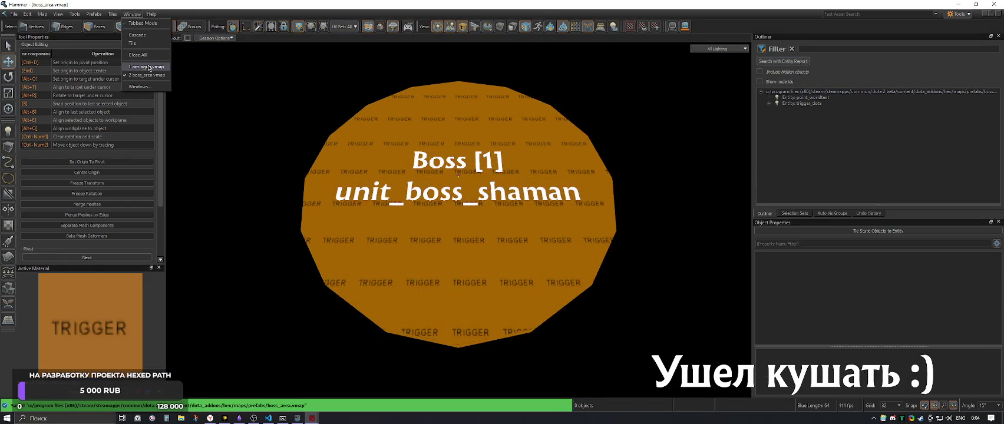
pyautogui.click(144, 67)
pyautogui.scroll(-1, 869, 310)
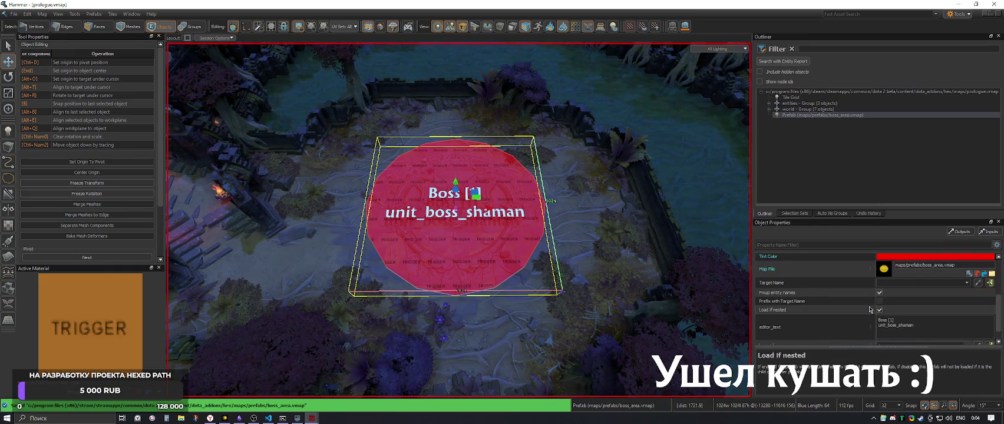
# Step: Set the prefab's Target Name to boss_area, toggle Prefix with Target Name on and off, and save
pyautogui.click(885, 282)
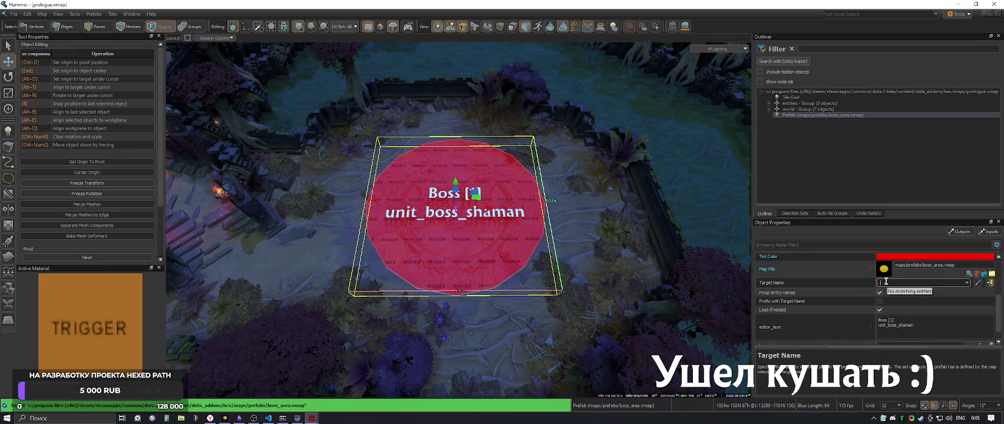
pyautogui.press('Return')
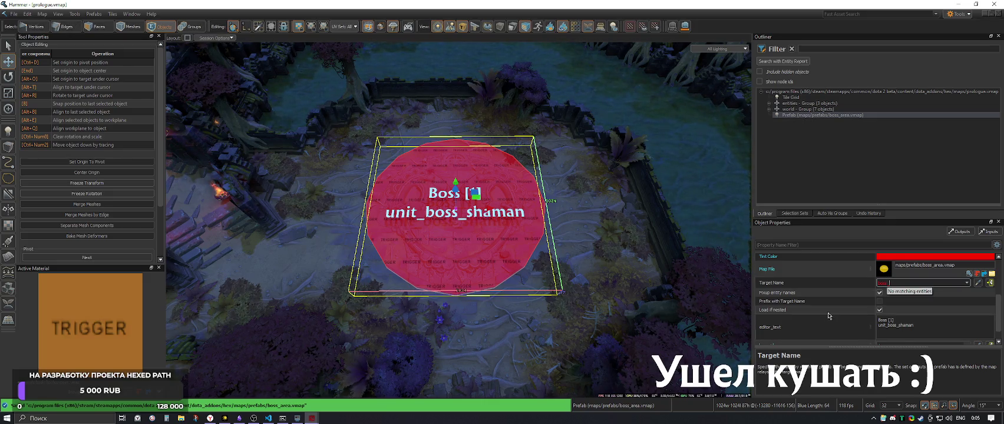
pyautogui.click(824, 314)
pyautogui.write('area')
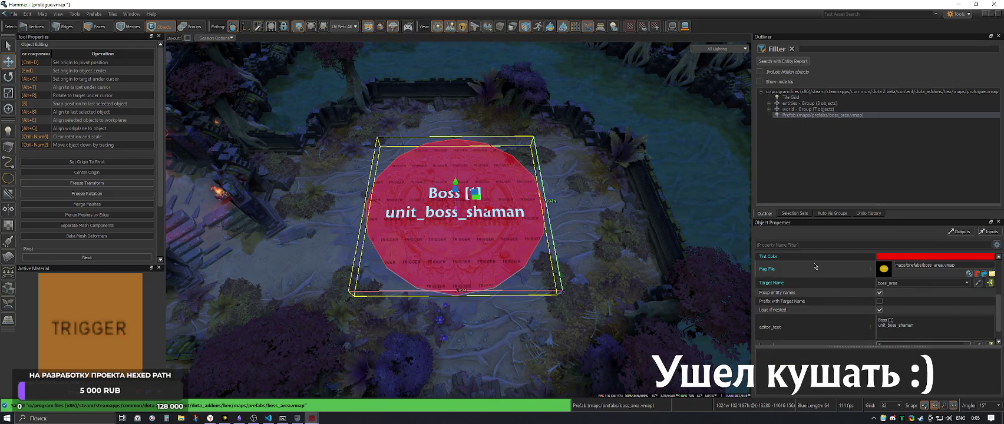
pyautogui.click(819, 292)
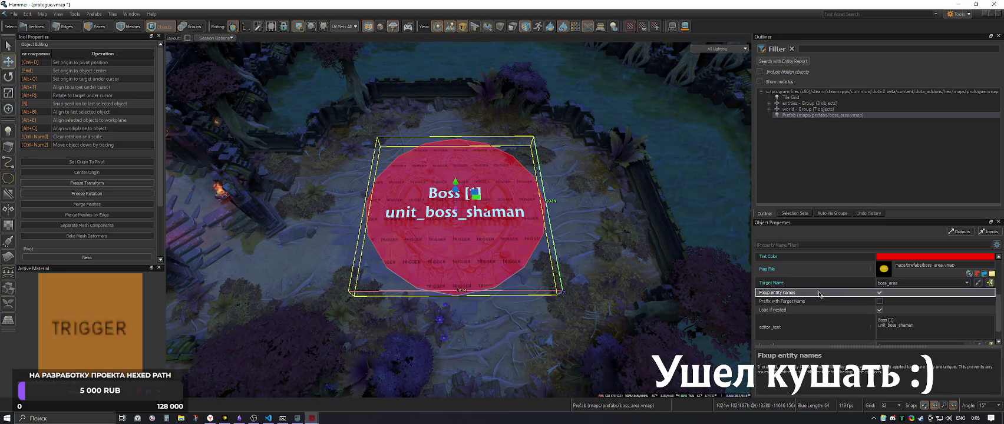
pyautogui.click(878, 303)
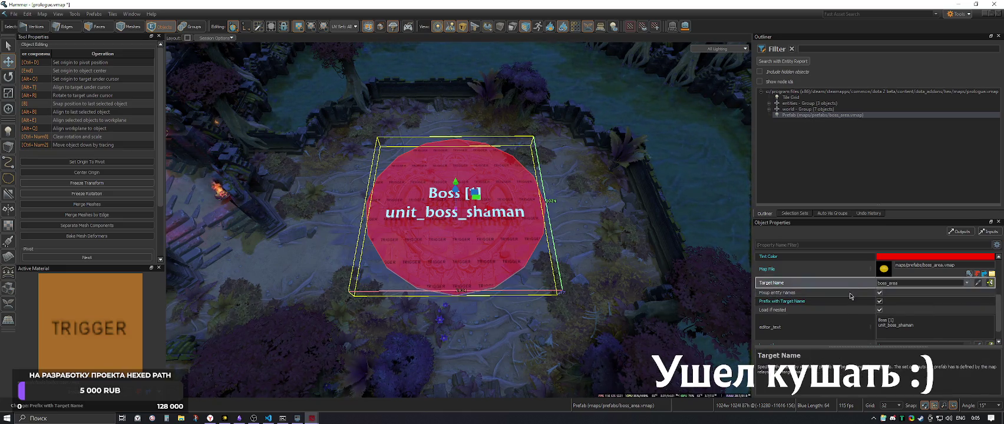
pyautogui.click(878, 302)
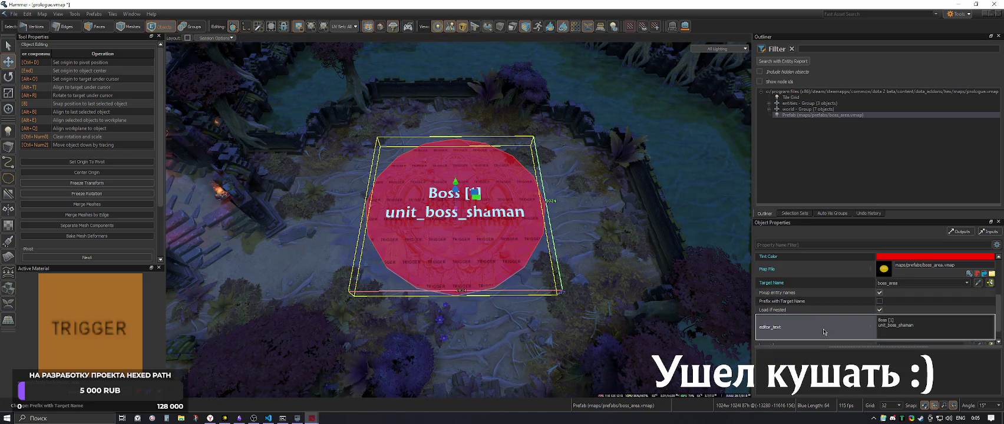
pyautogui.scroll(-1, 824, 330)
pyautogui.hotkey('ctrl', 's')
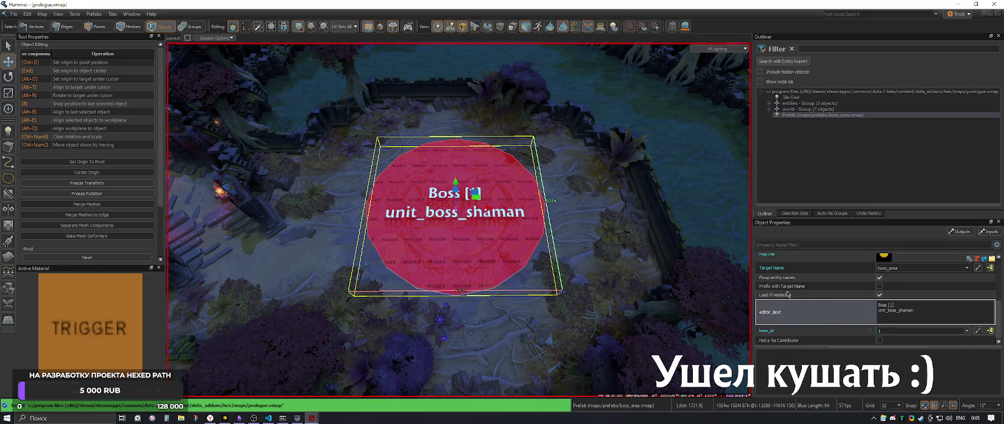
# Step: Review the Target Name and boss_id properties, keep boss_id at 1, and save again
pyautogui.click(790, 292)
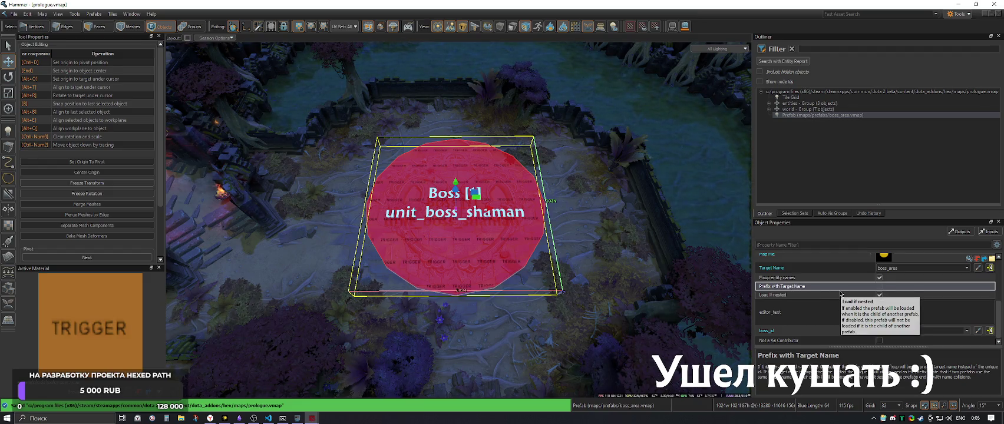
pyautogui.scroll(3, 833, 292)
pyautogui.click(832, 295)
pyautogui.click(834, 304)
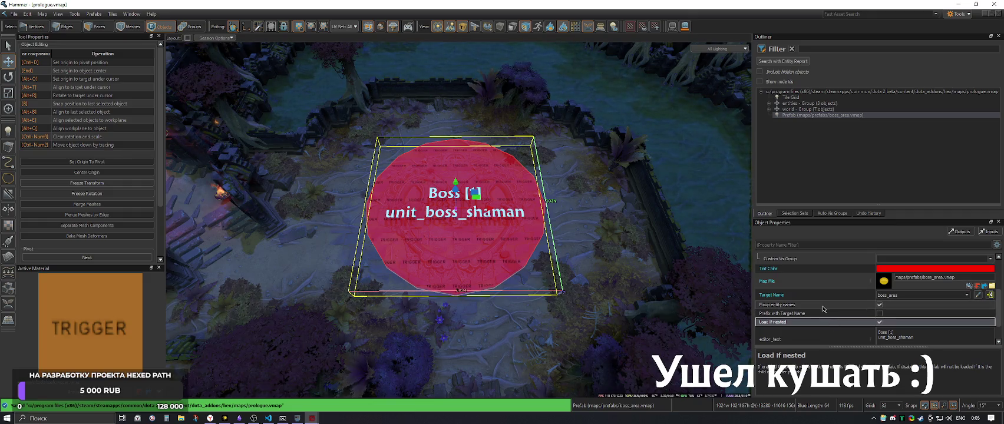
pyautogui.scroll(-1, 823, 307)
pyautogui.click(828, 331)
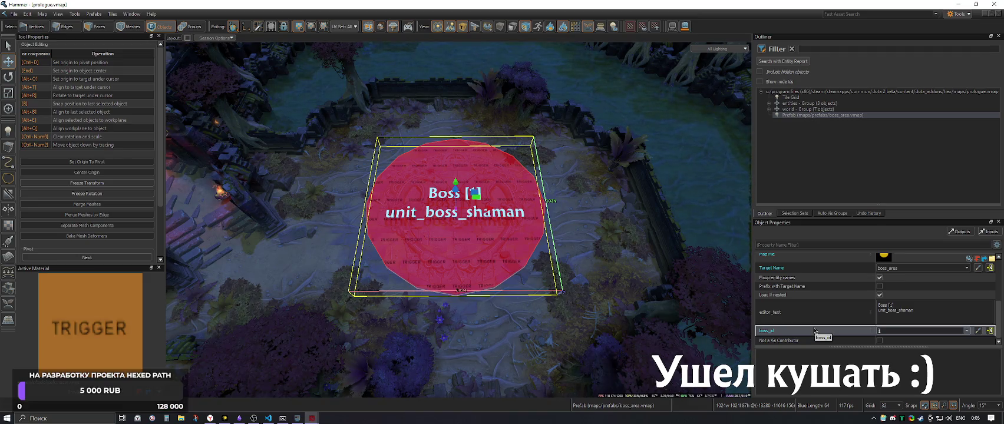
pyautogui.click(887, 330)
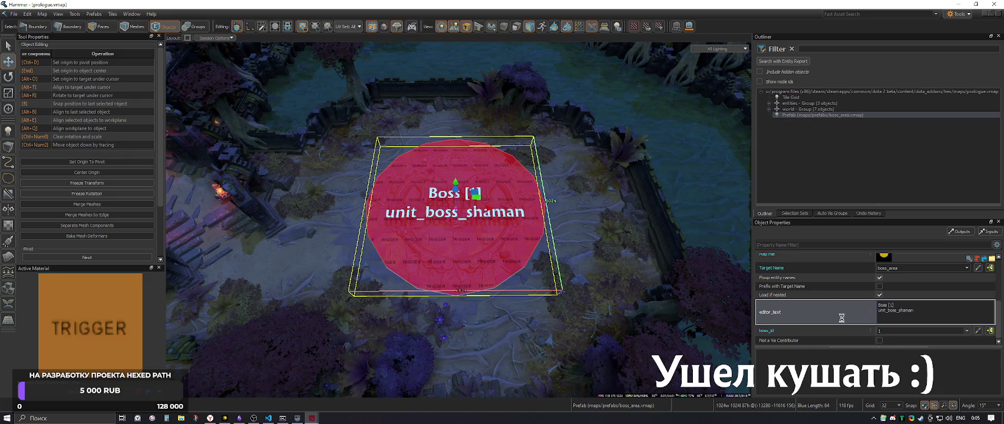
pyautogui.hotkey('ctrl', 's')
pyautogui.click(407, 26)
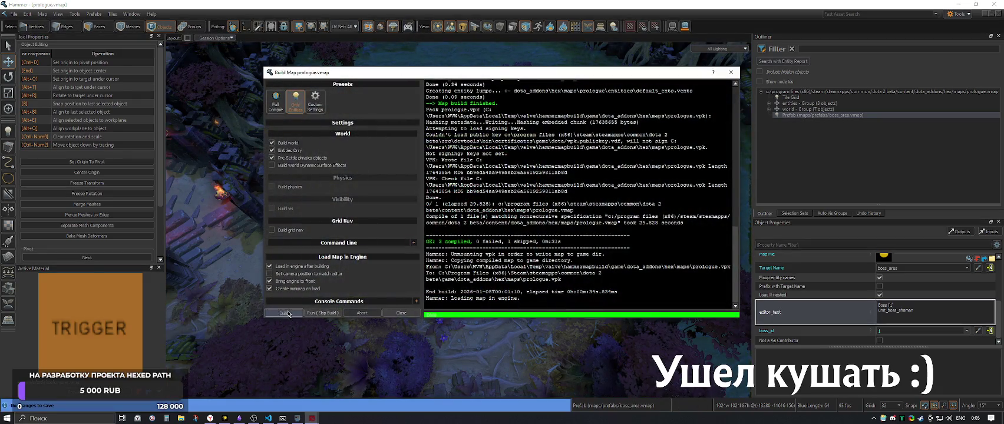
# Step: Build prologue.vmap, dismissing the missing-entities warning, and let the build log finish
pyautogui.click(283, 312)
pyautogui.click(486, 236)
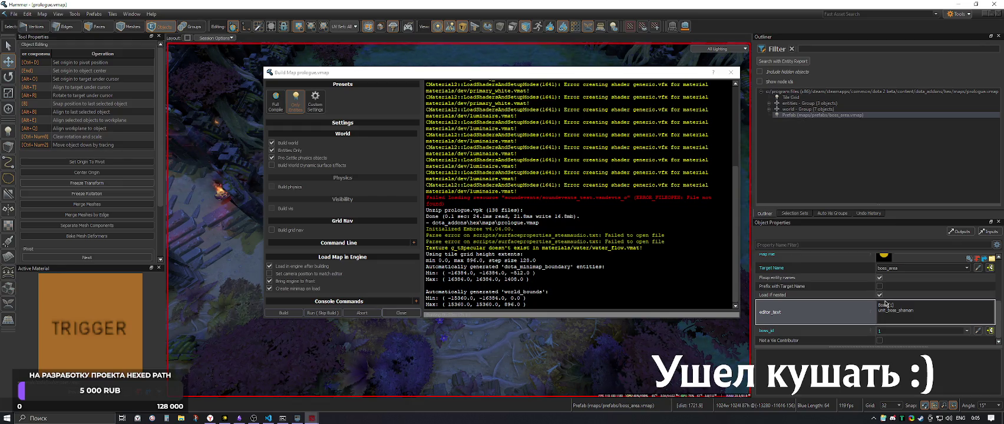
pyautogui.click(253, 418)
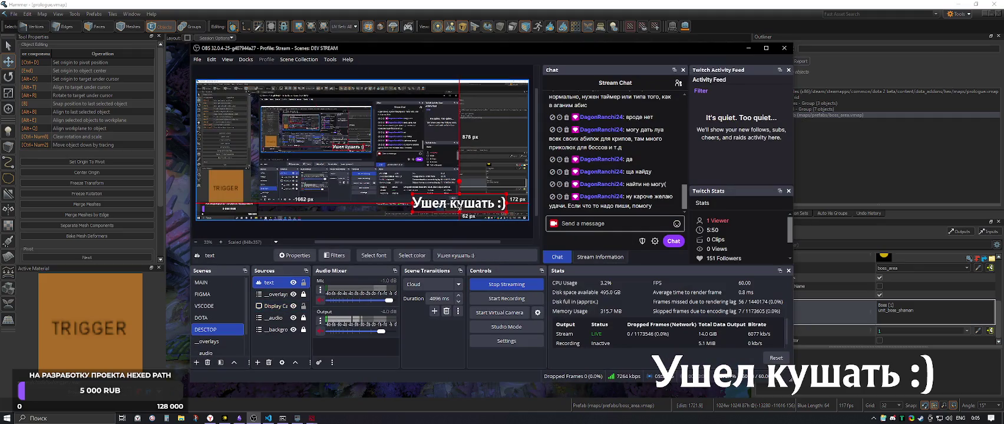
# Step: Hide the 'Ушел кушать :)' caption and select the MAIN scene in OBS
pyautogui.click(294, 283)
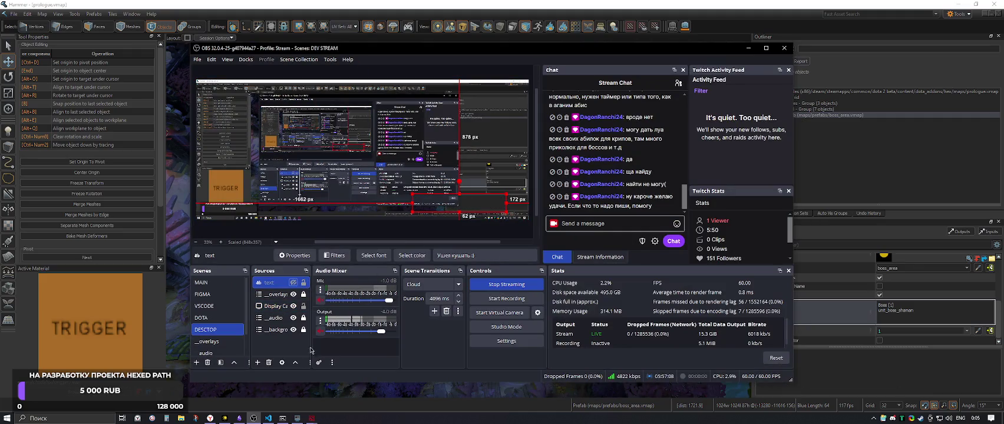
pyautogui.click(218, 283)
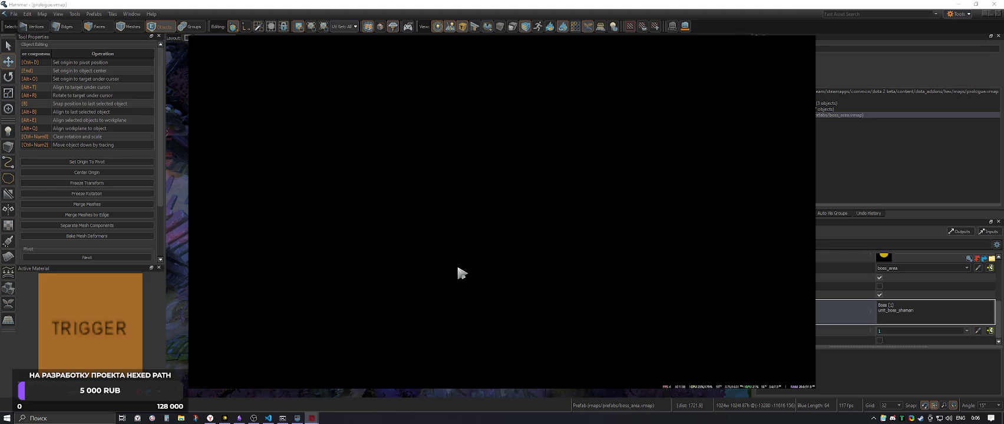
pyautogui.hotkey('alt', 'Tab')
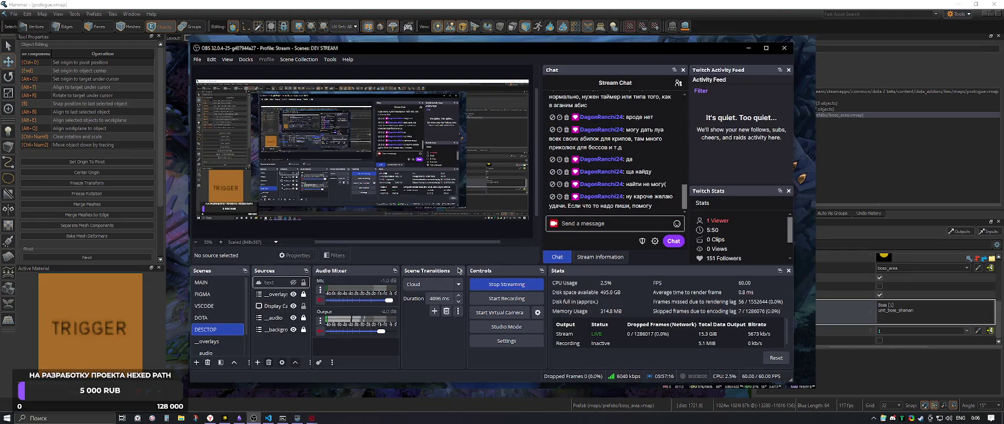
# Step: Start the custom game on the rebuilt map and pick a random hero
pyautogui.hotkey('alt', 'Tab')
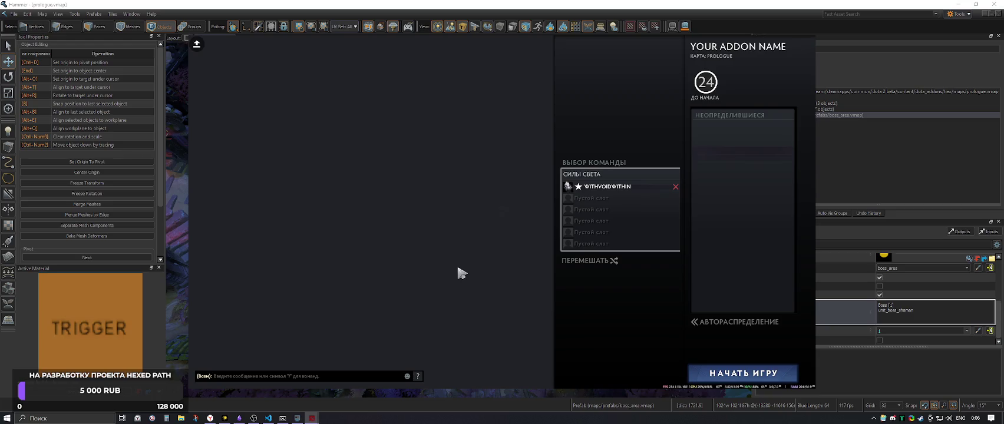
pyautogui.click(743, 372)
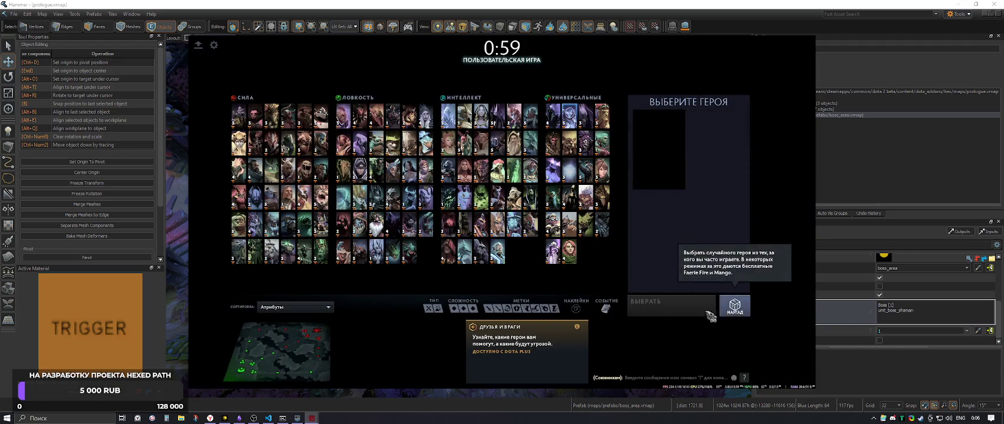
pyautogui.click(725, 315)
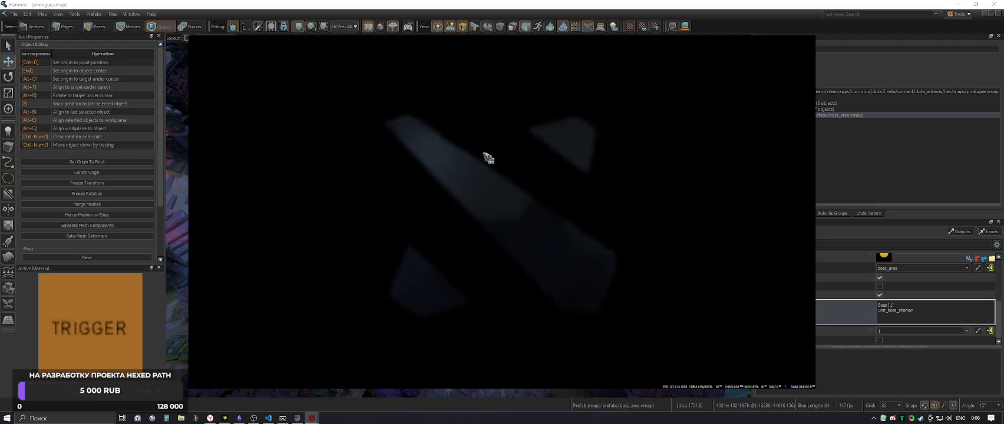
# Step: Pass through VConsole2 and bring Hammer's Build Map dialog back to the front
pyautogui.hotkey('alt', 'Tab')
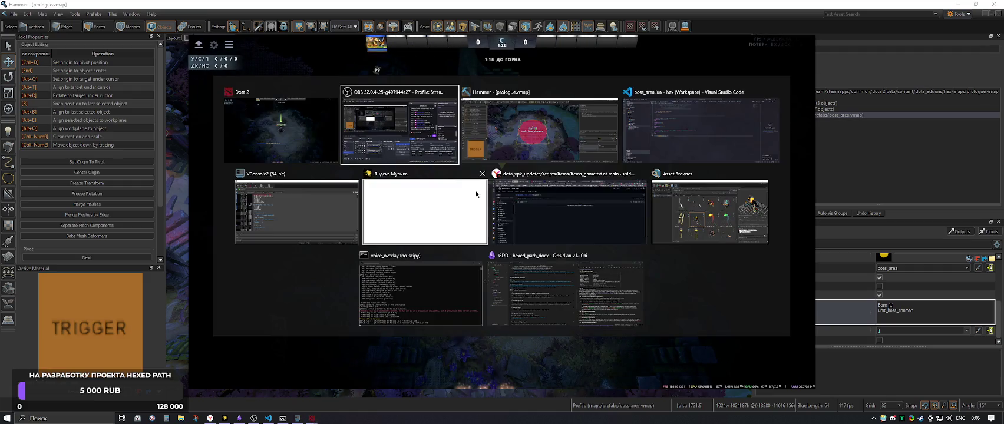
pyautogui.click(286, 205)
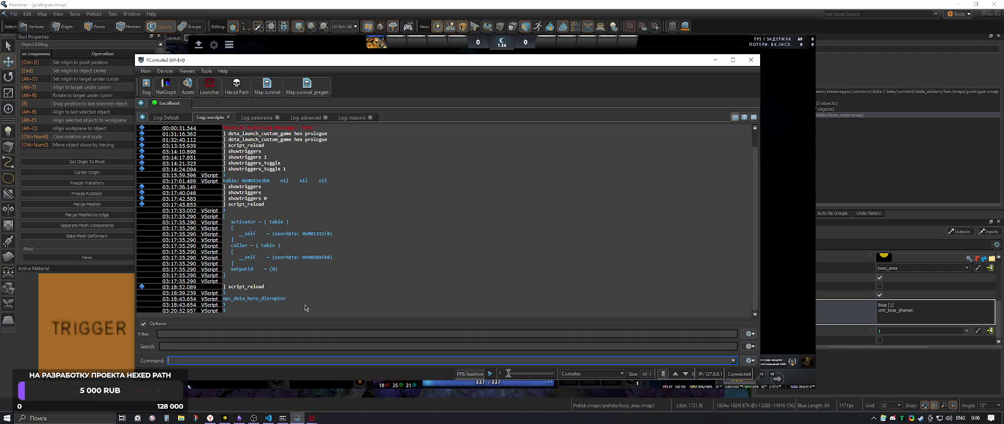
pyautogui.hotkey('alt', 'Tab')
pyautogui.click(691, 126)
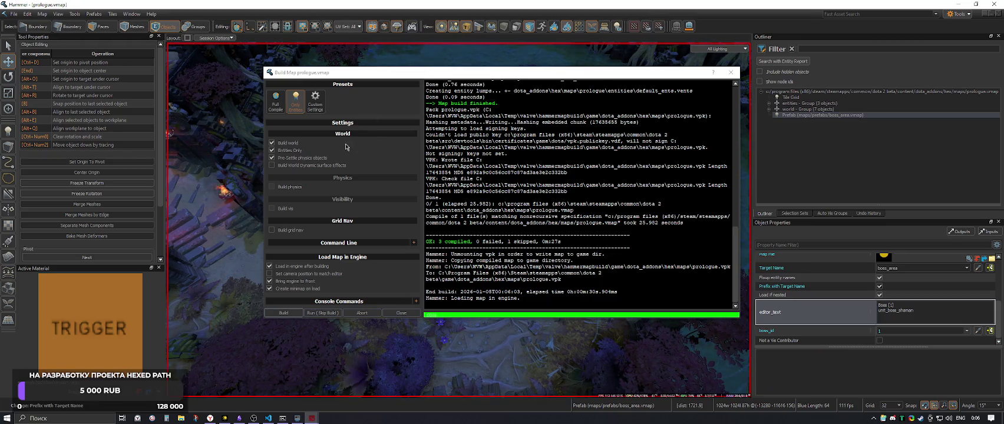
# Step: Rebuild prologue.vmap past the warning and start the custom game in Dota 2
pyautogui.click(284, 313)
pyautogui.click(495, 233)
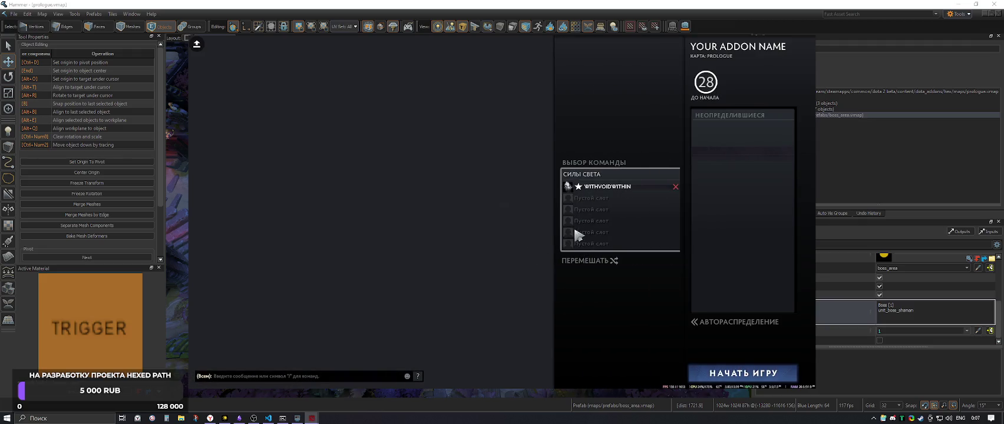
pyautogui.click(743, 373)
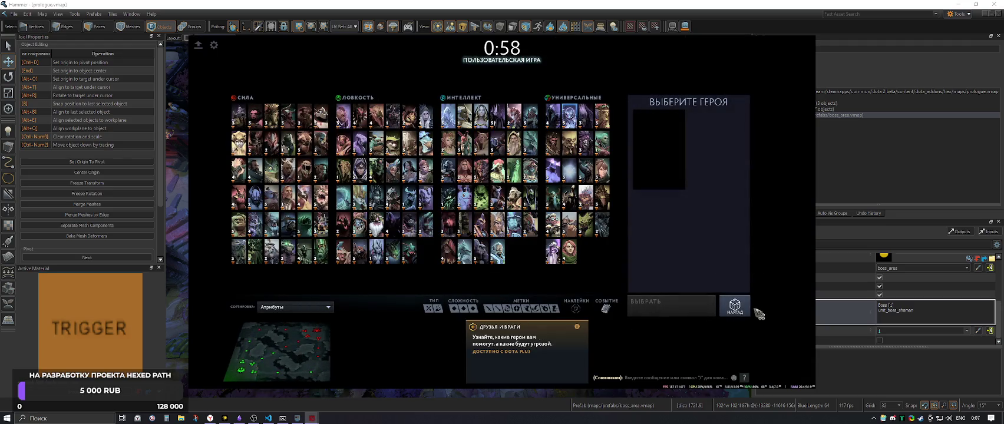
# Step: Rerun script_reload in VConsole2, then return to Hammer and close the Build Map window
pyautogui.hotkey('alt', 'Tab')
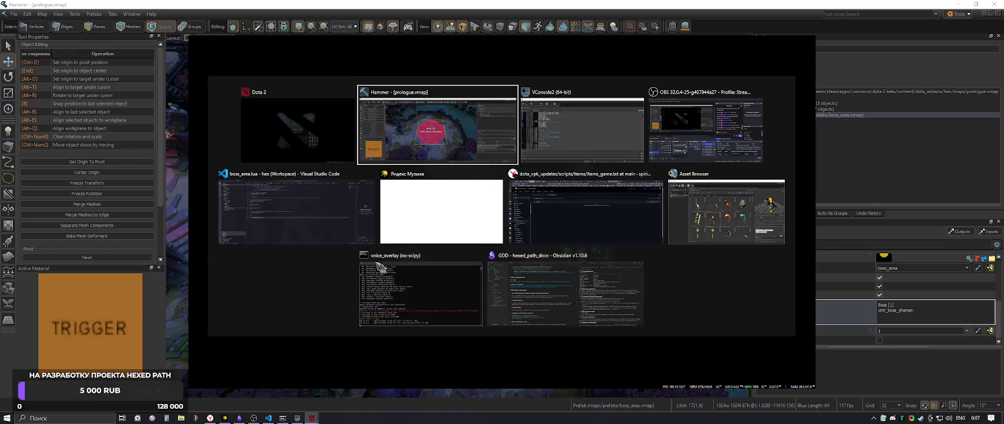
pyautogui.click(602, 146)
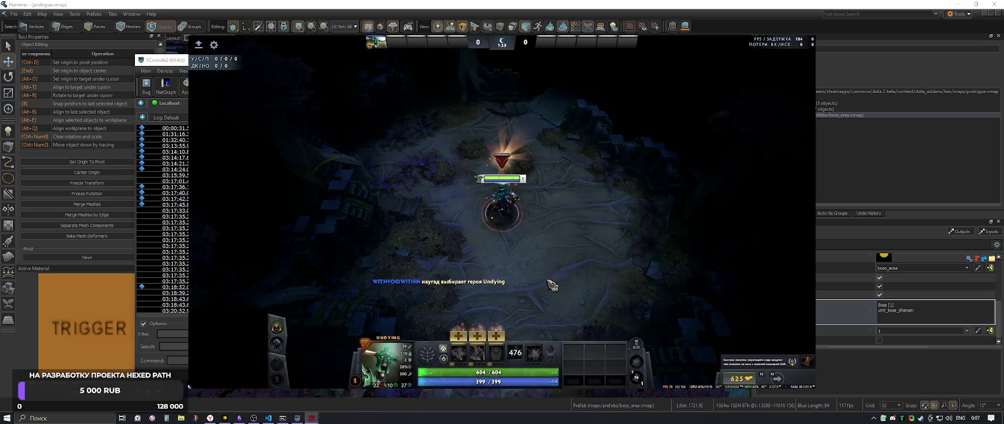
pyautogui.hotkey('alt', 'Tab')
pyautogui.press('Up')
pyautogui.press('Return')
pyautogui.moveTo(224, 288); pyautogui.dragTo(231, 314)
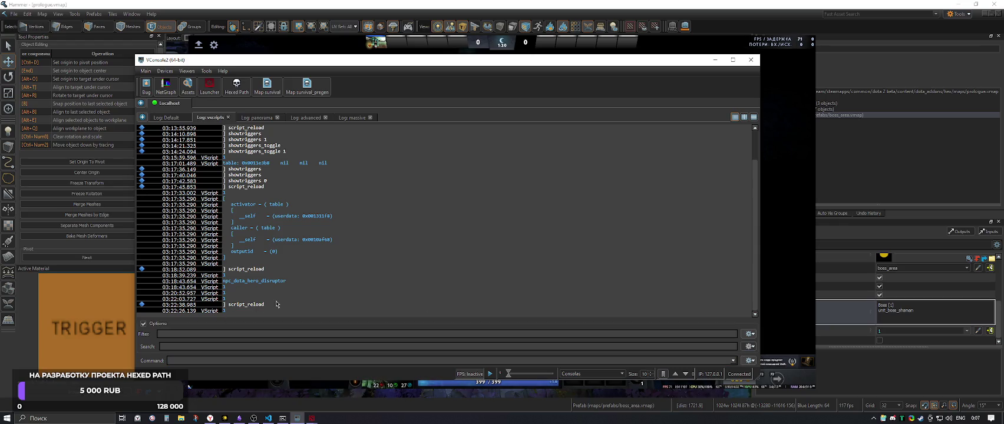
pyautogui.hotkey('alt', 'Tab')
pyautogui.hotkey('alt', 'Tab')
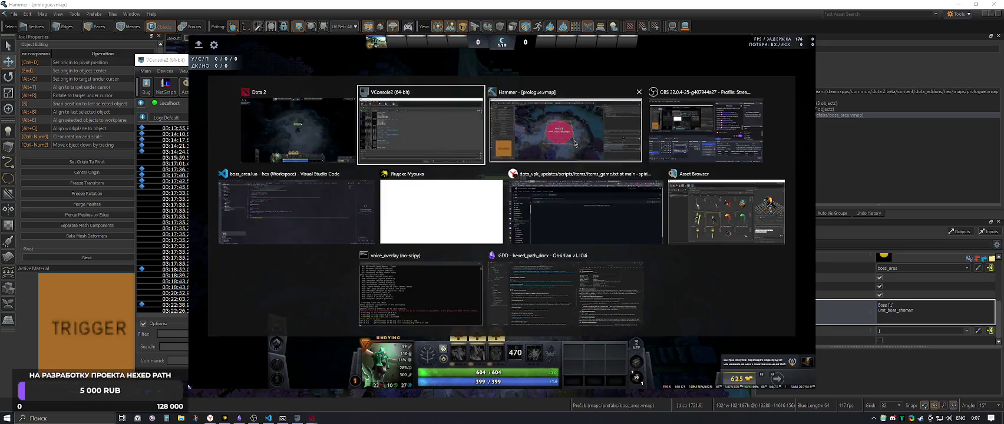
pyautogui.click(575, 143)
pyautogui.click(732, 72)
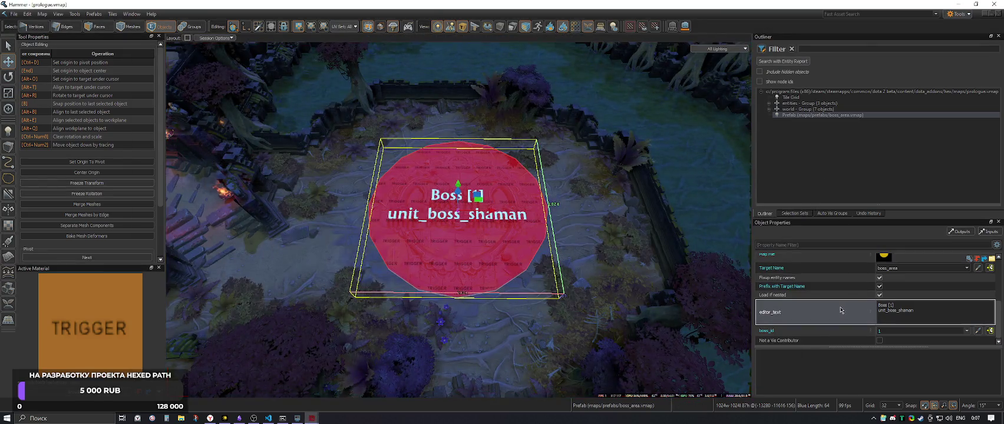
# Step: Inspect the prefab instance's Load if nested, editor_text, boss_id and Target Name properties
pyautogui.click(824, 295)
pyautogui.click(827, 312)
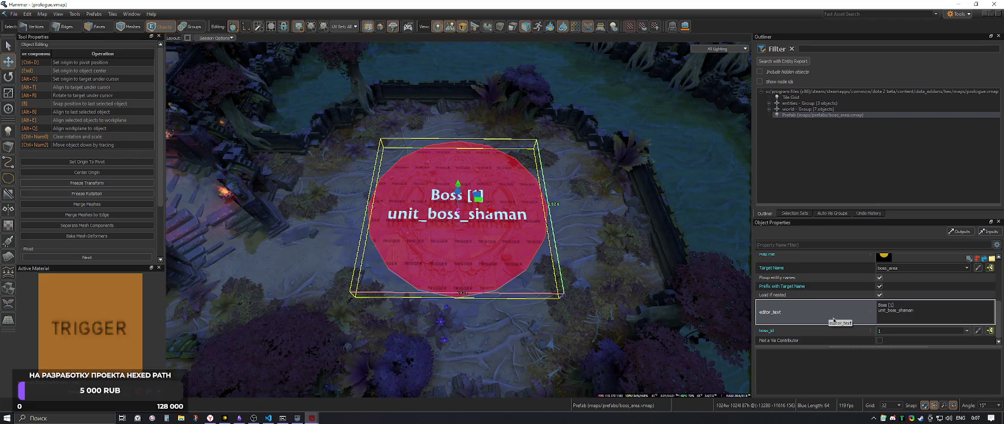
pyautogui.click(799, 332)
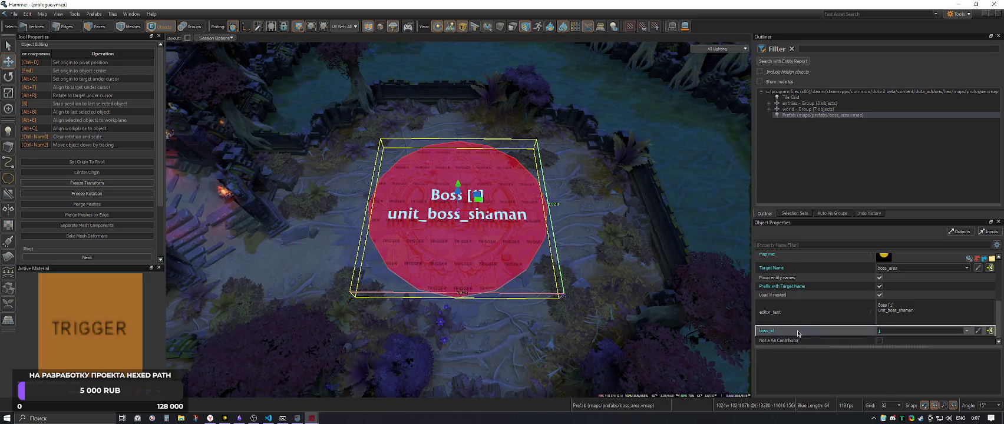
pyautogui.click(816, 273)
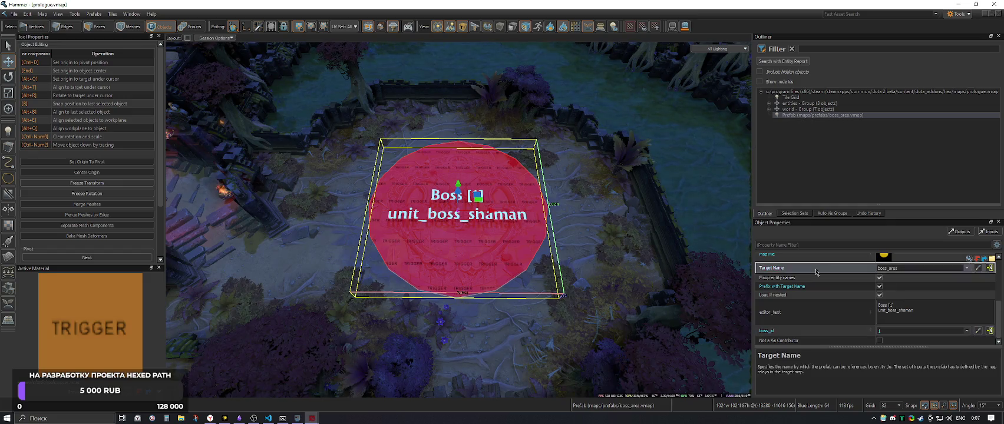
# Step: In boss_area.vmap's Map Variables, delete boss_id, confirm the removal, and save the prefab
pyautogui.click(130, 13)
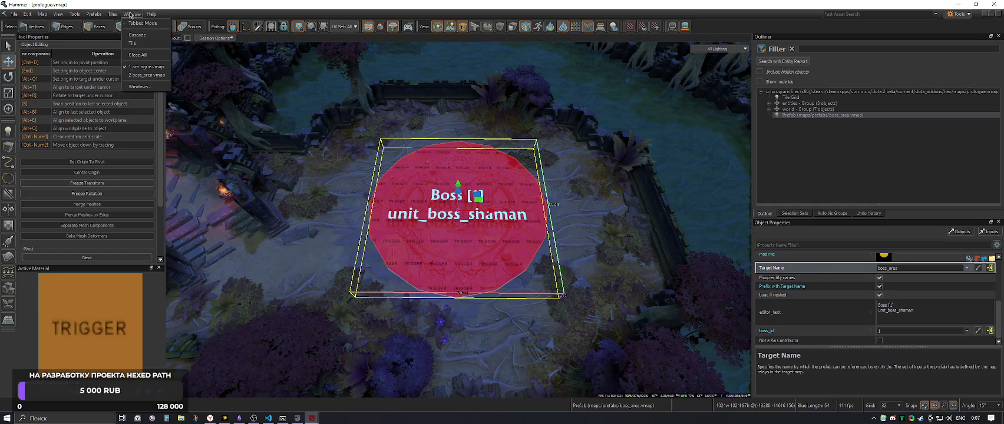
pyautogui.click(144, 75)
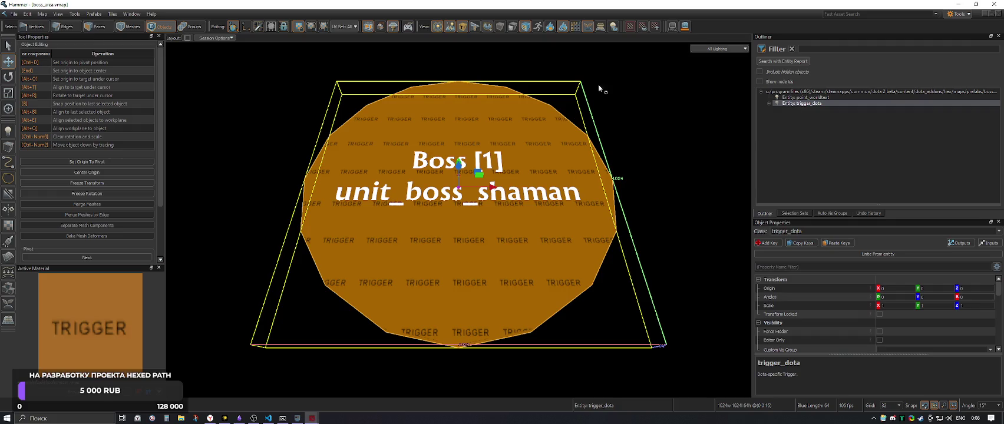
pyautogui.click(43, 14)
pyautogui.click(76, 61)
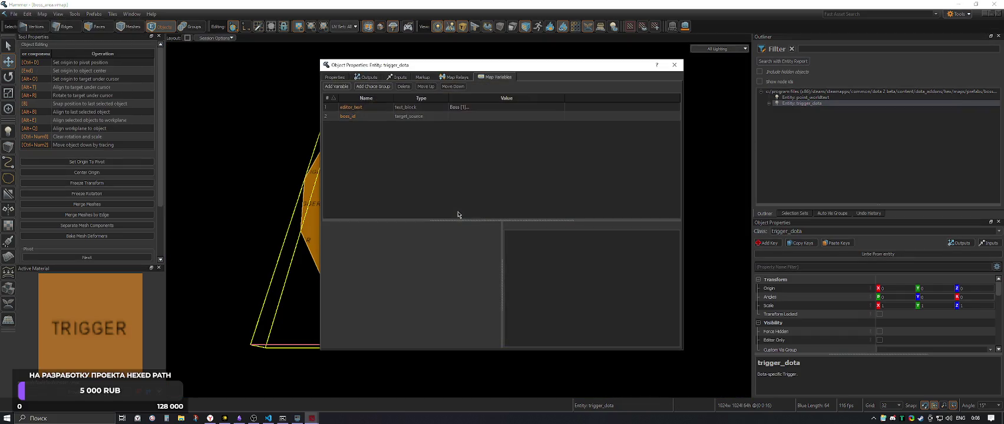
pyautogui.click(363, 116)
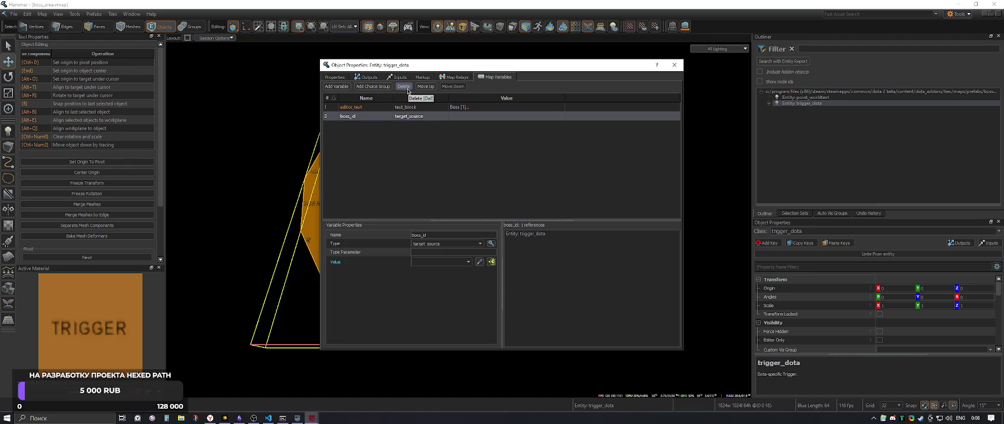
pyautogui.click(407, 88)
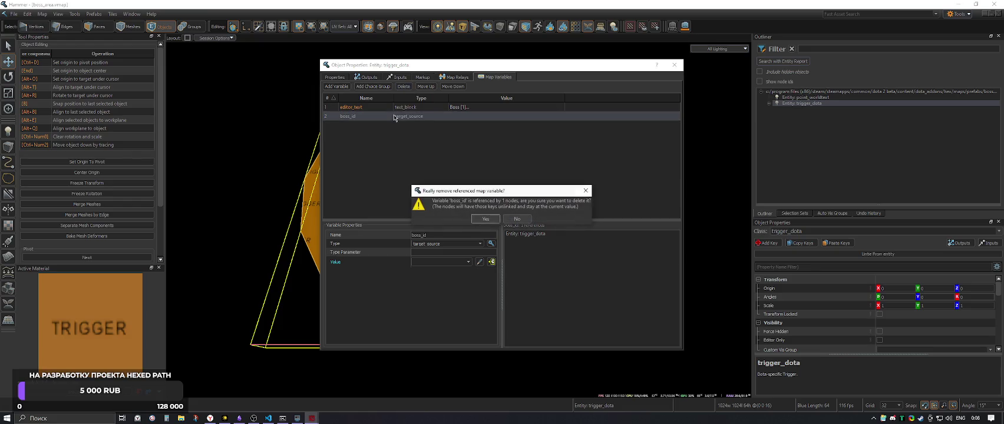
pyautogui.click(485, 219)
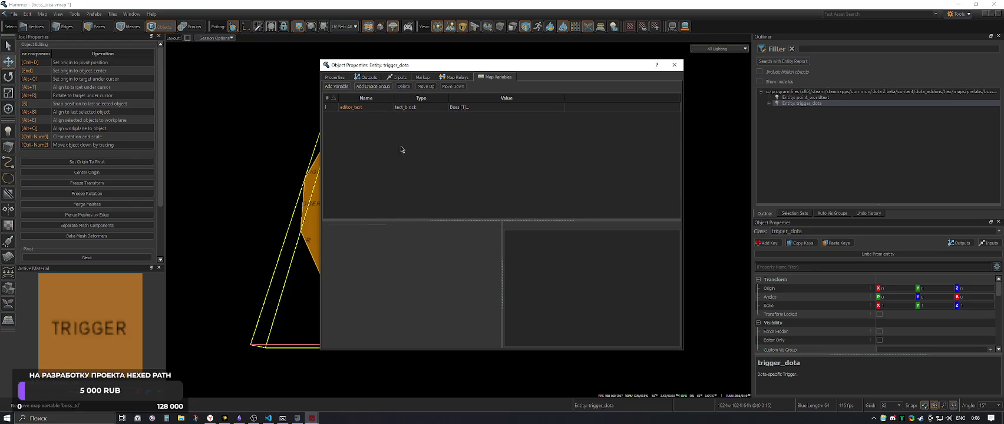
pyautogui.click(674, 65)
pyautogui.hotkey('ctrl', 's')
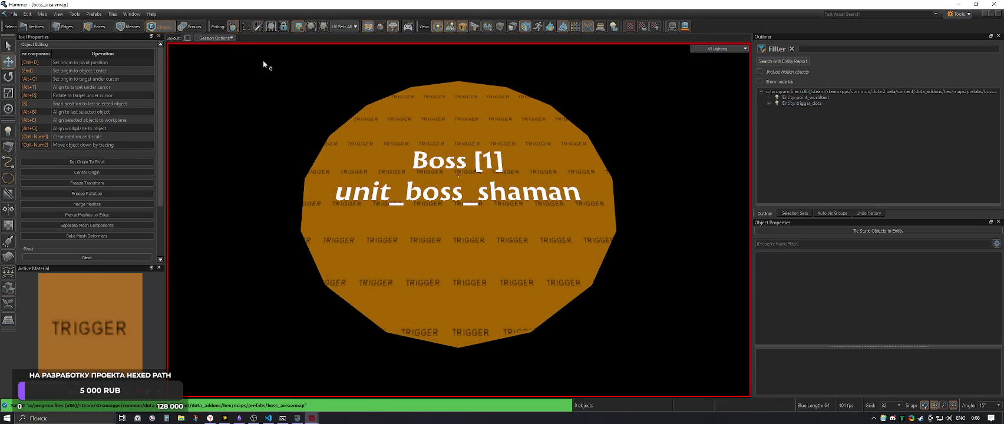
# Step: Switch back to prologue.vmap and scroll the prefab's properties to confirm boss_id is gone
pyautogui.click(131, 14)
pyautogui.click(338, 73)
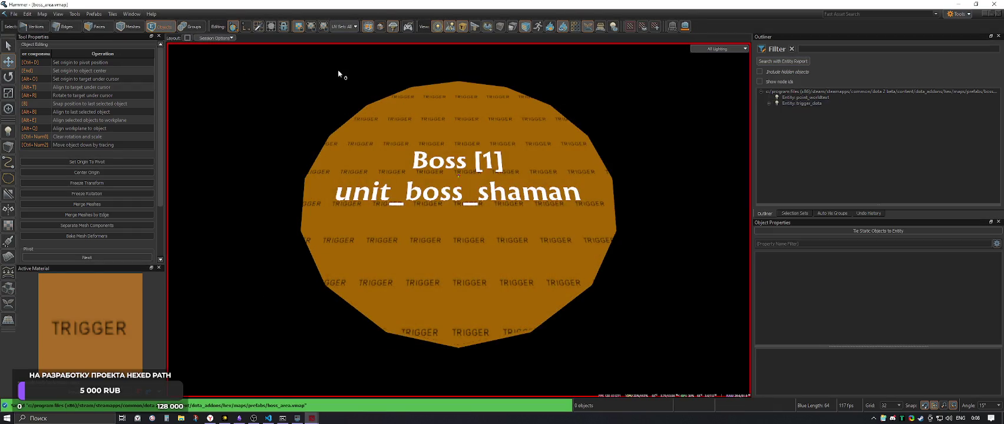
pyautogui.click(134, 14)
pyautogui.click(141, 58)
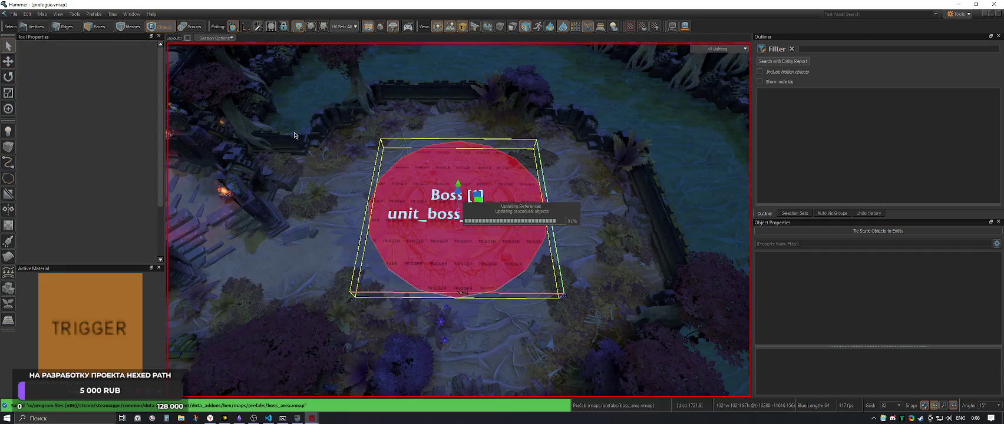
pyautogui.scroll(-2, 851, 268)
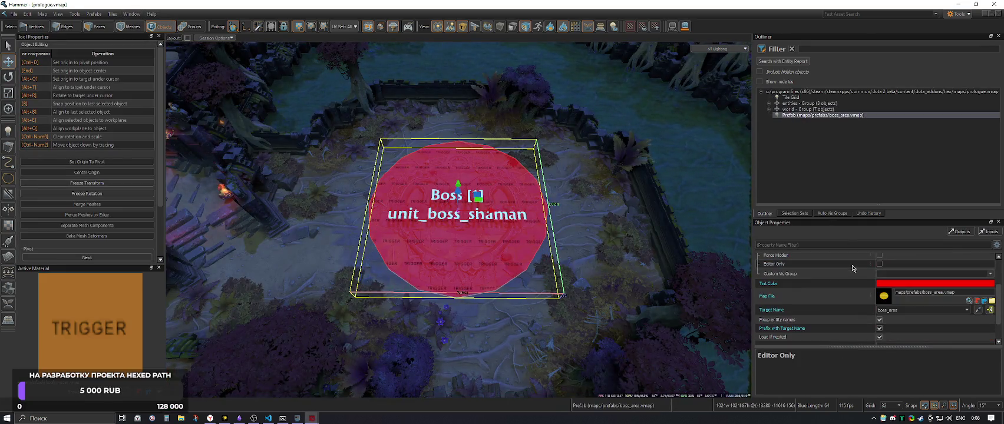
pyautogui.scroll(-2, 851, 269)
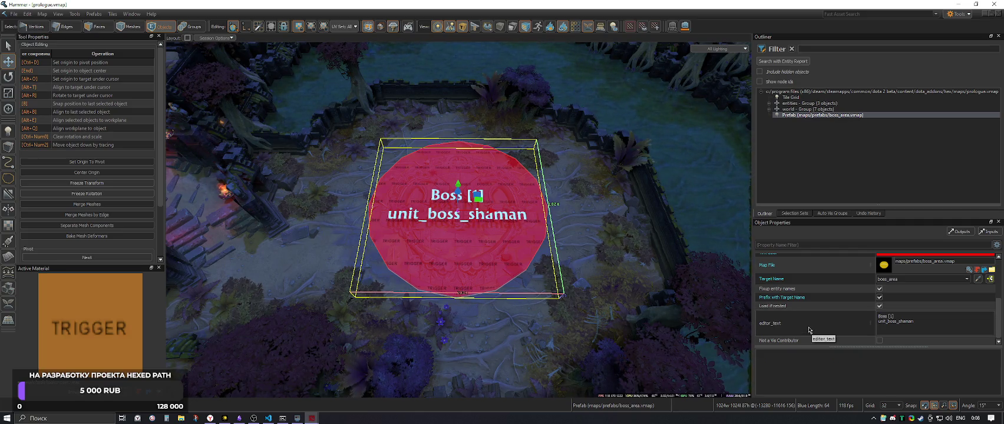
# Step: Switch to boss_area.vmap and check its Map Properties
pyautogui.click(137, 14)
pyautogui.click(146, 75)
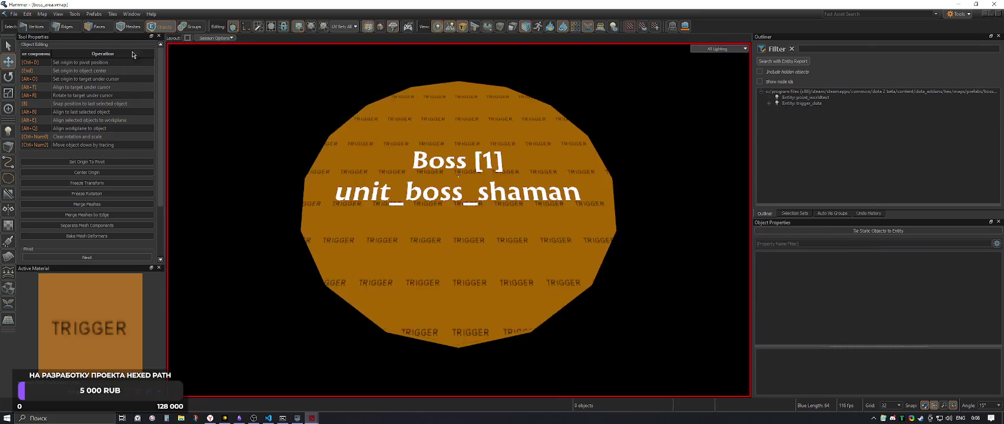
pyautogui.click(43, 13)
pyautogui.click(62, 52)
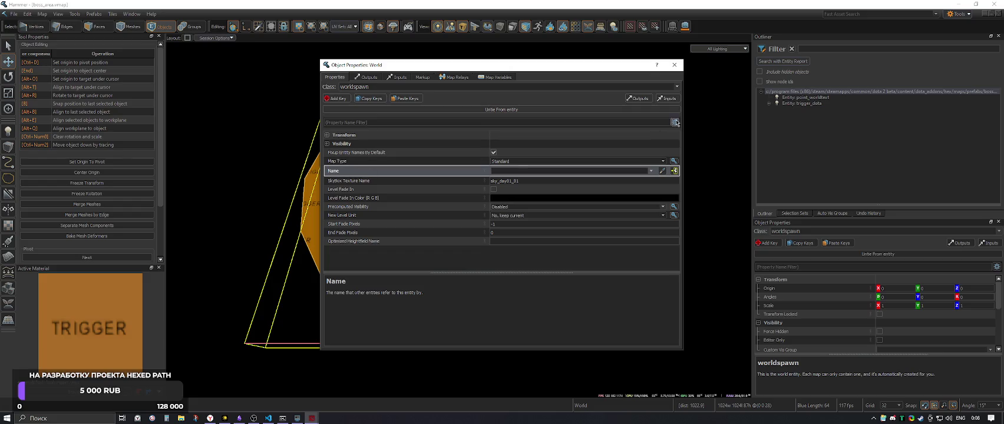
pyautogui.click(673, 65)
# Step: Name the trigger_dota entity boss_area, deselect it, and save the prefab map
pyautogui.click(804, 103)
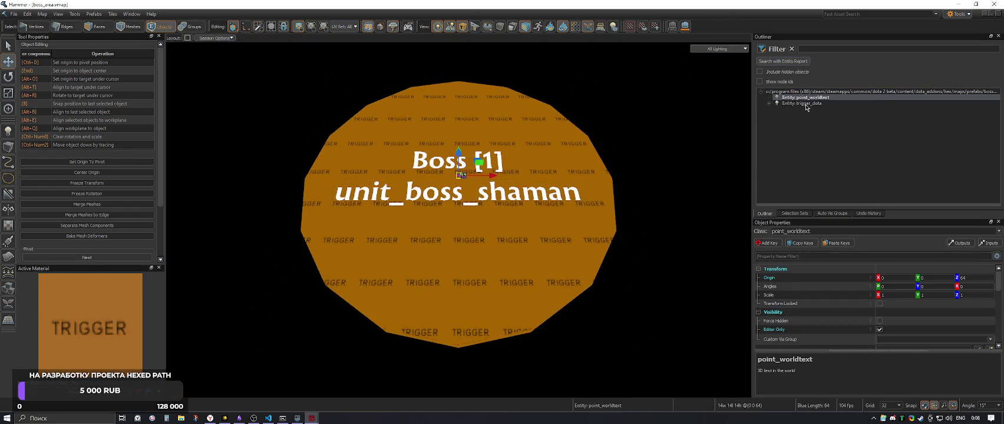
pyautogui.scroll(-2, 864, 304)
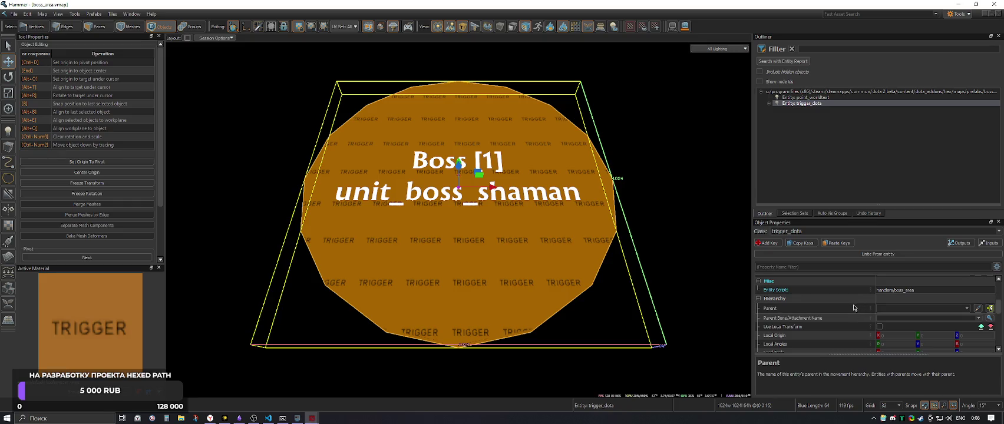
pyautogui.scroll(-2, 851, 312)
pyautogui.click(840, 294)
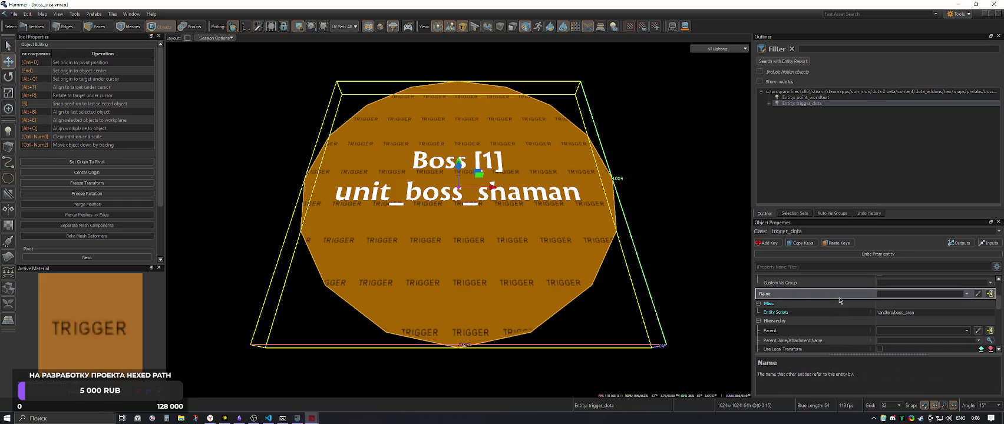
pyautogui.scroll(2, 845, 321)
pyautogui.click(895, 317)
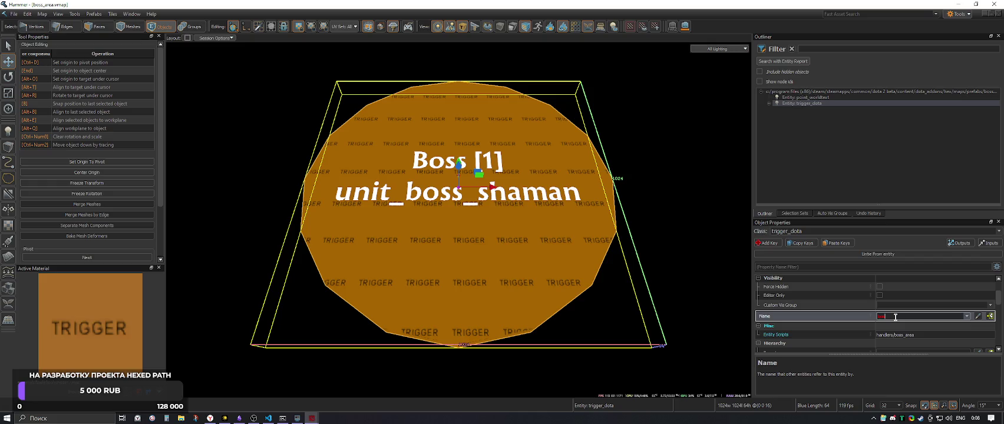
pyautogui.hotkey('ctrl', 'c')
pyautogui.press('Return')
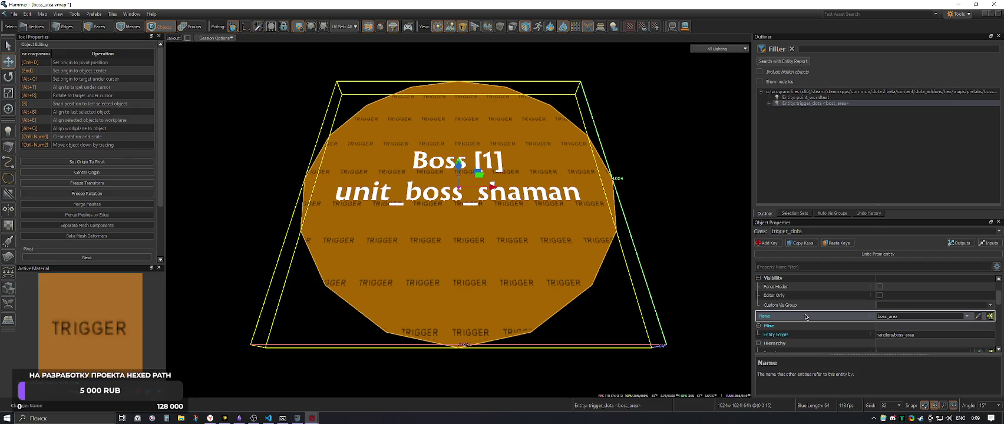
pyautogui.scroll(-10, 810, 320)
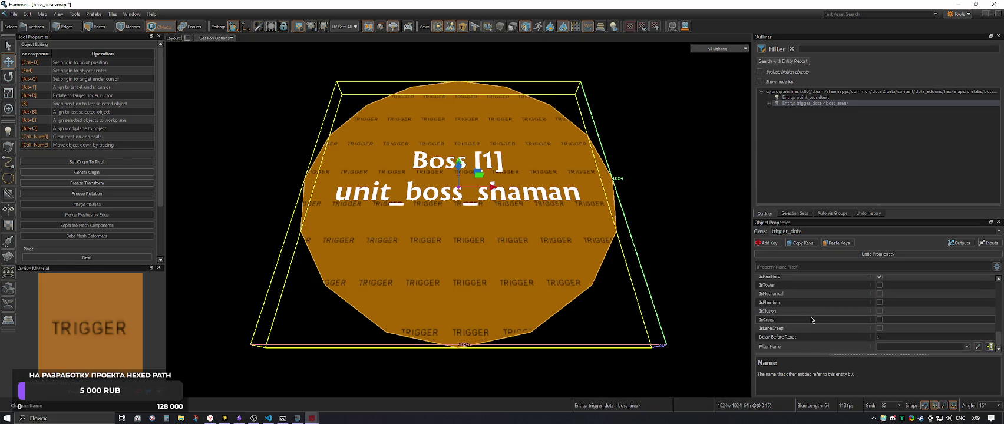
pyautogui.scroll(10, 810, 319)
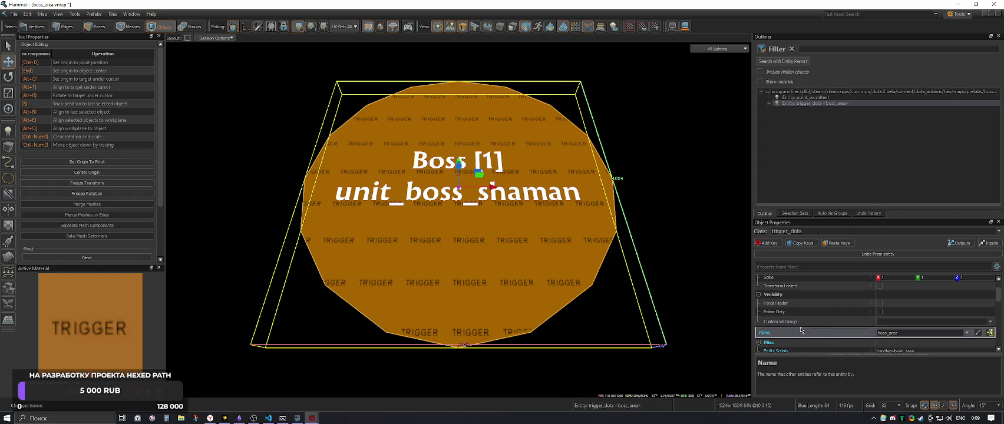
pyautogui.click(636, 182)
pyautogui.hotkey('ctrl', 's')
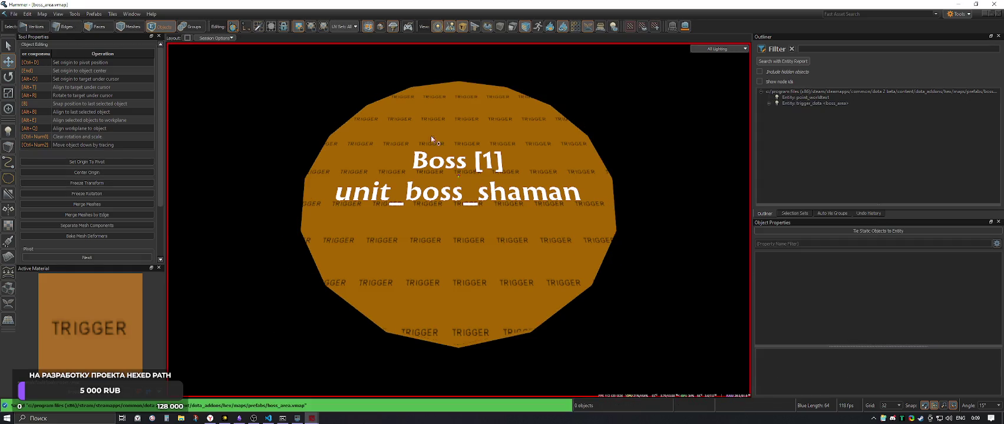
# Step: Switch to the prologue map and check that the prefab's Target Name is boss_area
pyautogui.click(132, 14)
pyautogui.click(144, 66)
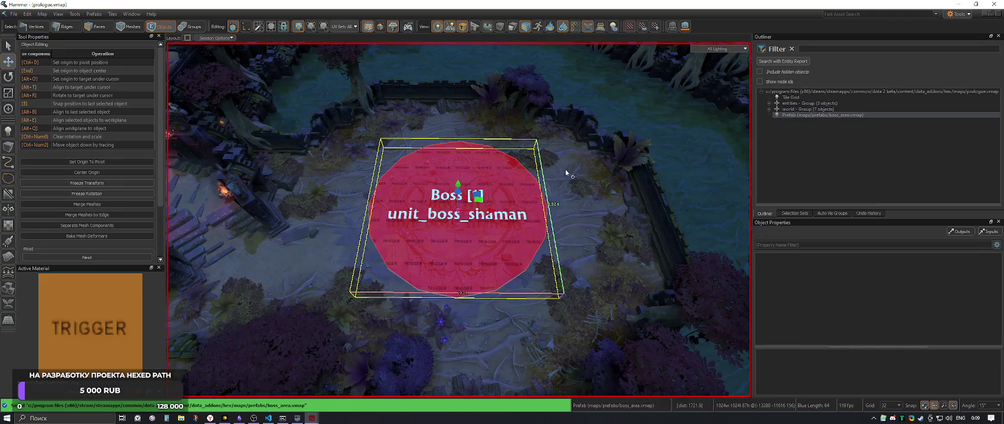
pyautogui.scroll(-5, 823, 296)
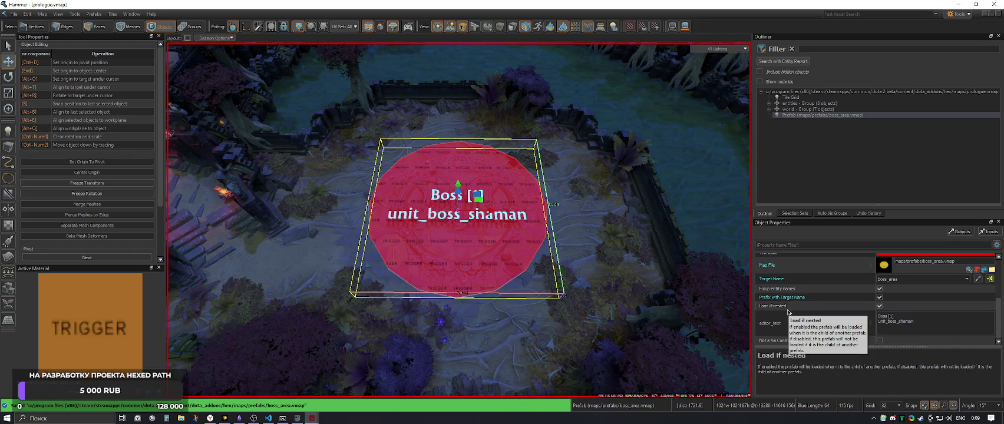
pyautogui.click(782, 280)
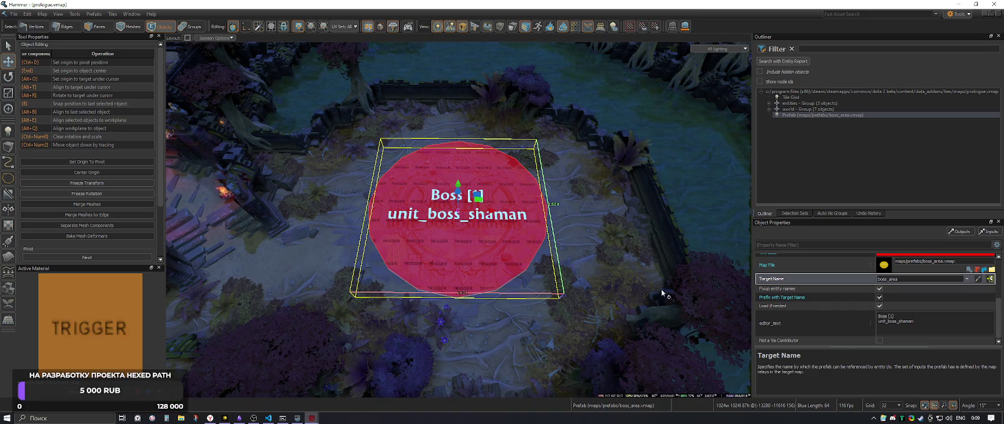
# Step: Return to boss_area.vmap and select its boss_area trigger_dota entity
pyautogui.click(140, 15)
pyautogui.click(144, 79)
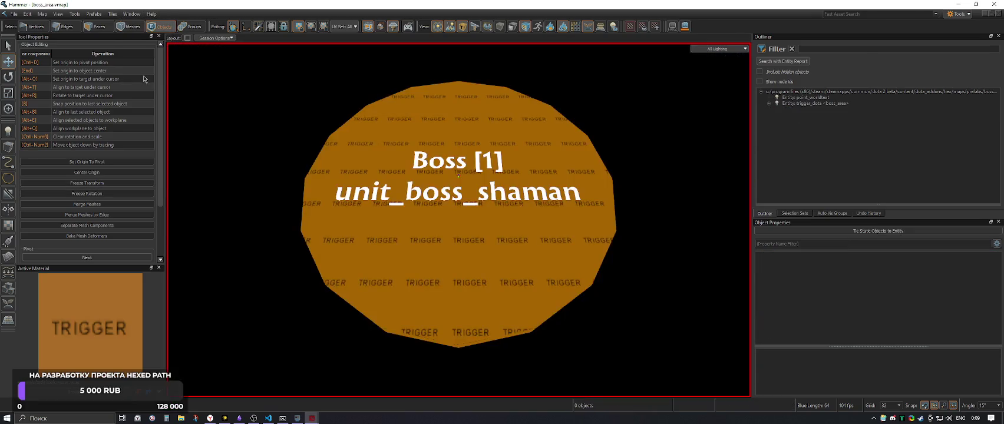
pyautogui.click(800, 103)
pyautogui.scroll(-2, 853, 299)
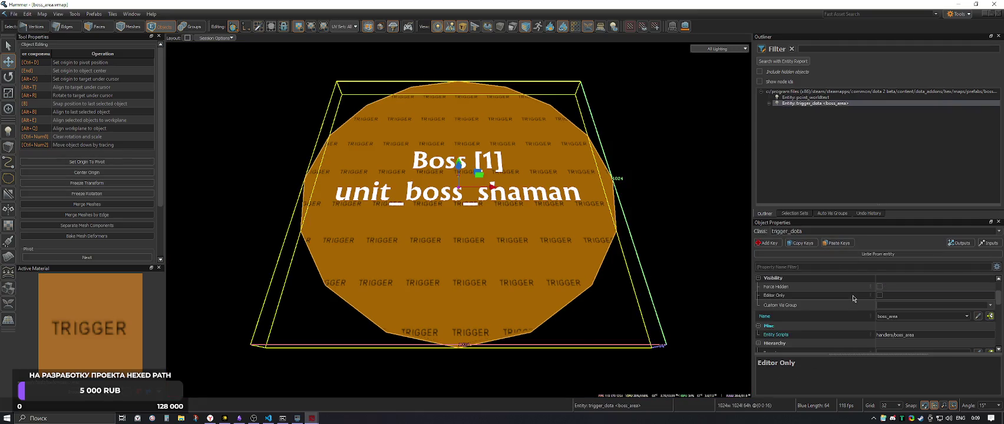
pyautogui.click(971, 243)
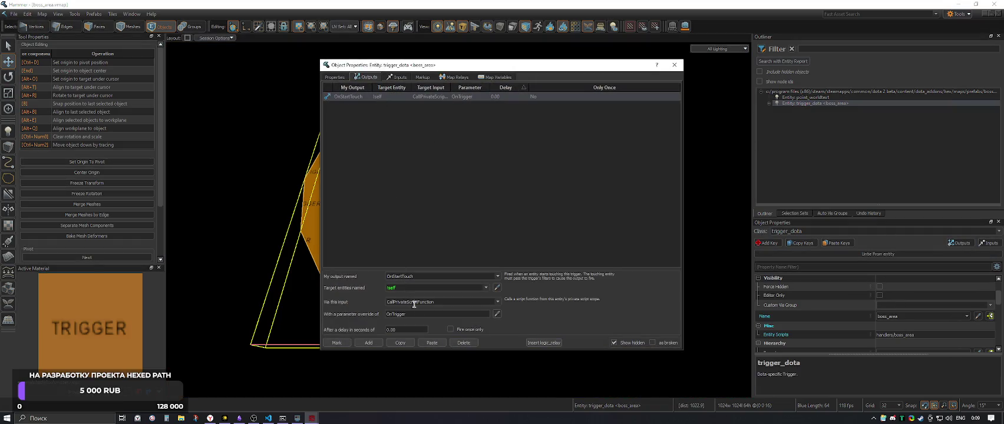
pyautogui.click(549, 190)
pyautogui.click(674, 65)
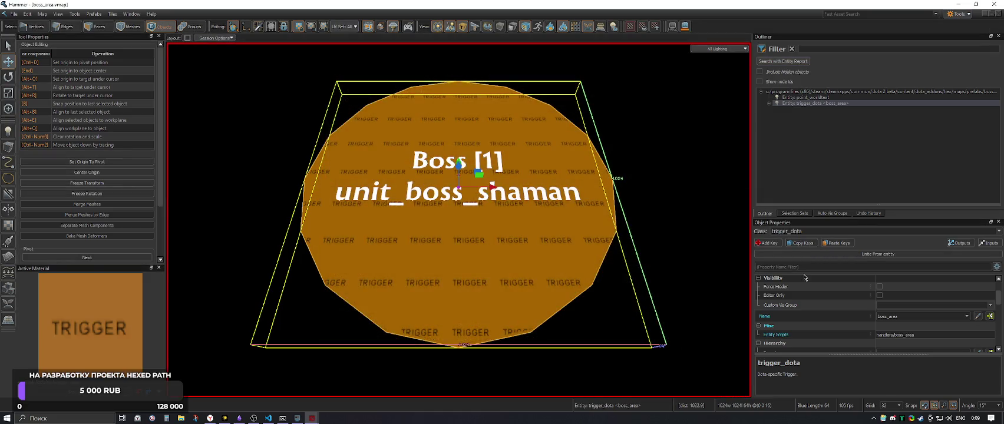
pyautogui.scroll(-1, 807, 313)
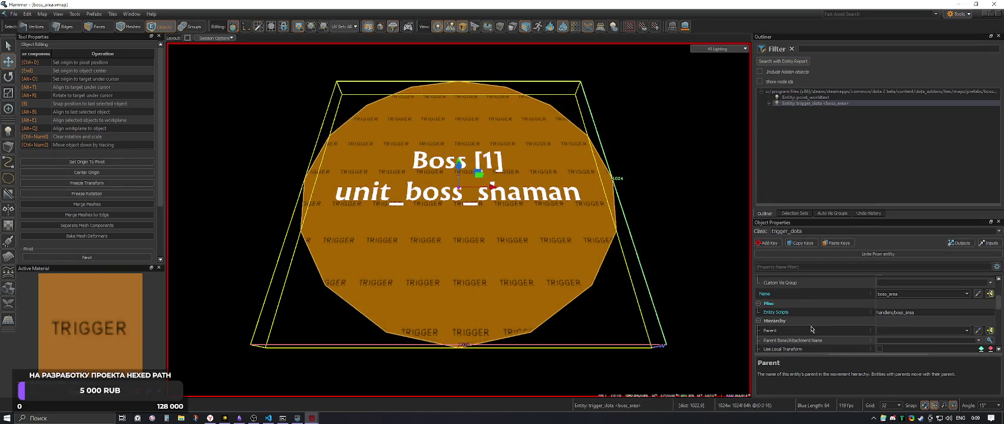
pyautogui.scroll(-1, 811, 329)
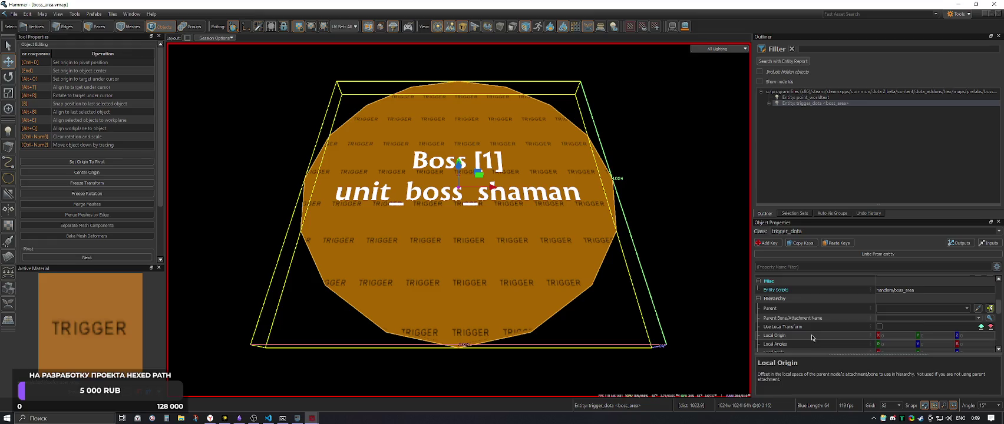
pyautogui.click(810, 327)
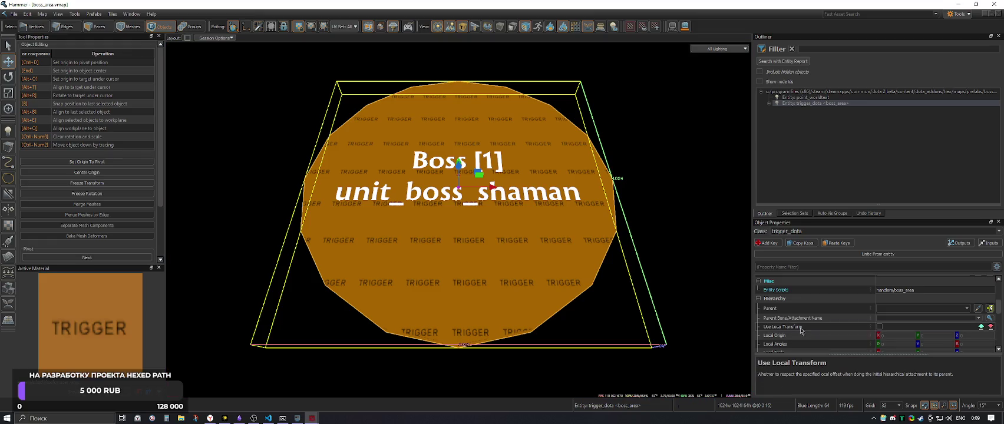
pyautogui.click(981, 328)
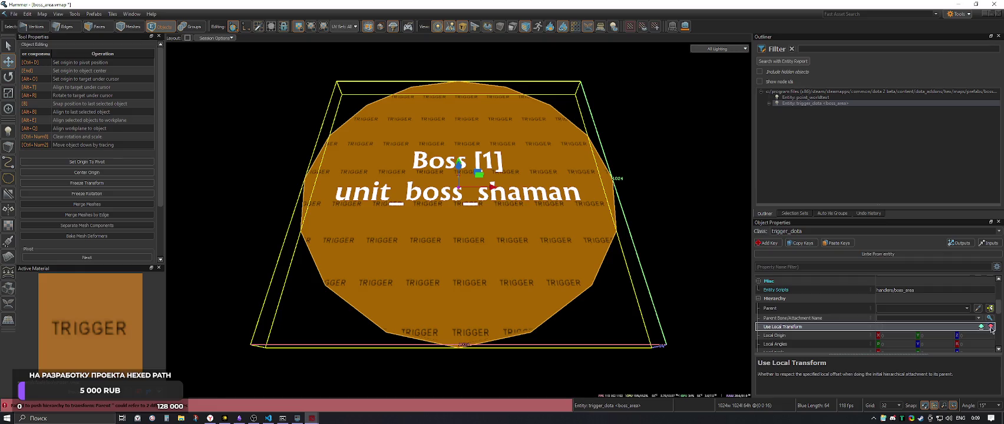
pyautogui.scroll(-1, 809, 328)
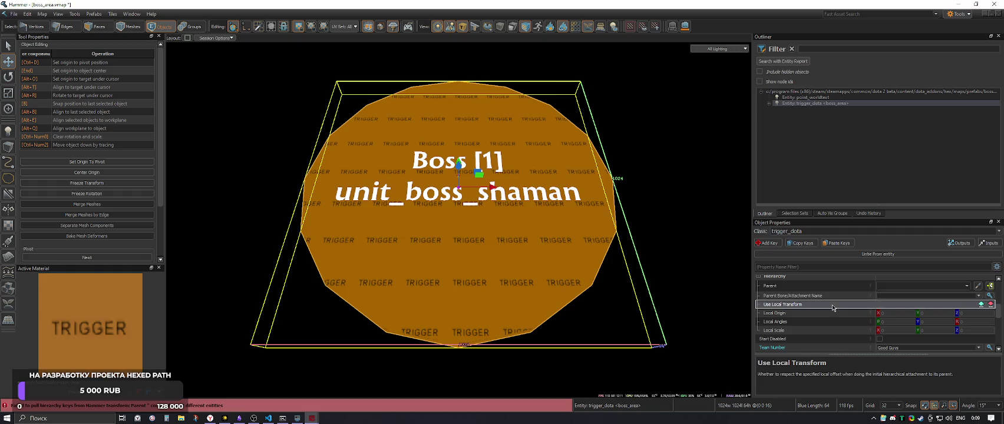
pyautogui.click(879, 304)
pyautogui.click(990, 304)
pyautogui.click(990, 305)
pyautogui.click(879, 305)
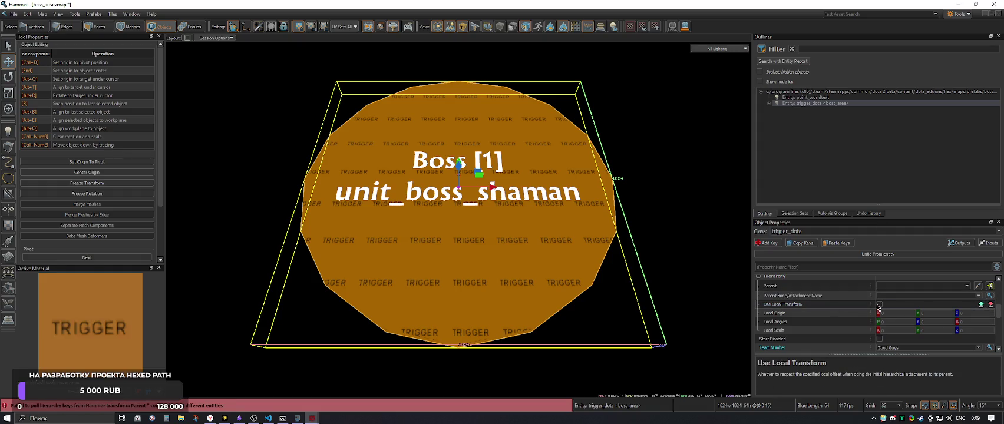
pyautogui.scroll(-1, 876, 300)
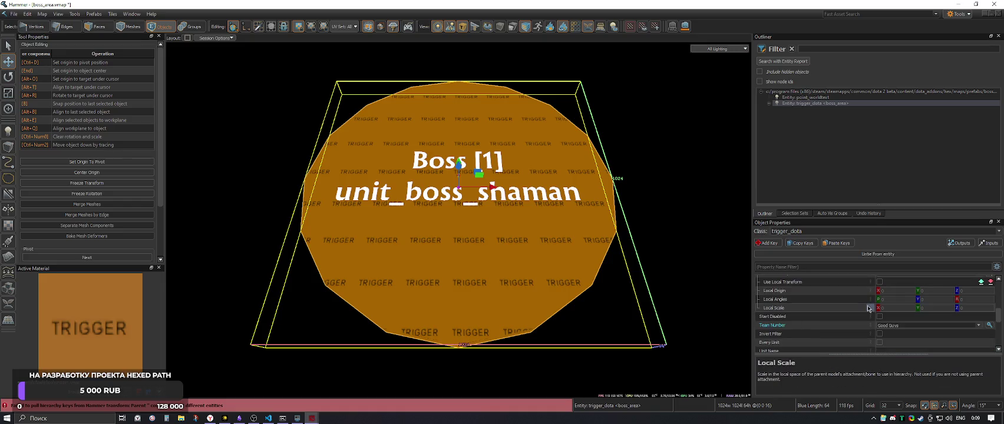
pyautogui.scroll(2, 865, 308)
pyautogui.scroll(1, 864, 310)
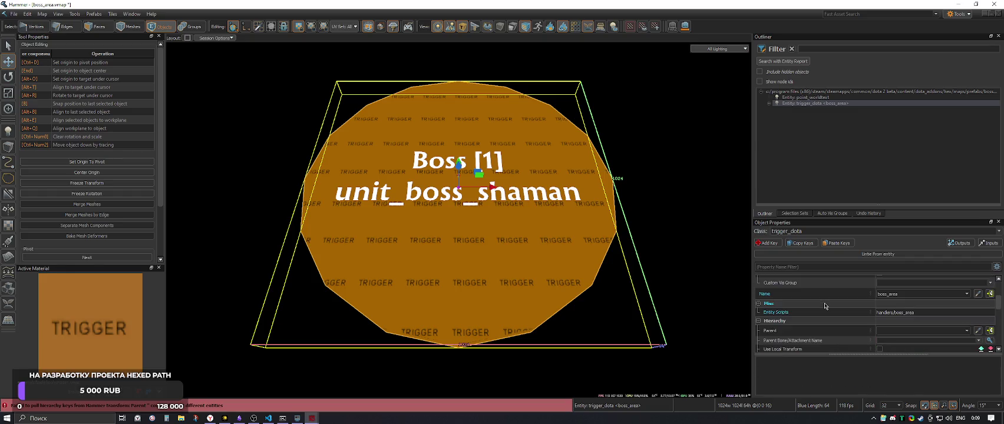
pyautogui.scroll(3, 818, 311)
pyautogui.scroll(-3, 819, 310)
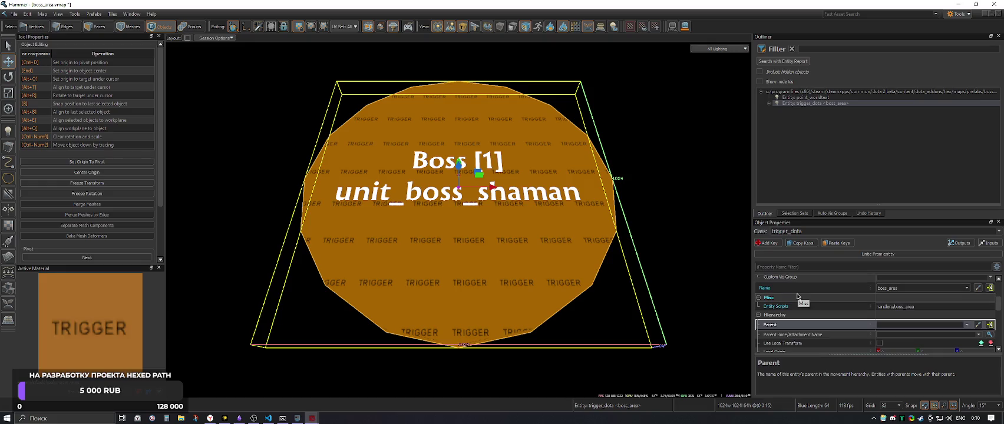
pyautogui.click(801, 315)
pyautogui.press('Up')
pyautogui.press('Up')
pyautogui.press('Up')
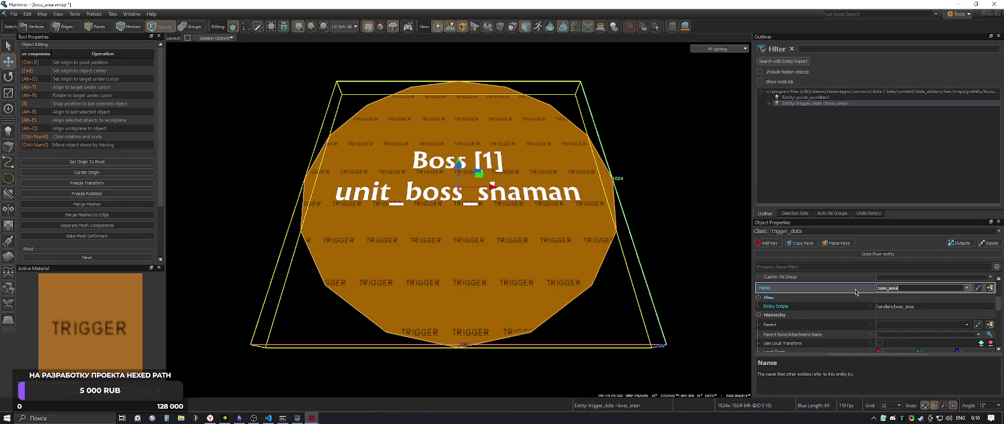
pyautogui.scroll(1, 831, 307)
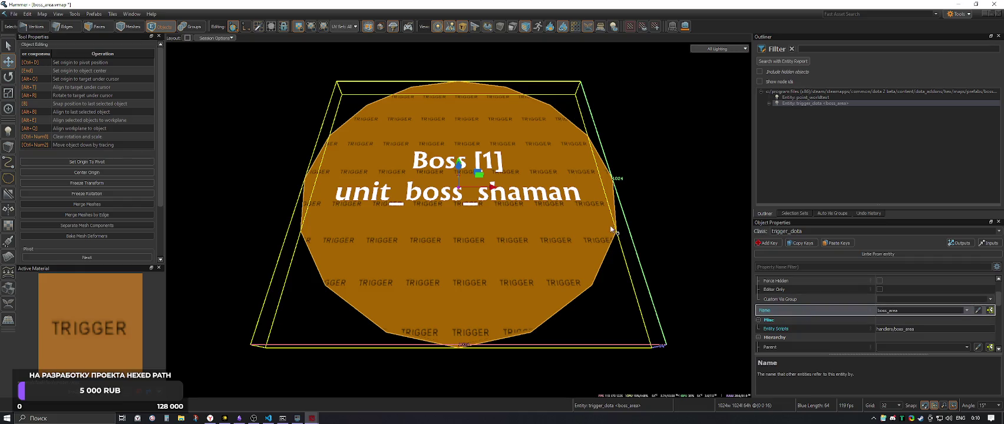
pyautogui.click(813, 98)
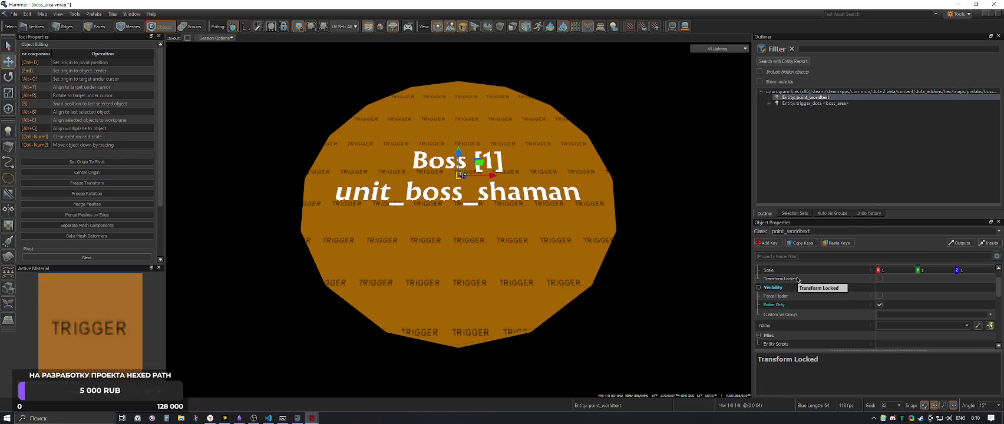
pyautogui.click(797, 103)
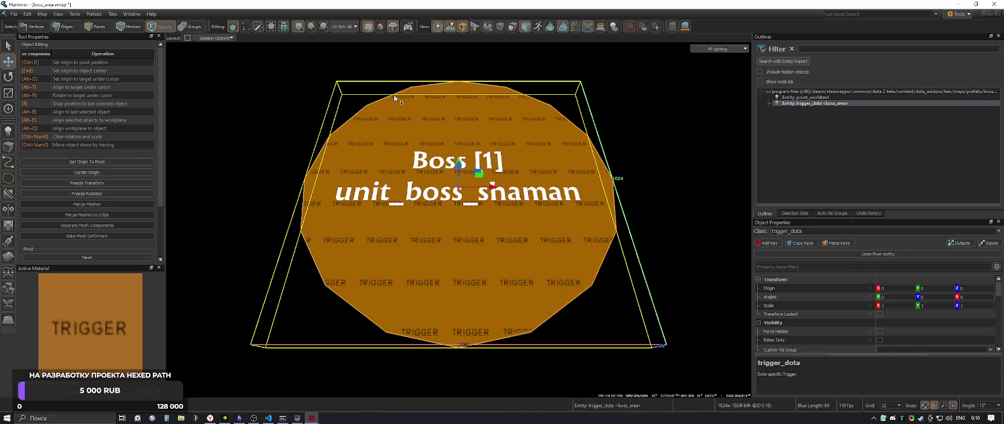
pyautogui.click(42, 15)
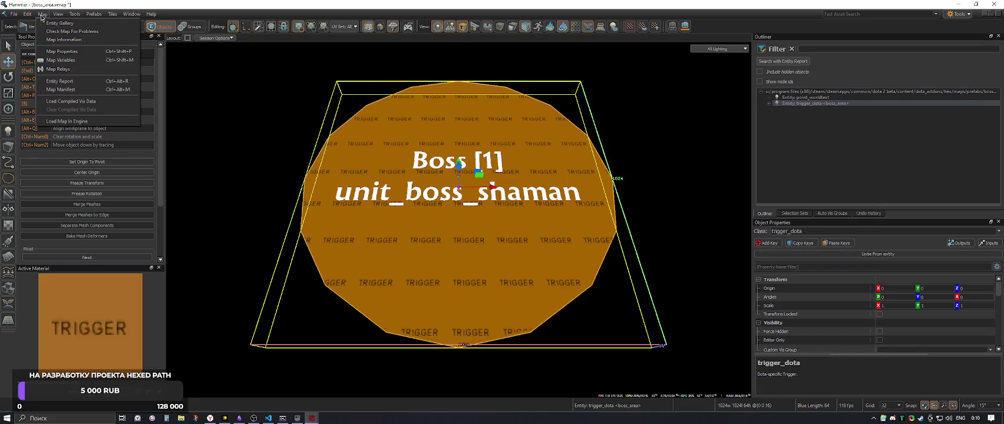
pyautogui.click(62, 60)
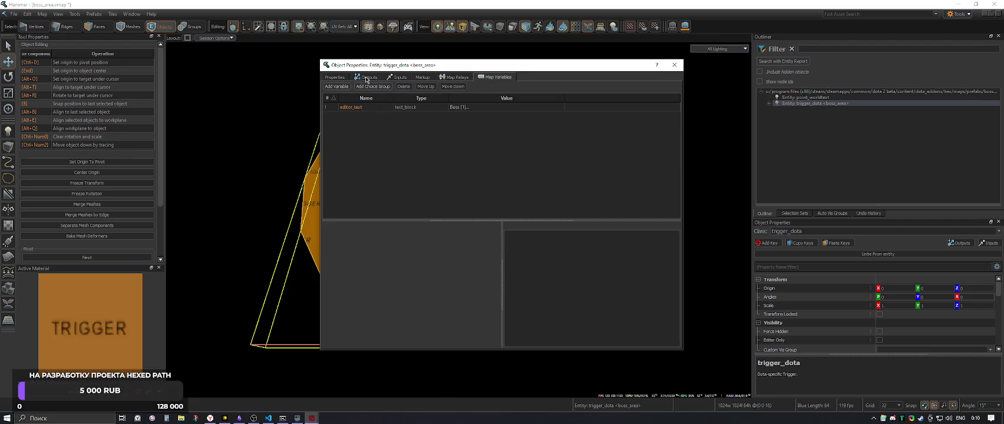
pyautogui.click(366, 78)
pyautogui.click(335, 77)
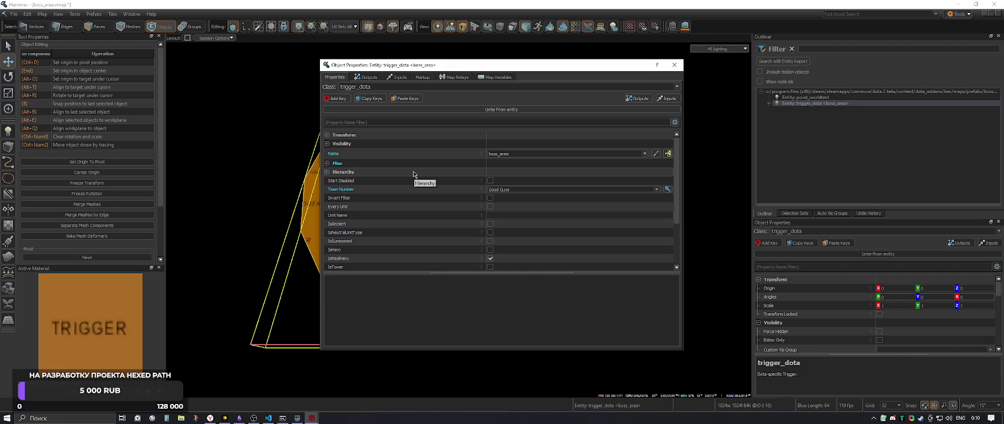
pyautogui.scroll(-3, 414, 174)
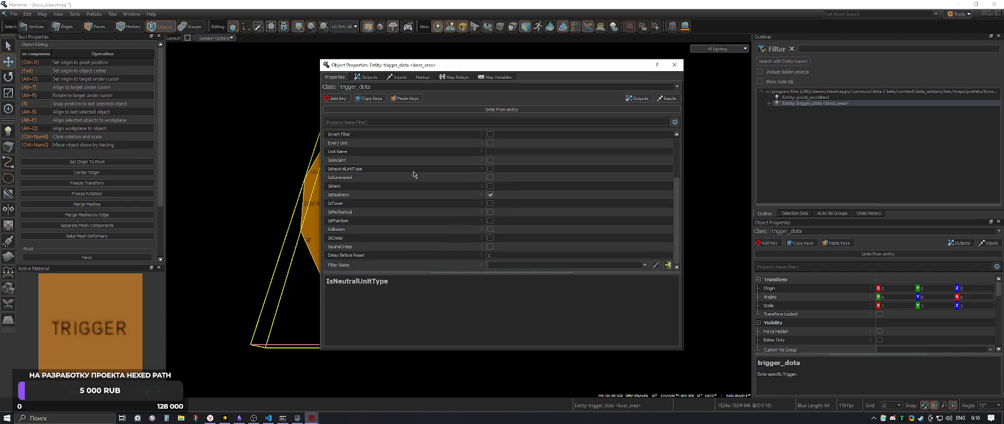
pyautogui.scroll(5, 413, 174)
pyautogui.click(673, 65)
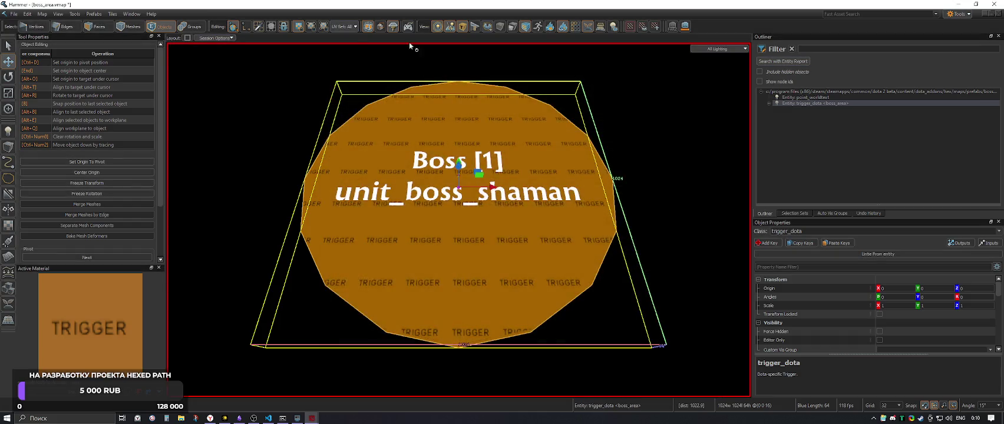
# Step: Switch to the prologue map and reselect the boss_area prefab
pyautogui.click(132, 14)
pyautogui.click(148, 69)
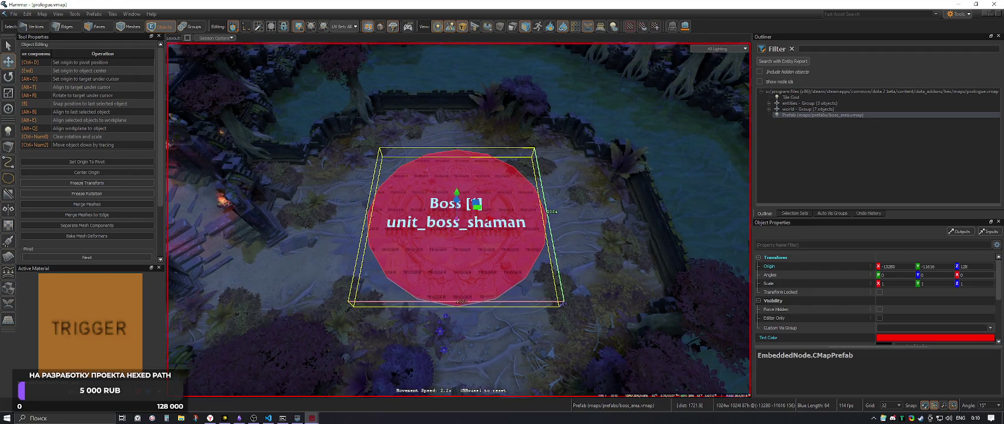
pyautogui.click(814, 151)
pyautogui.click(811, 116)
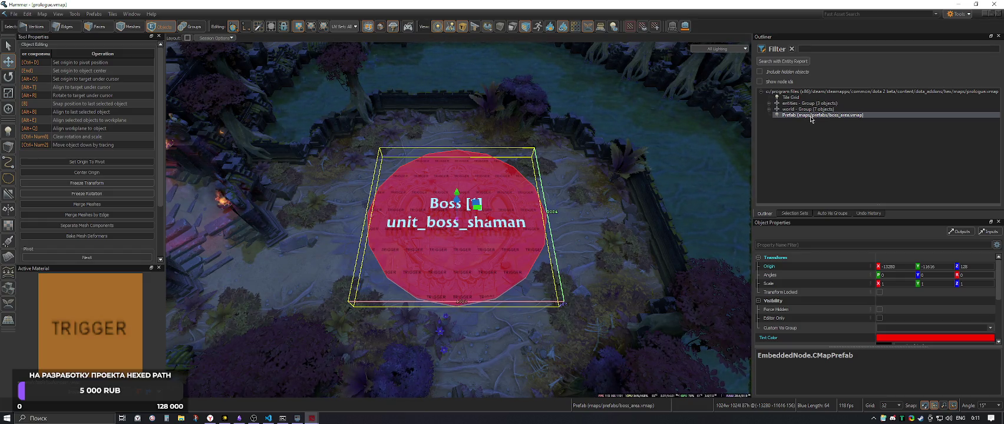
# Step: Clear the prefab's Target Name value and save the prologue map
pyautogui.scroll(-5, 878, 301)
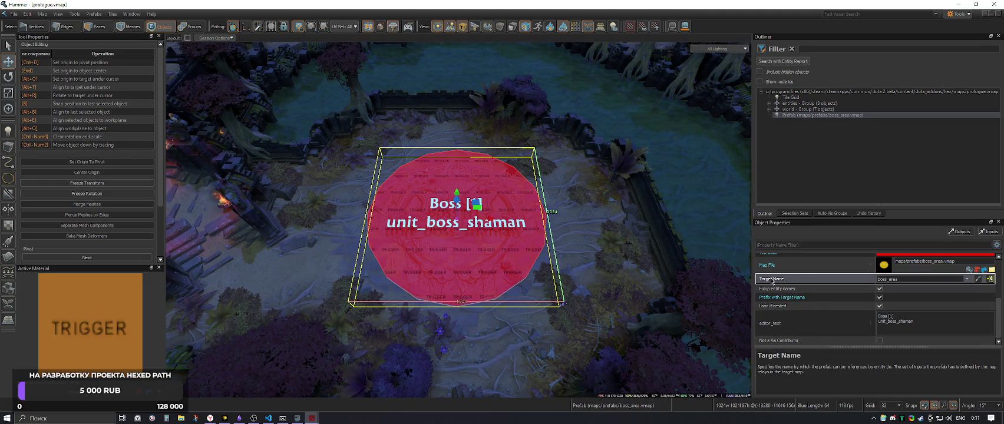
pyautogui.click(845, 275)
pyautogui.press('BackSpace')
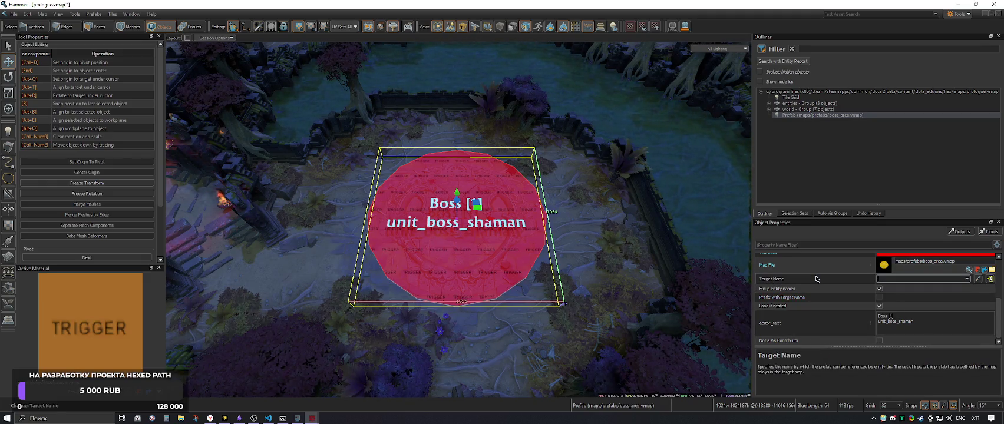
pyautogui.hotkey('ctrl', 's')
pyautogui.click(131, 14)
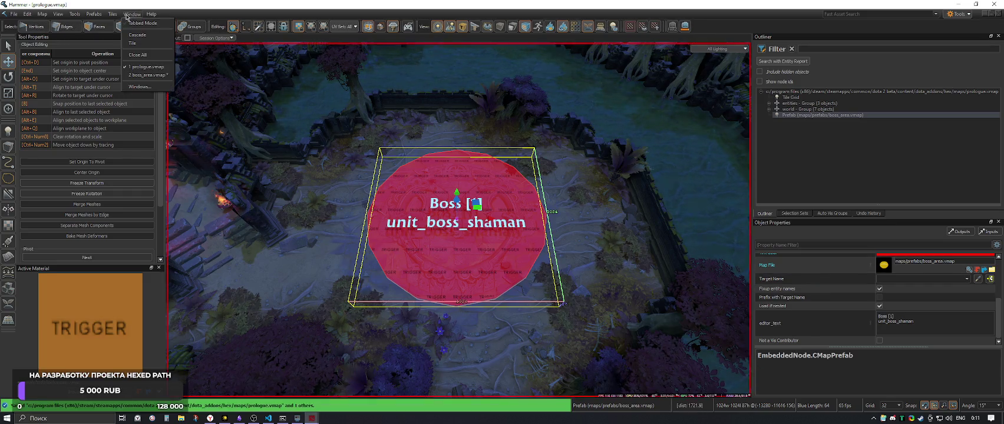
# Step: In the boss_area prefab, rename the trigger_dota entity to boss_area_1
pyautogui.click(147, 74)
pyautogui.click(44, 14)
pyautogui.click(65, 65)
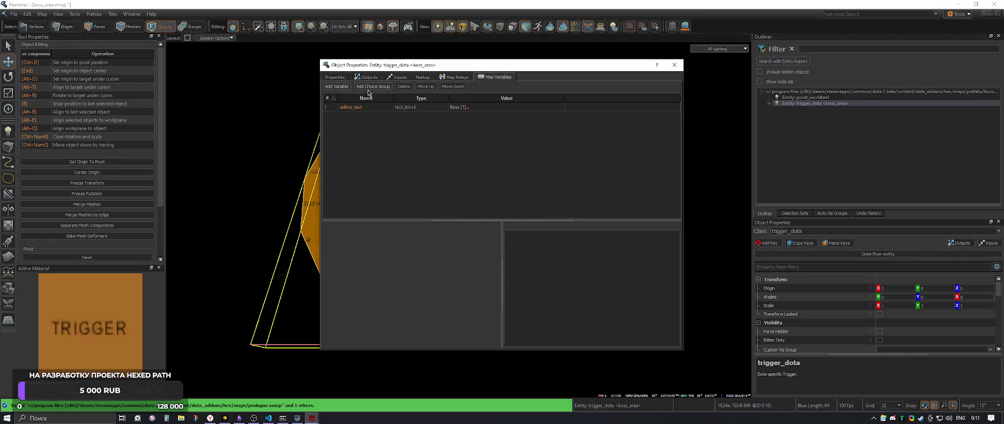
pyautogui.click(674, 65)
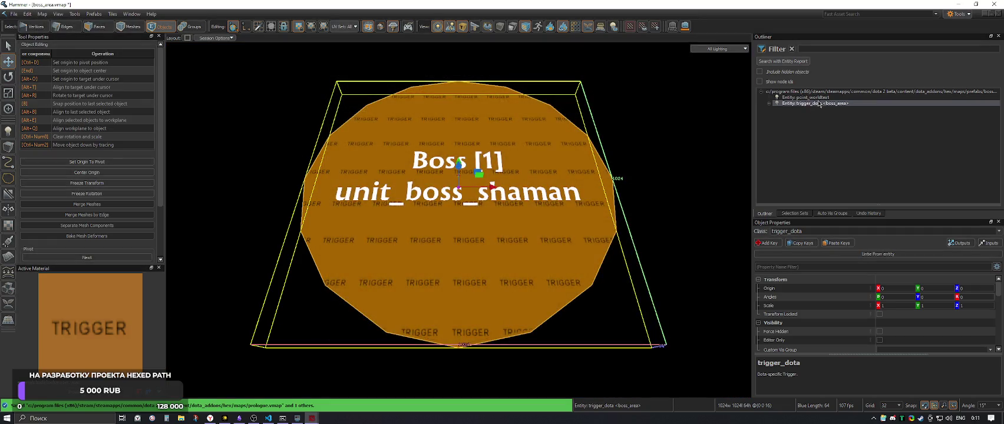
pyautogui.scroll(-3, 883, 301)
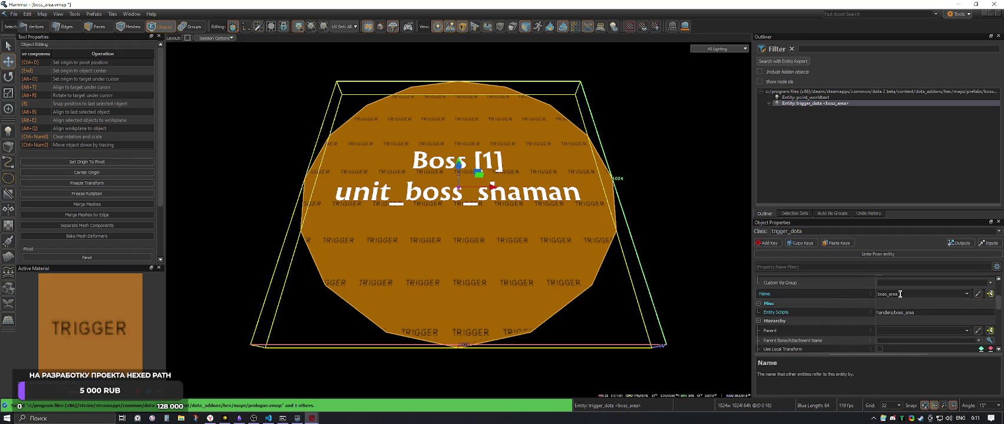
pyautogui.click(870, 293)
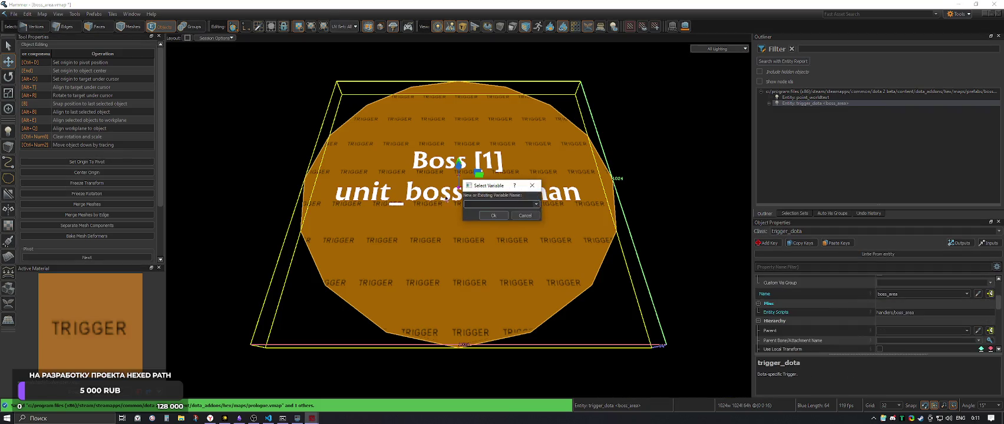
pyautogui.click(525, 215)
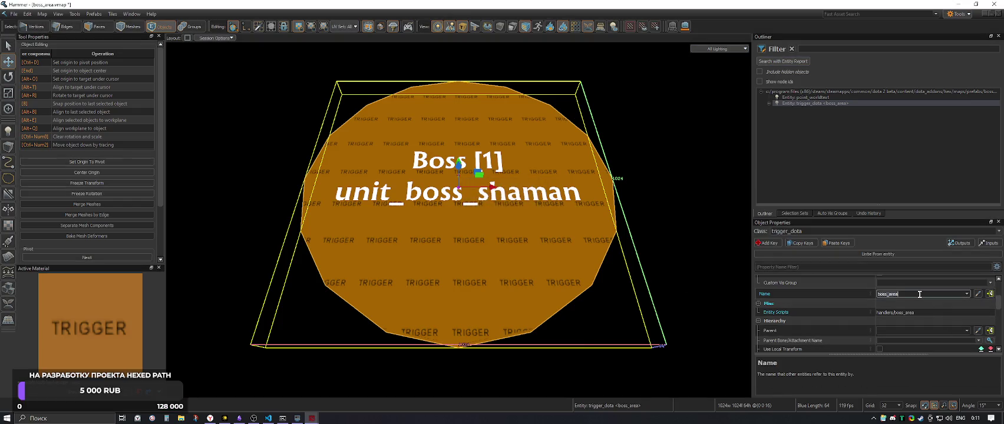
pyautogui.write('_1')
pyautogui.press('Return')
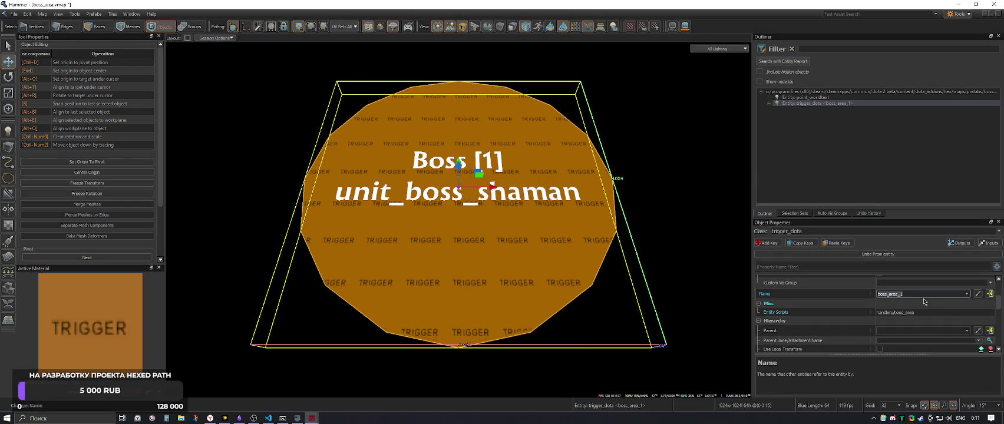
# Step: Bind the trigger's Name to a new map variable boss_id, save the prefab, and return to prologue
pyautogui.click(870, 294)
pyautogui.write('boss_')
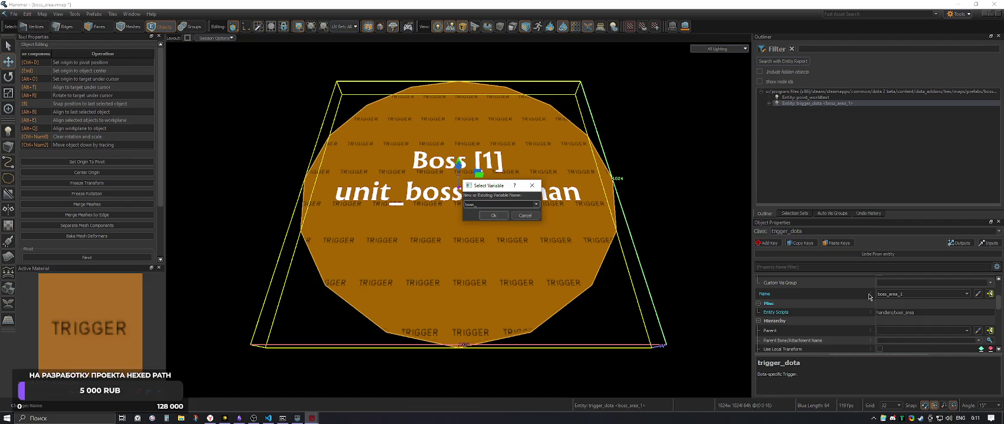
pyautogui.write('id')
pyautogui.click(494, 216)
pyautogui.press('Escape')
pyautogui.hotkey('ctrl', 's')
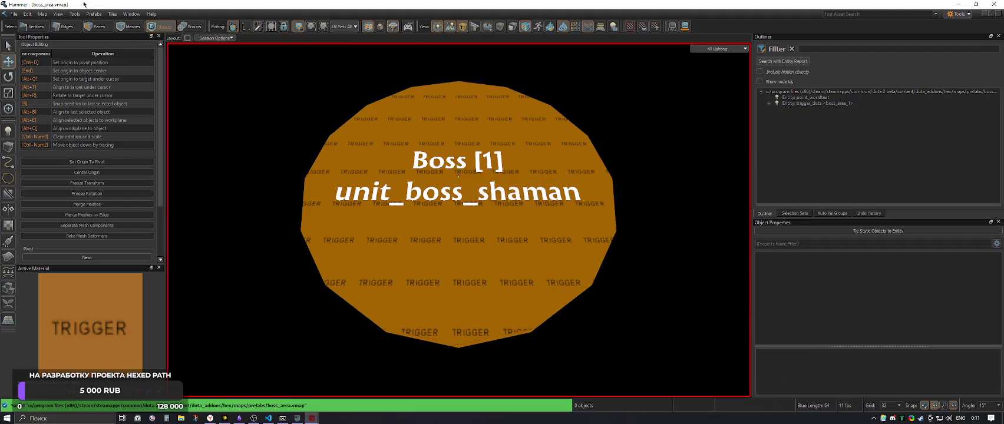
pyautogui.click(130, 14)
pyautogui.click(146, 67)
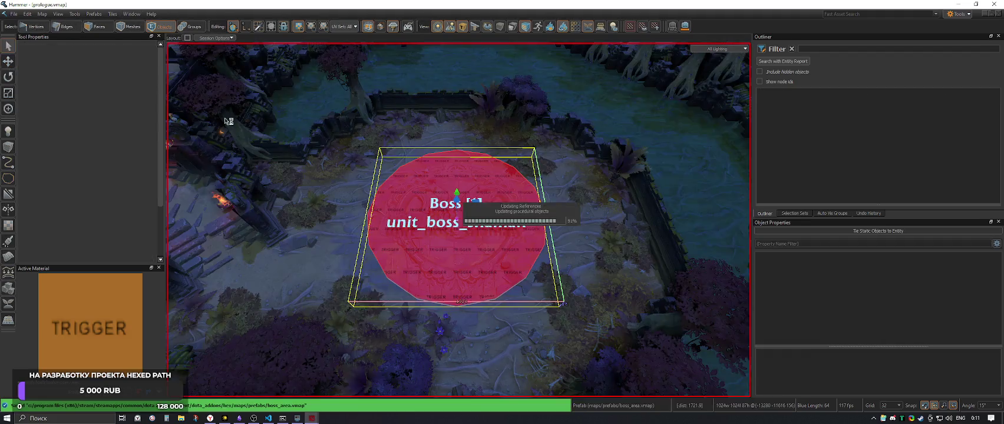
# Step: Verify the prologue prefab's boss_id value reads boss_area_1, then go to boss_area.lua in VS Code
pyautogui.scroll(-5, 854, 294)
pyautogui.click(914, 330)
pyautogui.doubleClick(923, 331)
pyautogui.press('Return')
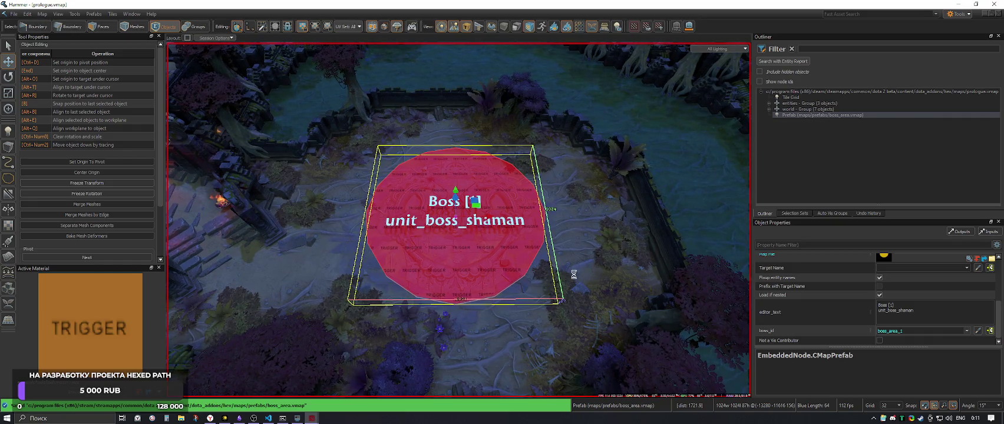
pyautogui.scroll(-5, 571, 274)
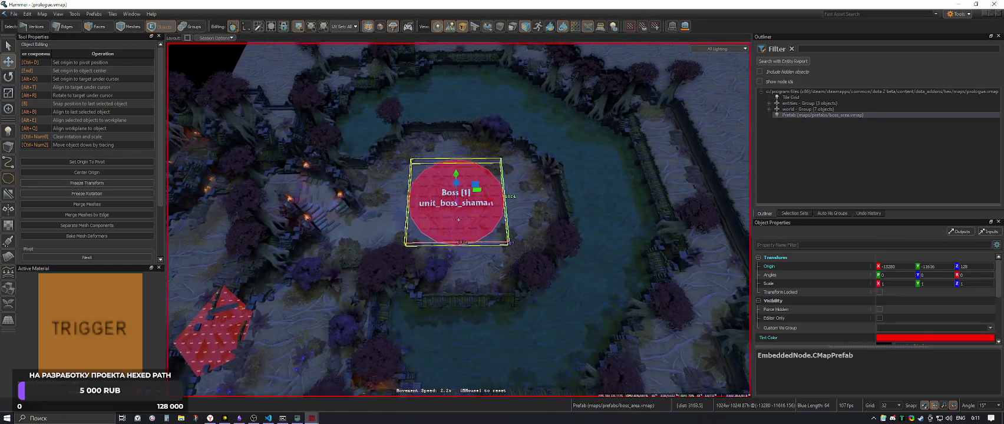
pyautogui.scroll(3, 458, 220)
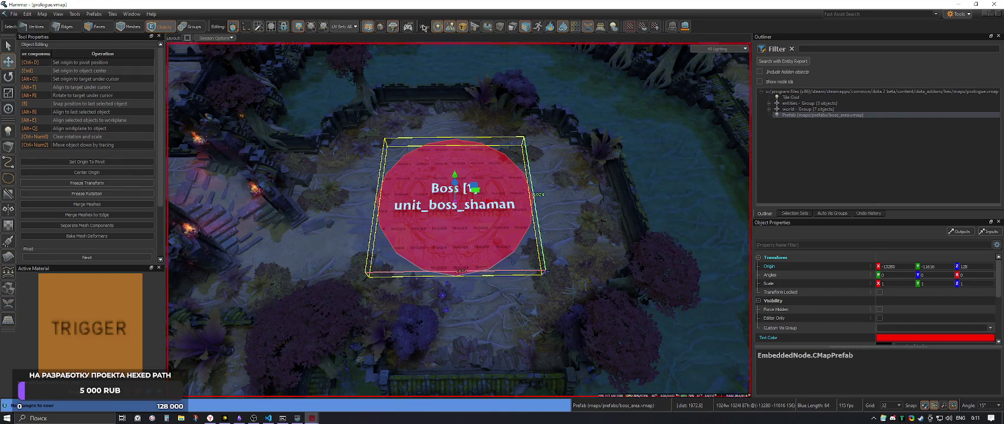
pyautogui.hotkey('alt', 'Tab')
pyautogui.hotkey('alt', 'Tab')
pyautogui.hotkey('alt', 'Tab')
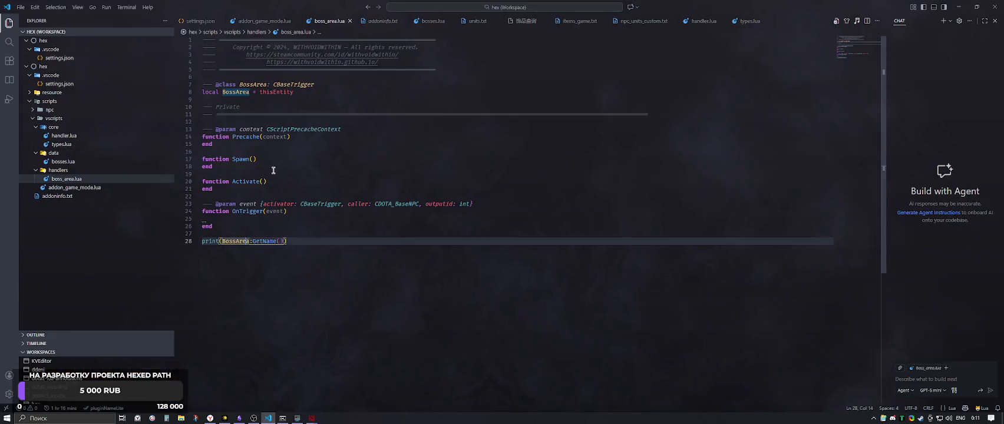
# Step: Add the guard 'if not IsServer() then return end' at the top of boss_area.lua
pyautogui.click(240, 224)
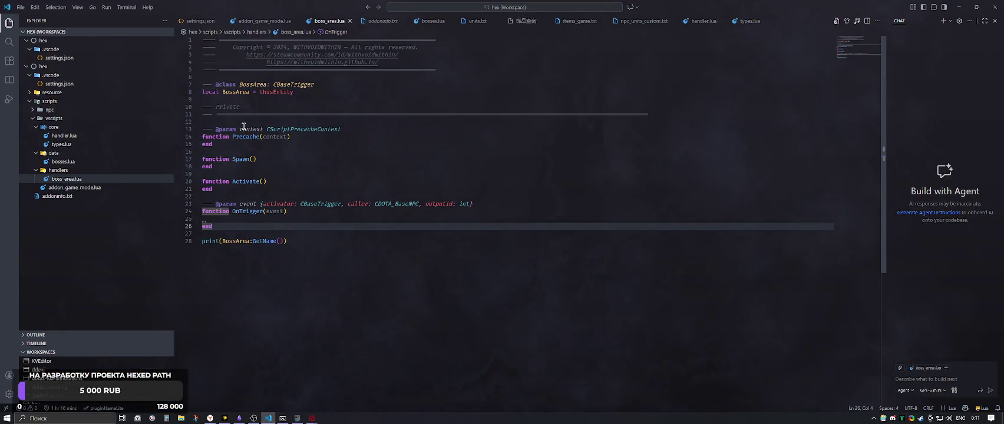
pyautogui.click(317, 84)
pyautogui.press('Up')
pyautogui.press('Return')
pyautogui.press('Up')
pyautogui.press('Return')
pyautogui.write('if Is')
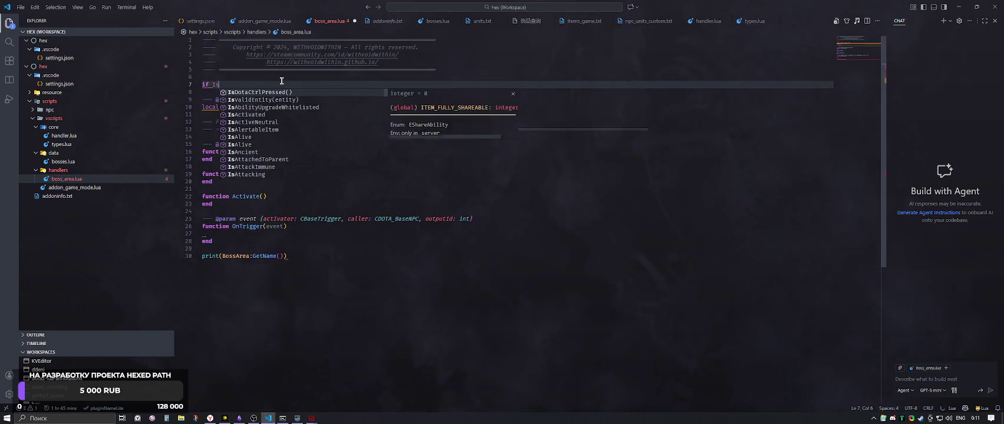
pyautogui.press('Return')
pyautogui.write('IS')
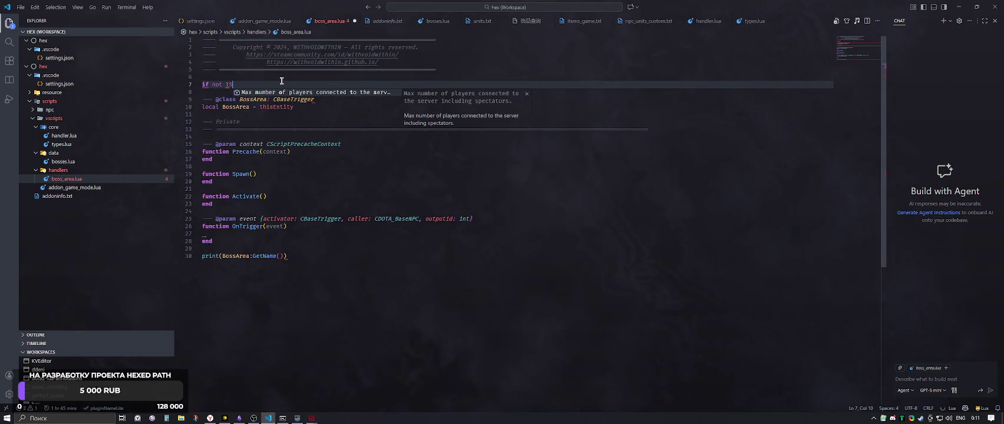
pyautogui.write('Ser')
pyautogui.press('Tab')
pyautogui.write('( t')
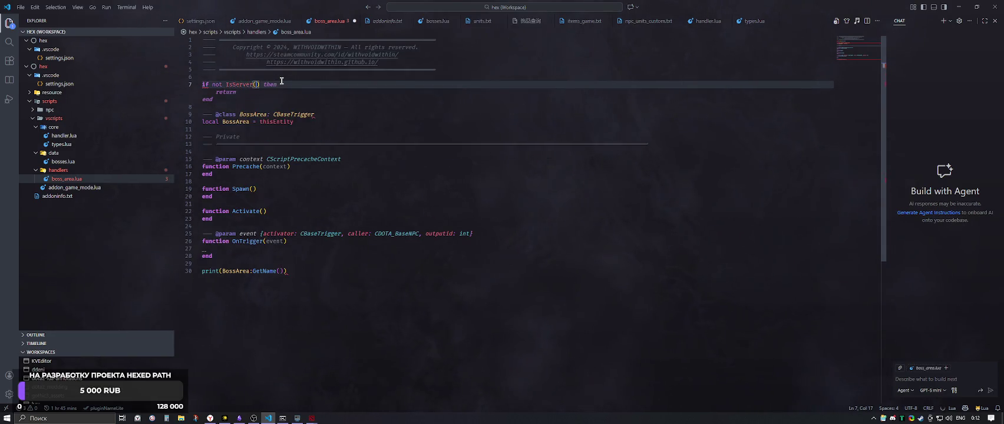
pyautogui.press('Tab')
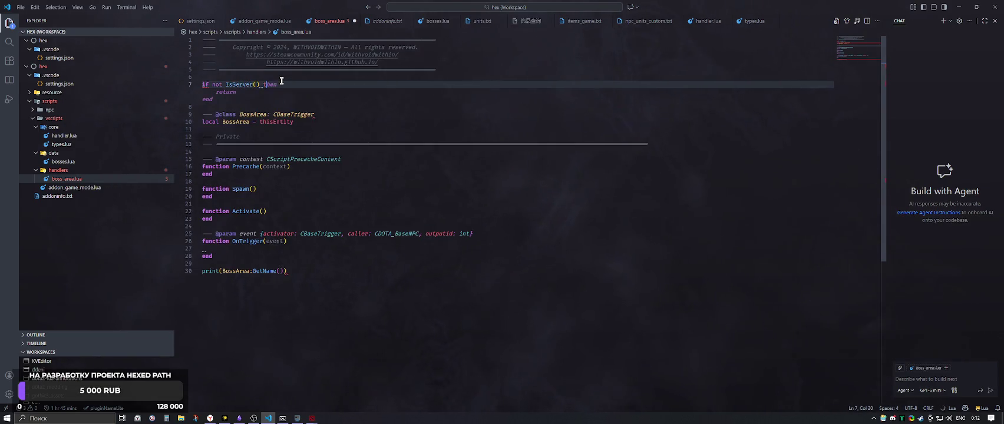
pyautogui.write('then return end')
# Step: Save boss_area.lua and switch back to Hammer
pyautogui.hotkey('ctrl', 's')
pyautogui.press('Down')
pyautogui.press('super+Tab')
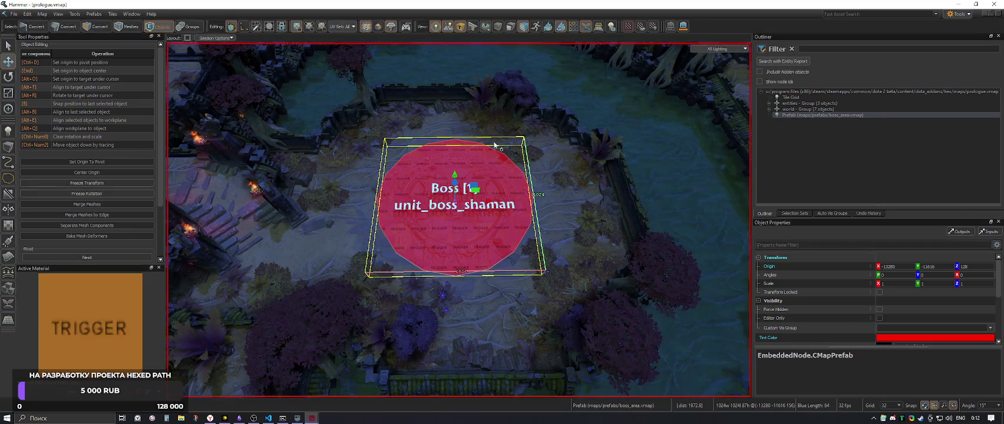
pyautogui.click(498, 146)
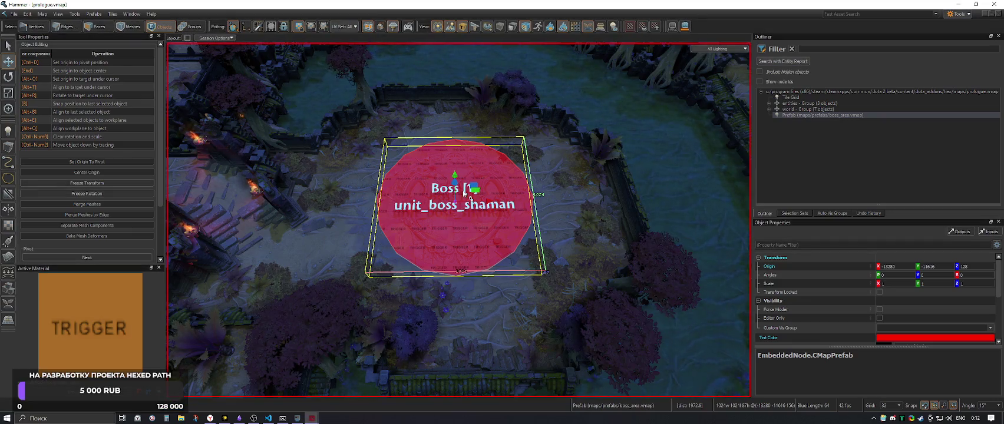
# Step: Save and build prologue.vmap, accepting the missing-entities warning, then return to VS Code
pyautogui.hotkey('ctrl', 's')
pyautogui.press('F9')
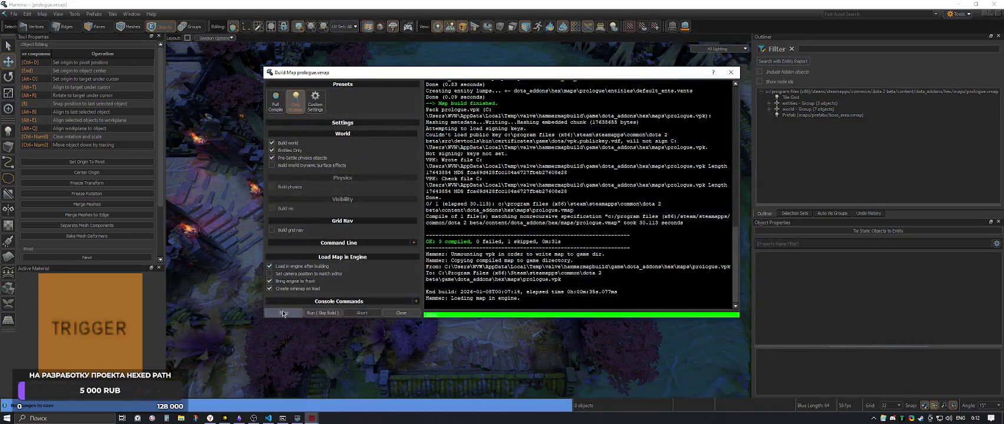
pyautogui.click(283, 312)
pyautogui.click(486, 237)
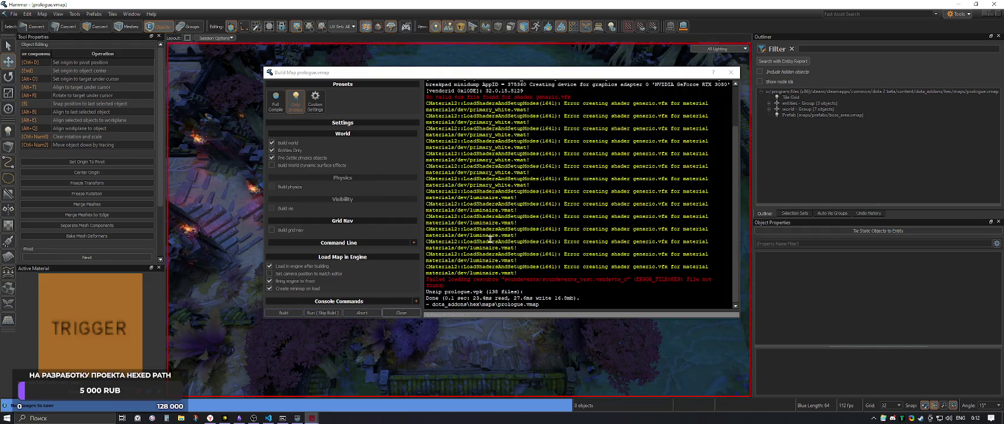
pyautogui.hotkey('alt', 'Tab')
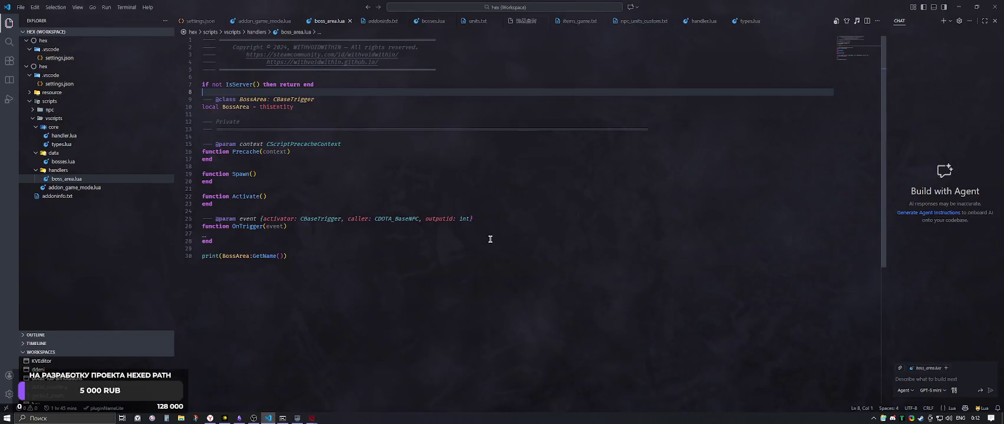
# Step: Delete the blank line inside OnTrigger so end follows the function line
pyautogui.click(312, 241)
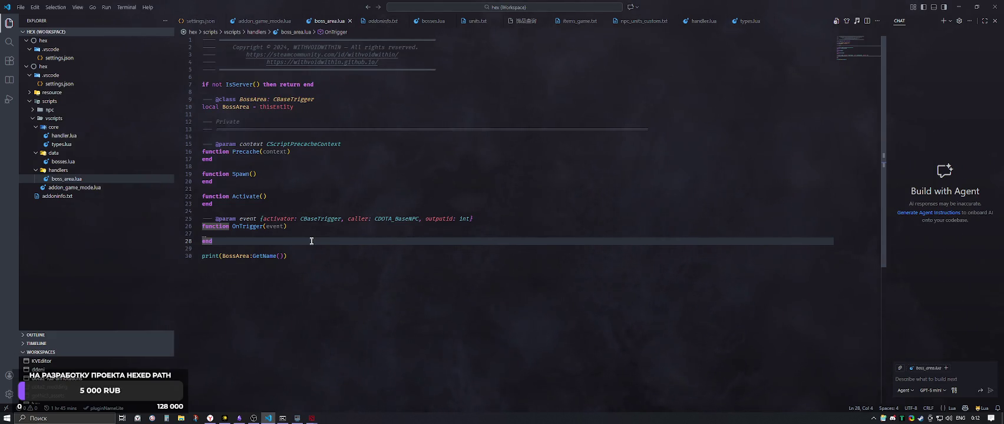
pyautogui.click(306, 234)
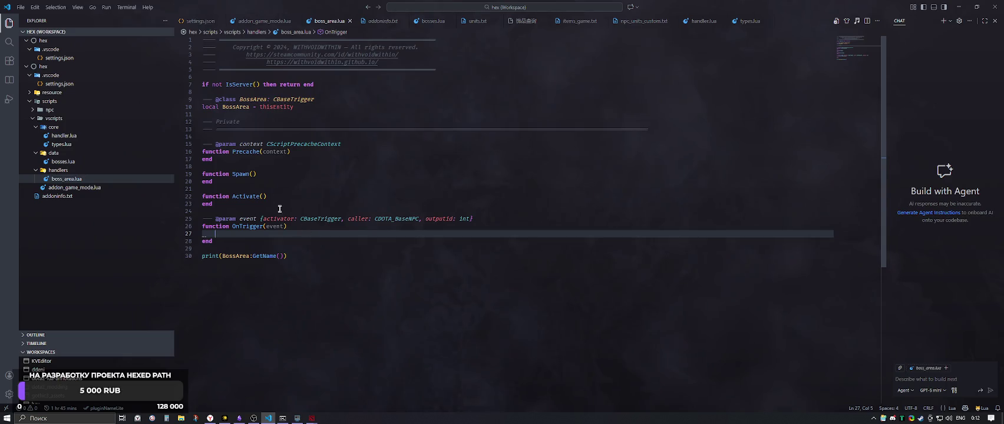
pyautogui.click(290, 160)
pyautogui.press('Down')
pyautogui.press('Down')
pyautogui.press('Down')
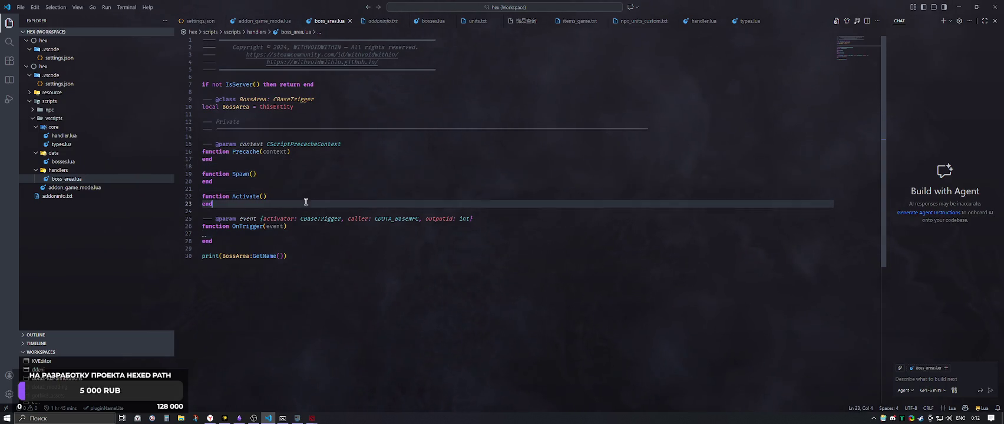
pyautogui.click(304, 235)
pyautogui.press('BackSpace')
pyautogui.press('BackSpace')
# Step: Check the latest script_reload entry in the VConsole2 vscripts log
pyautogui.hotkey('alt', 'Tab')
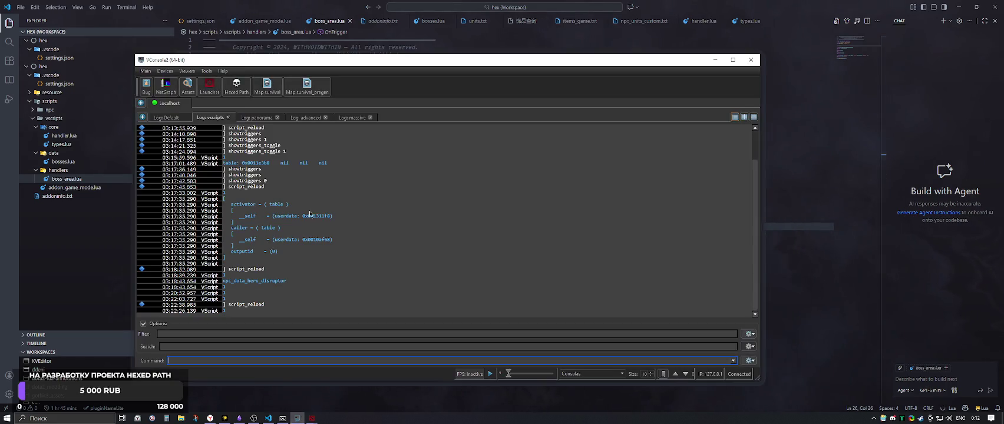
pyautogui.moveTo(239, 313); pyautogui.dragTo(225, 290)
pyautogui.click(325, 286)
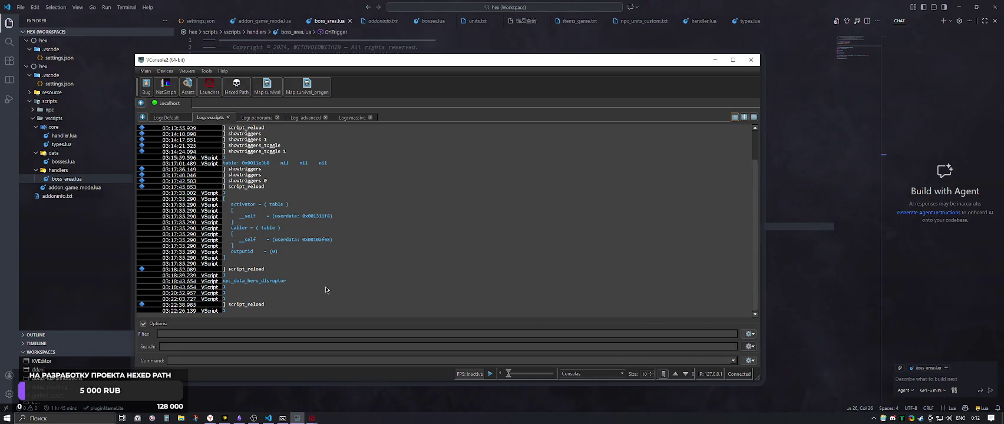
pyautogui.hotkey('alt', 'Tab')
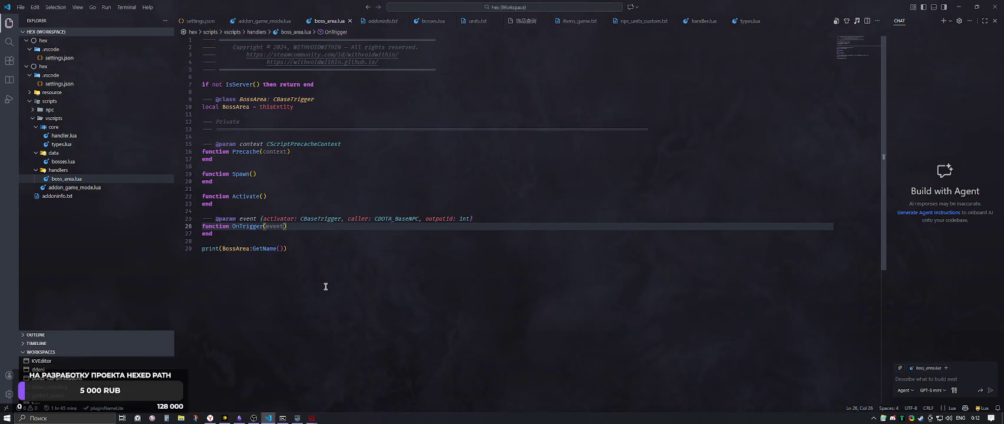
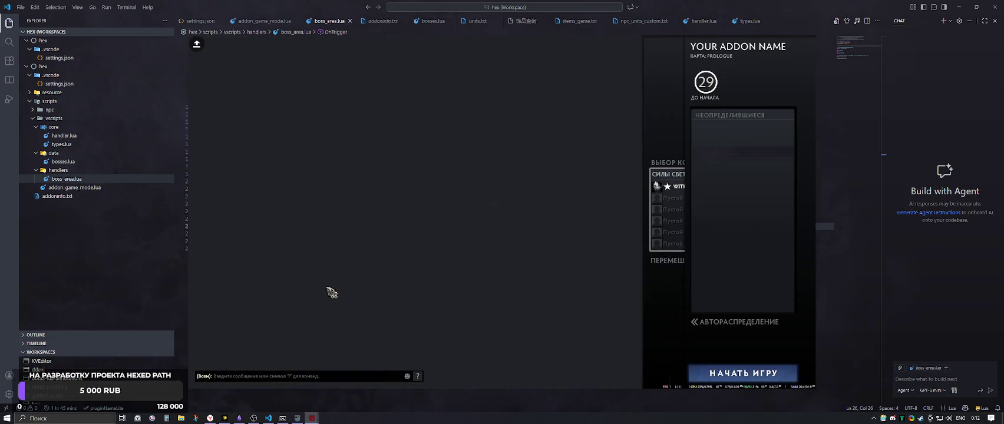
# Step: Start the custom game on the prologue map, check the boss_area log line in VConsole, and random Death Prophet
pyautogui.click(750, 368)
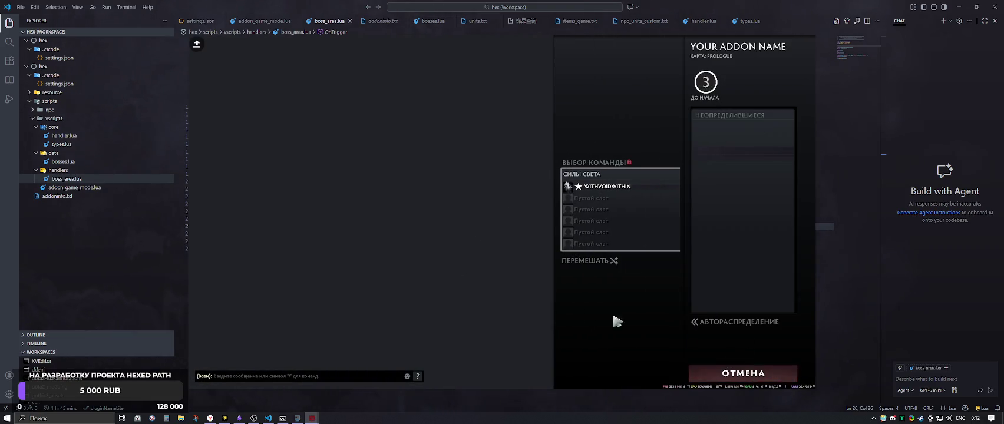
pyautogui.hotkey('alt', 'Tab')
pyautogui.moveTo(224, 310); pyautogui.dragTo(247, 311)
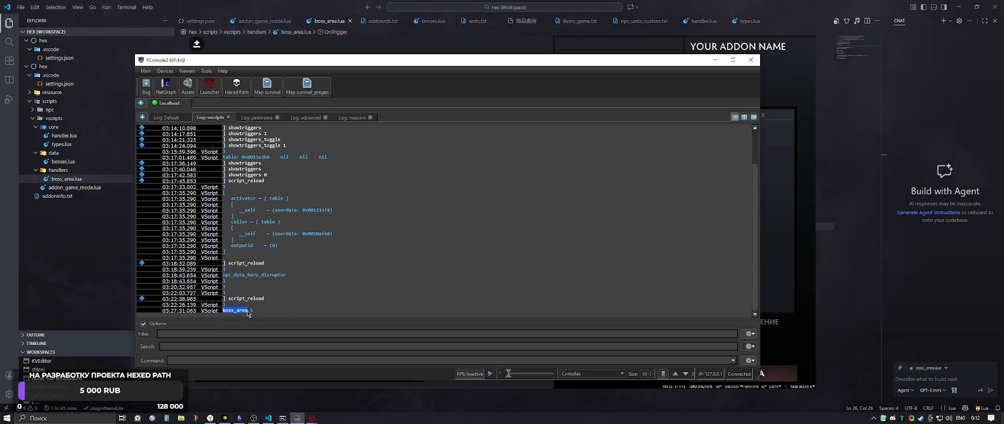
pyautogui.hotkey('alt', 'Tab')
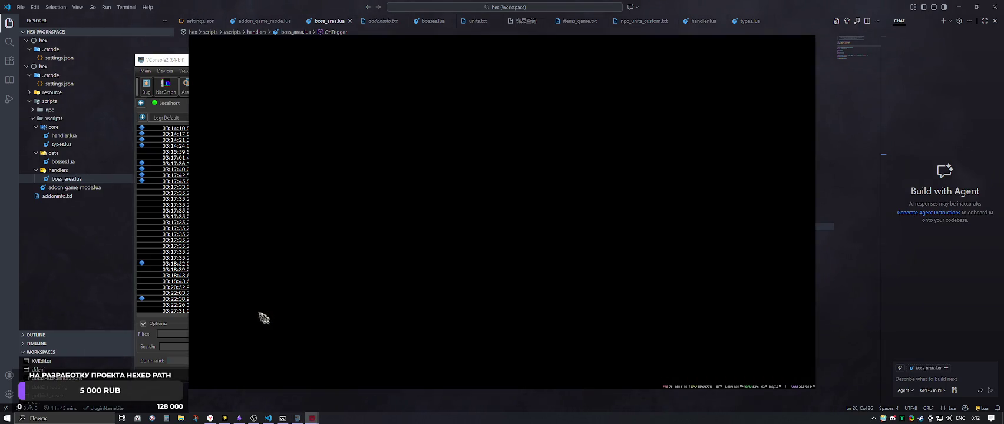
pyautogui.hotkey('alt', 'Tab')
pyautogui.hotkey('alt', 'Tab')
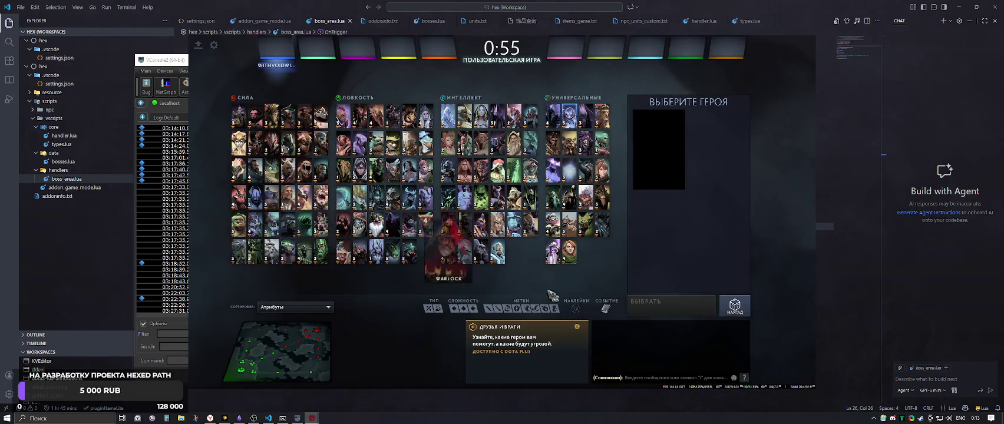
pyautogui.click(728, 312)
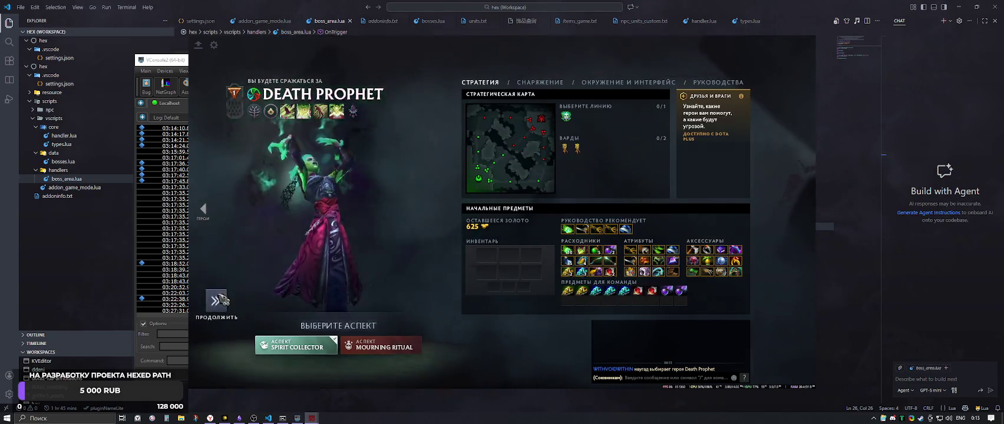
pyautogui.hotkey('alt', 'Tab')
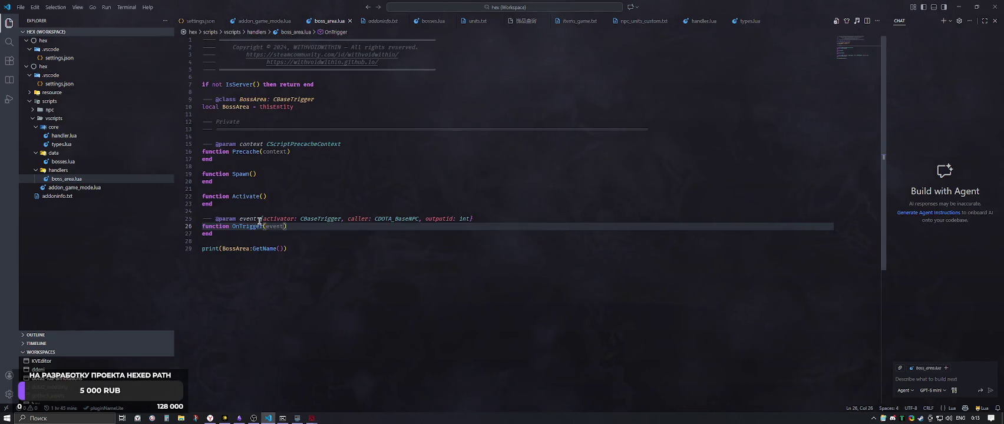
# Step: Delete the print(BossArea:GetName()) line at the end of boss_area.lua and save the script
pyautogui.click(297, 239)
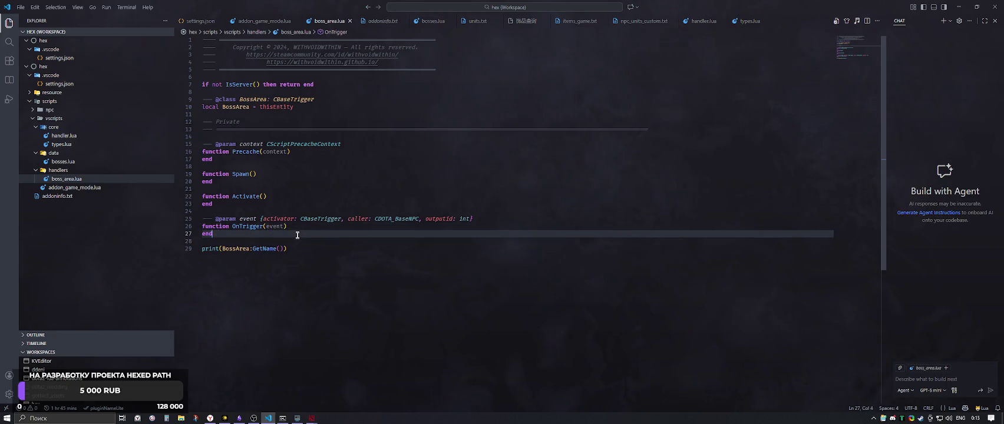
pyautogui.moveTo(297, 249); pyautogui.dragTo(195, 254)
pyautogui.press('BackSpace')
pyautogui.press('BackSpace')
pyautogui.press('BackSpace')
pyautogui.hotkey('ctrl', 's')
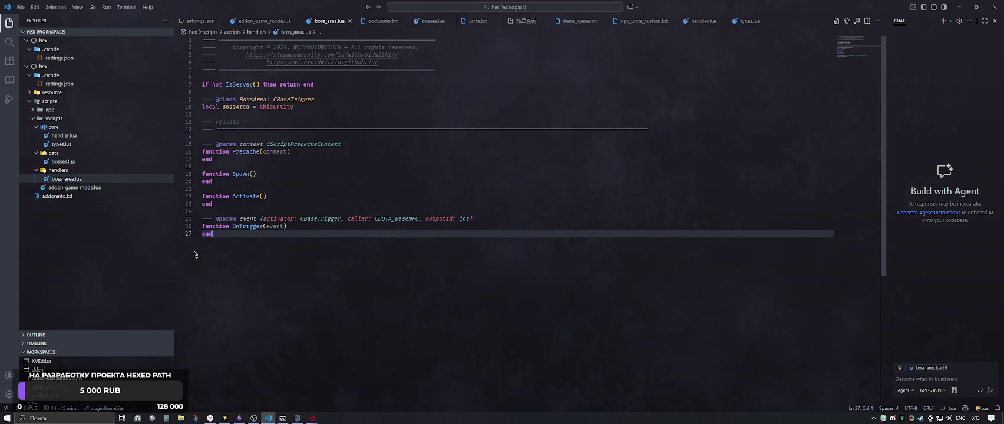
pyautogui.hotkey('alt', 'Tab')
pyautogui.click(265, 180)
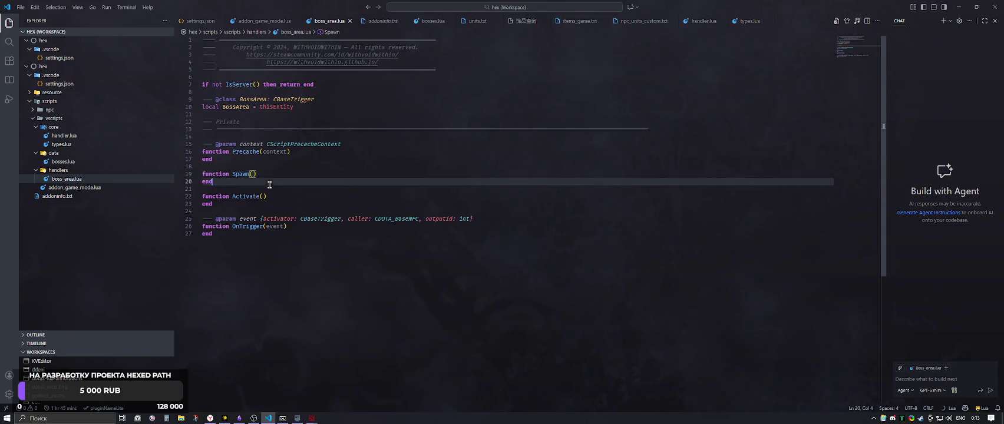
pyautogui.click(284, 203)
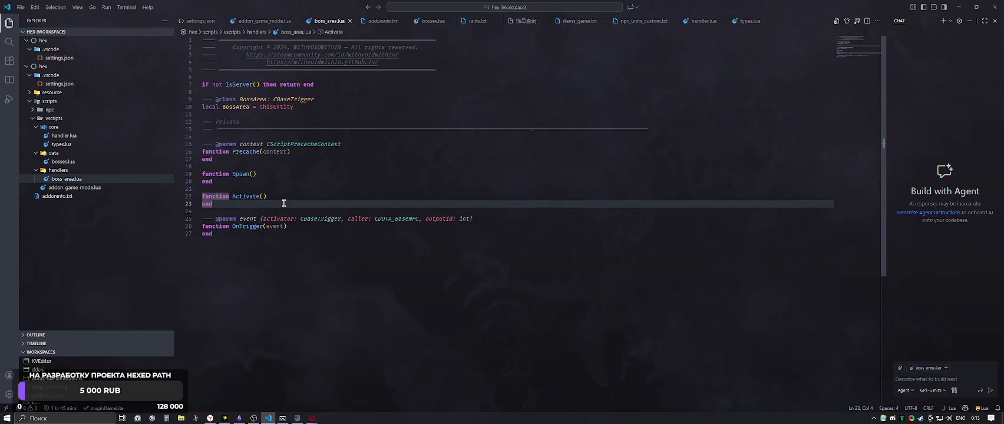
pyautogui.hotkey('alt', 'Tab')
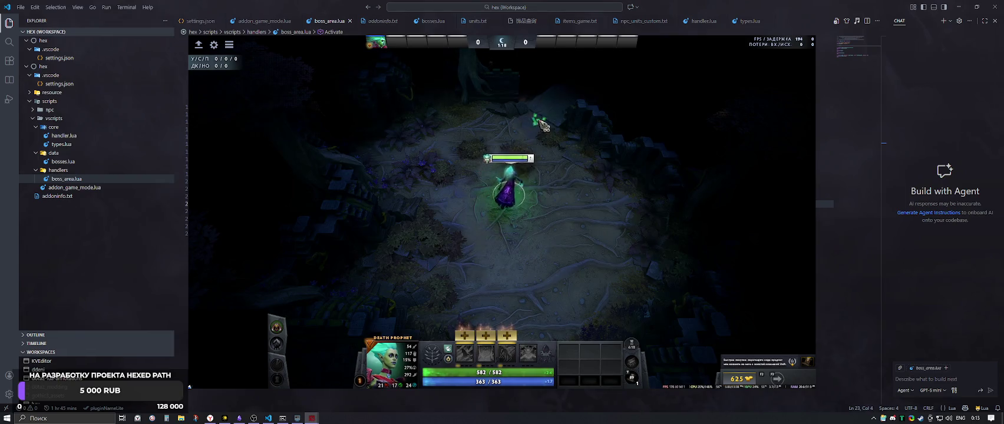
# Step: Walk Death Prophet back and forth through the boss area, then close Hammer's build map dialog
pyautogui.rightClick(527, 177)
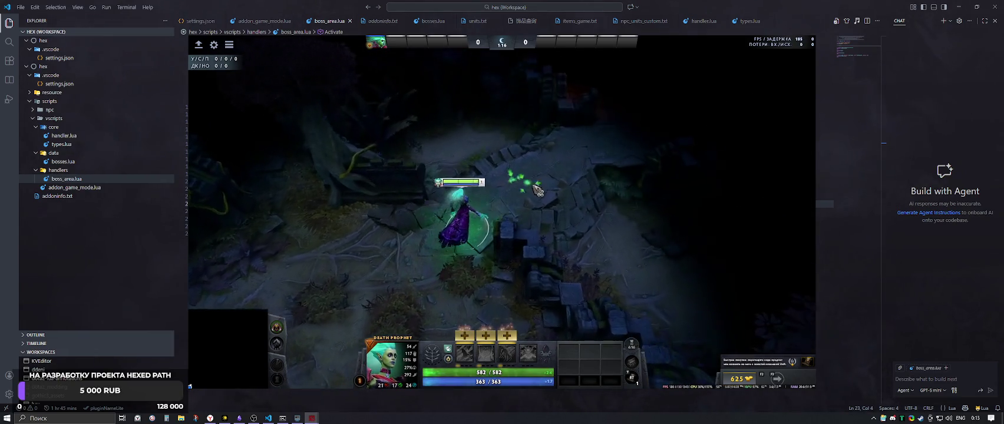
pyautogui.rightClick(596, 192)
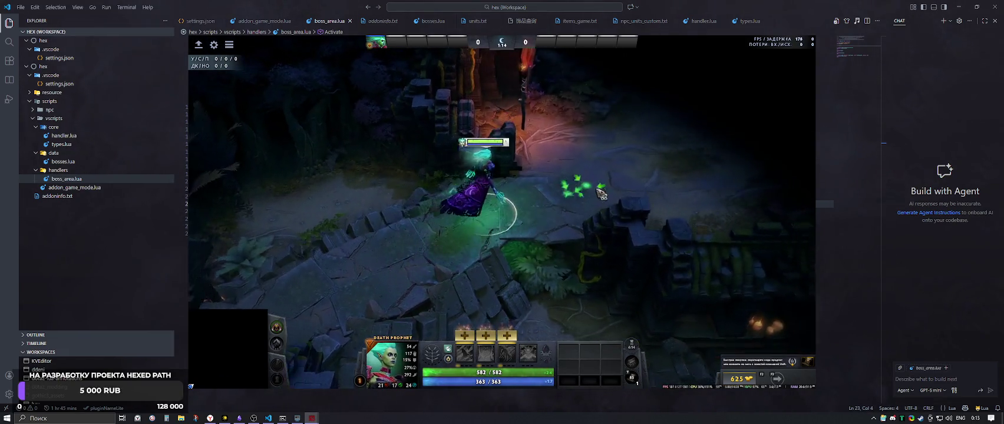
pyautogui.rightClick(518, 94)
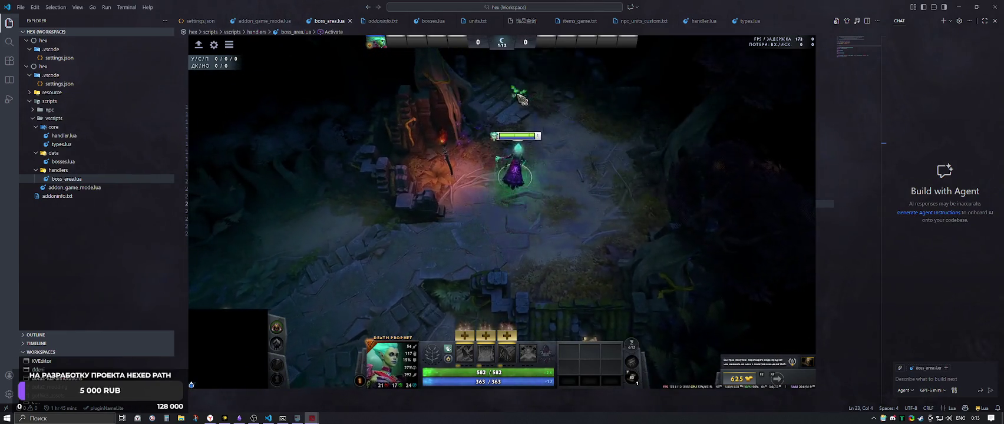
pyautogui.rightClick(490, 181)
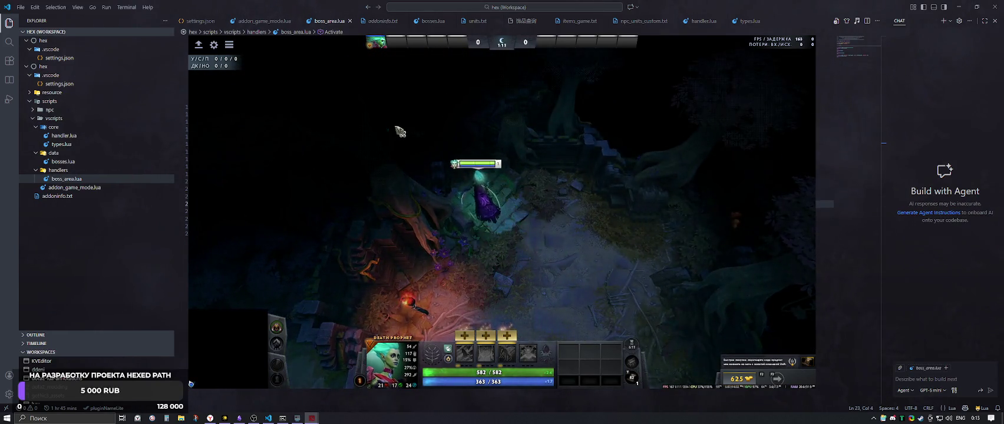
pyautogui.rightClick(443, 184)
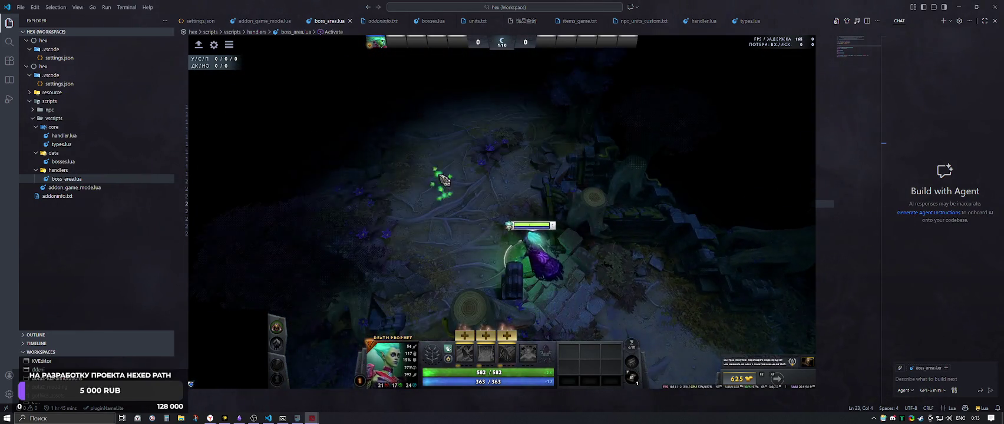
pyautogui.rightClick(498, 202)
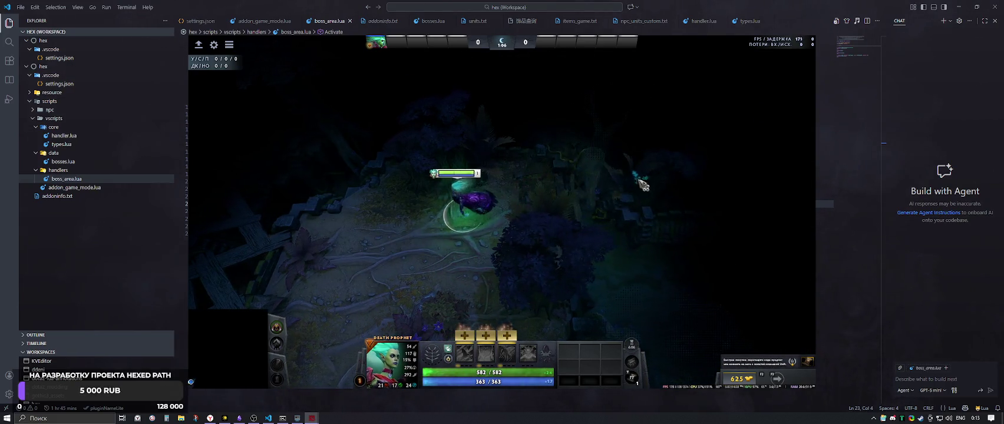
pyautogui.rightClick(383, 72)
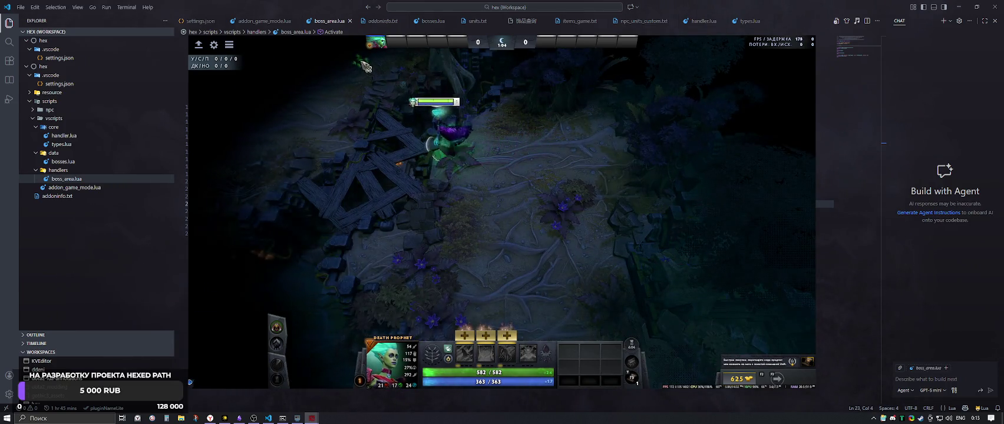
pyautogui.rightClick(435, 116)
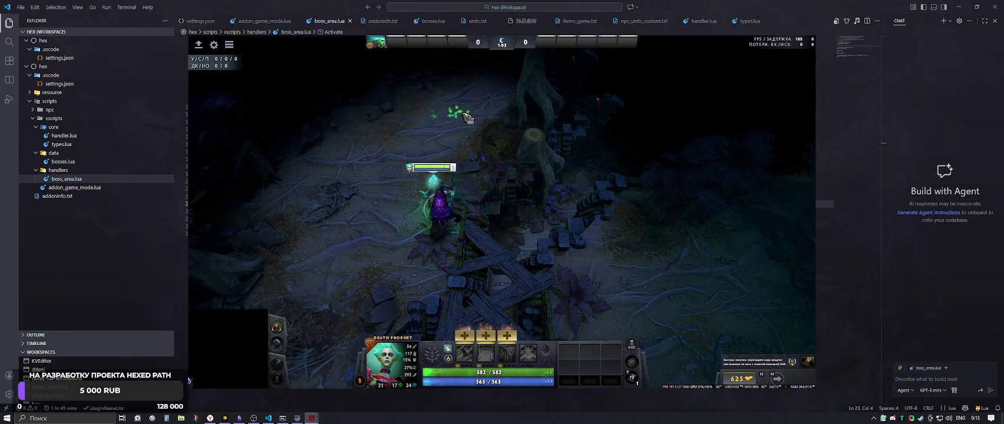
pyautogui.rightClick(462, 195)
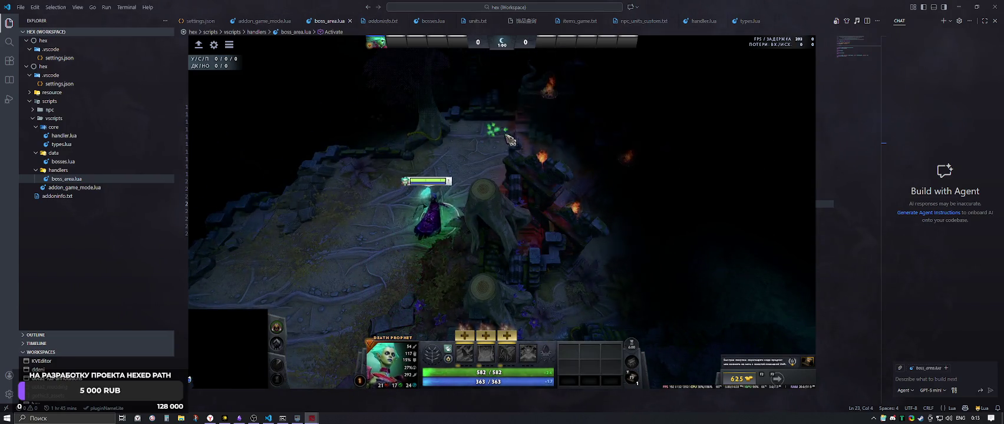
pyautogui.rightClick(539, 200)
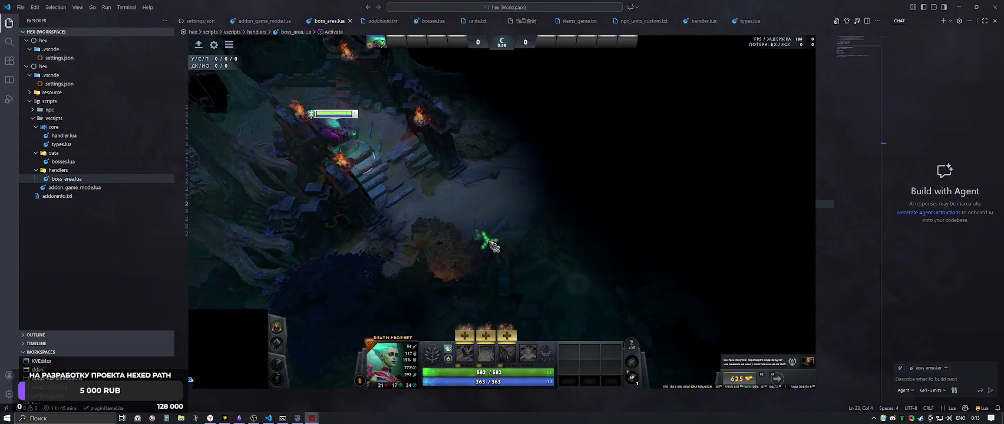
pyautogui.rightClick(425, 244)
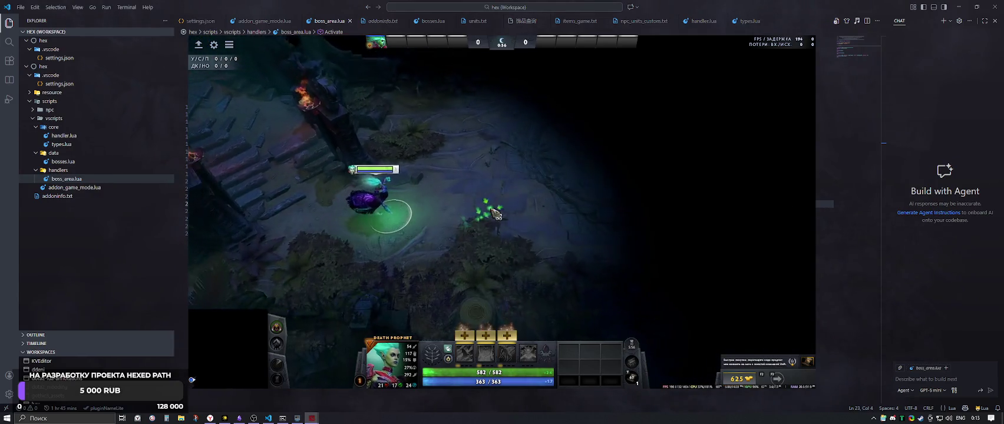
pyautogui.rightClick(470, 254)
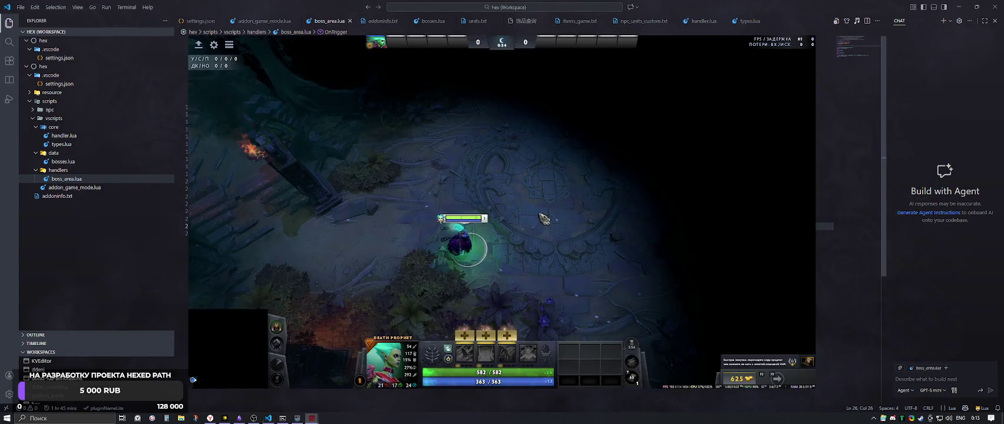
pyautogui.rightClick(480, 180)
pyautogui.hotkey('alt', 'Tab')
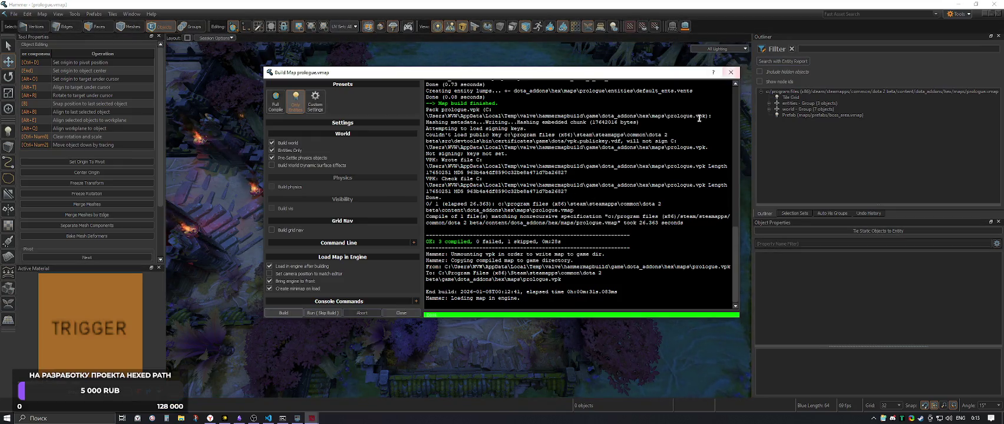
pyautogui.click(730, 72)
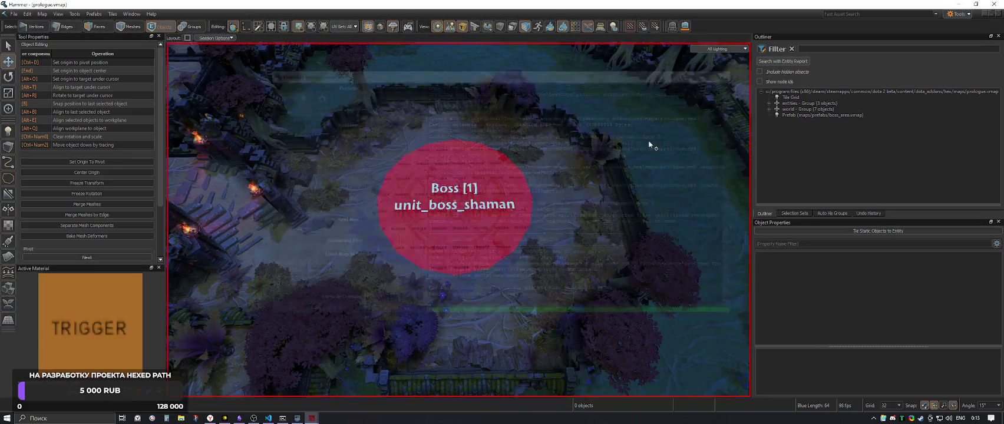
# Step: In prologue.vmap, fly the camera to the boss circle, select the boss_area prefab and hide triggers
pyautogui.press('z')
pyautogui.scroll(-5, 458, 219)
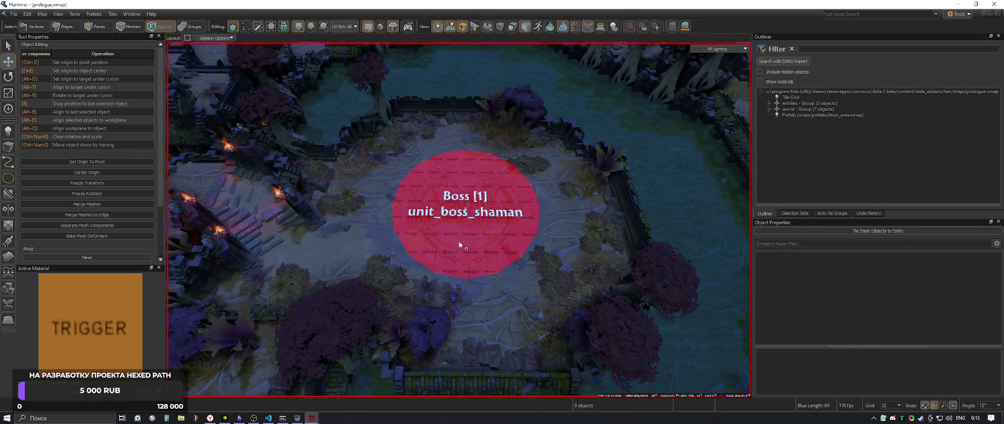
pyautogui.scroll(2, 458, 220)
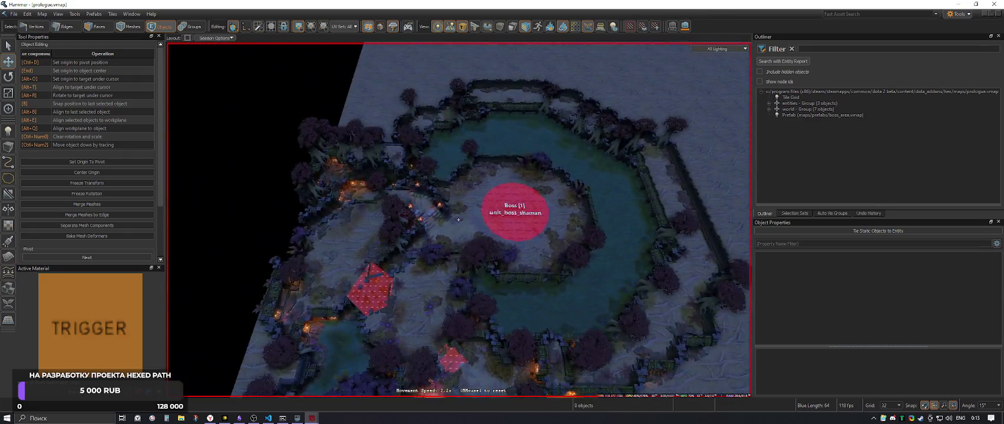
pyautogui.press('w')
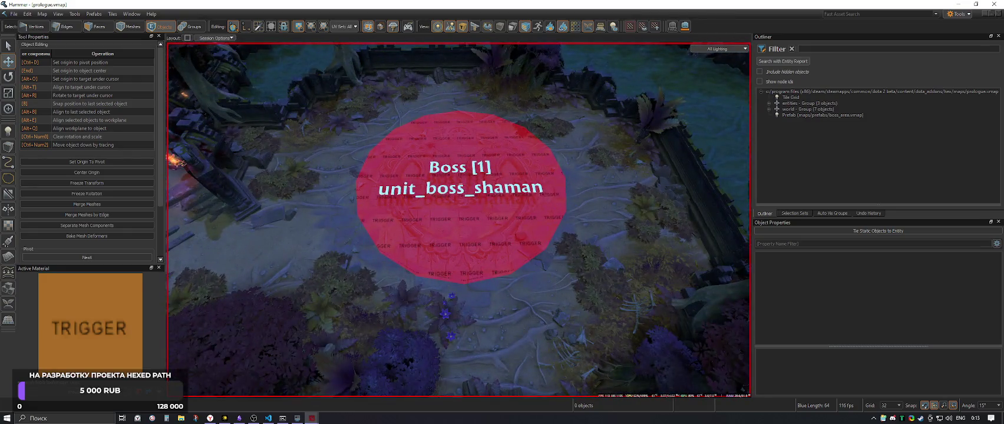
pyautogui.click(474, 213)
pyautogui.click(462, 28)
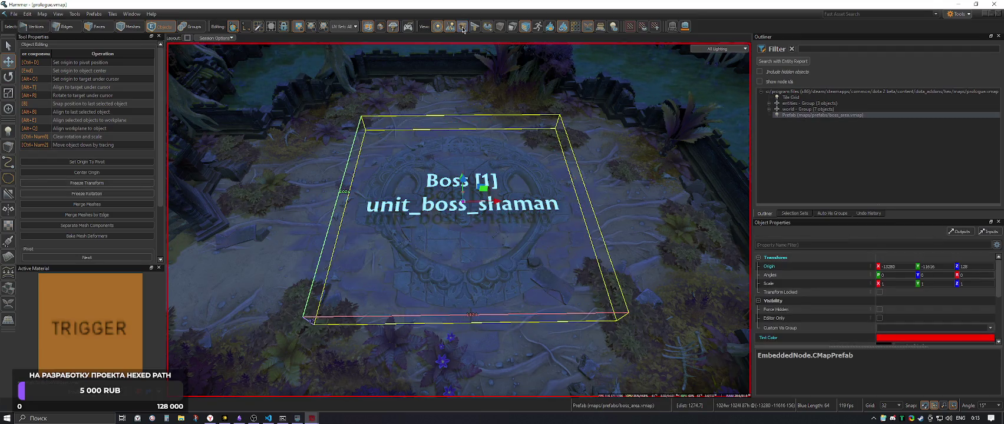
pyautogui.scroll(5, 488, 112)
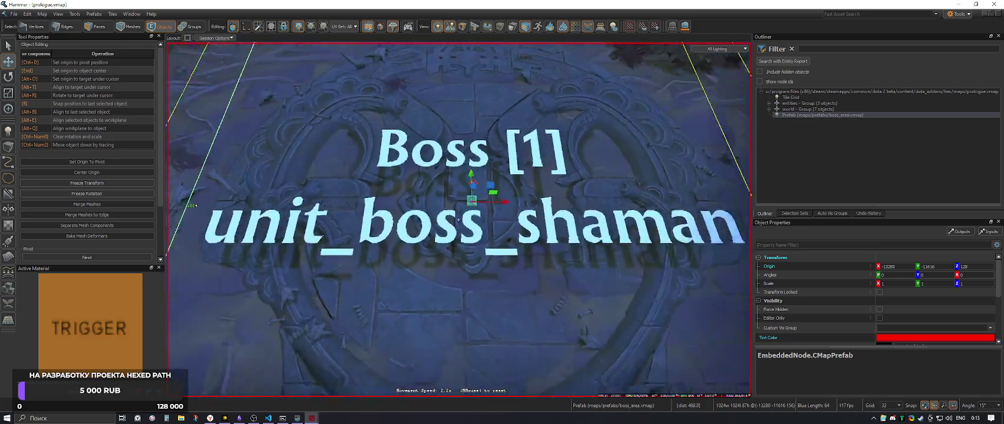
pyautogui.press('Escape')
# Step: In boss_area.vmap, commit the point_worldtext's new Origin Z height and save the prefab
pyautogui.click(131, 13)
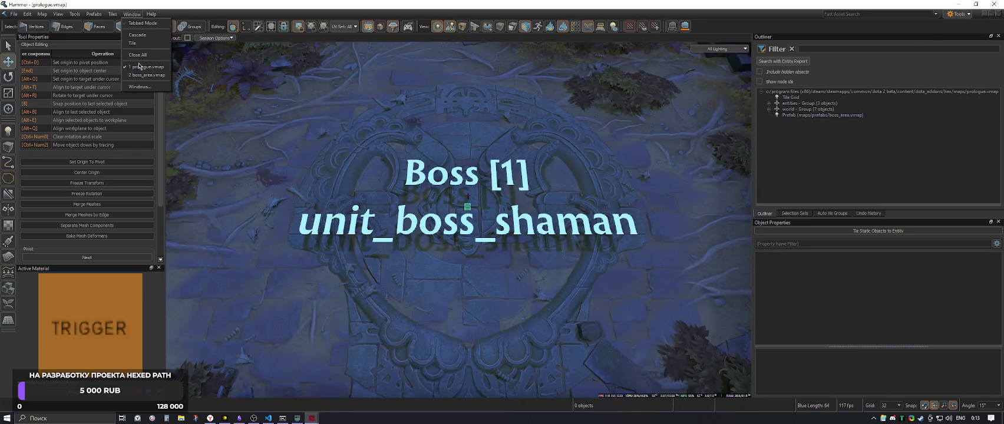
pyautogui.click(147, 76)
pyautogui.click(471, 182)
pyautogui.click(985, 279)
pyautogui.press('Return')
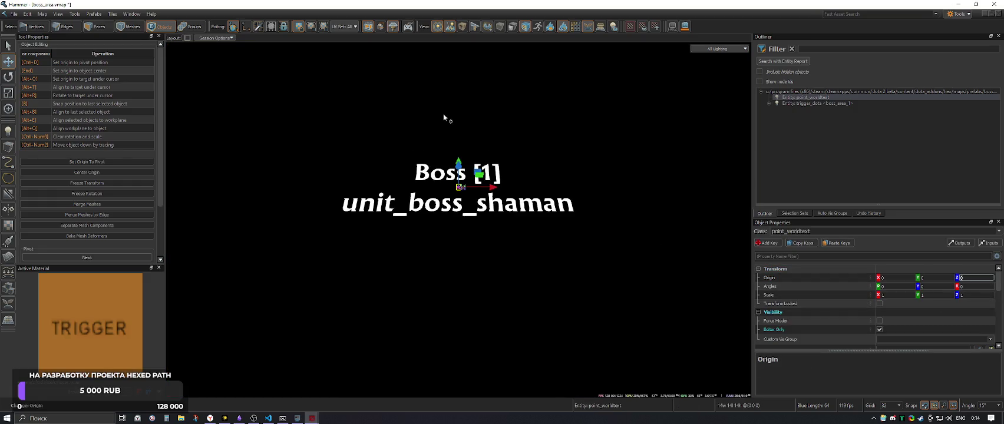
pyautogui.click(443, 114)
pyautogui.hotkey('ctrl', 's')
# Step: Return to the prologue map and save it
pyautogui.click(125, 13)
pyautogui.click(141, 65)
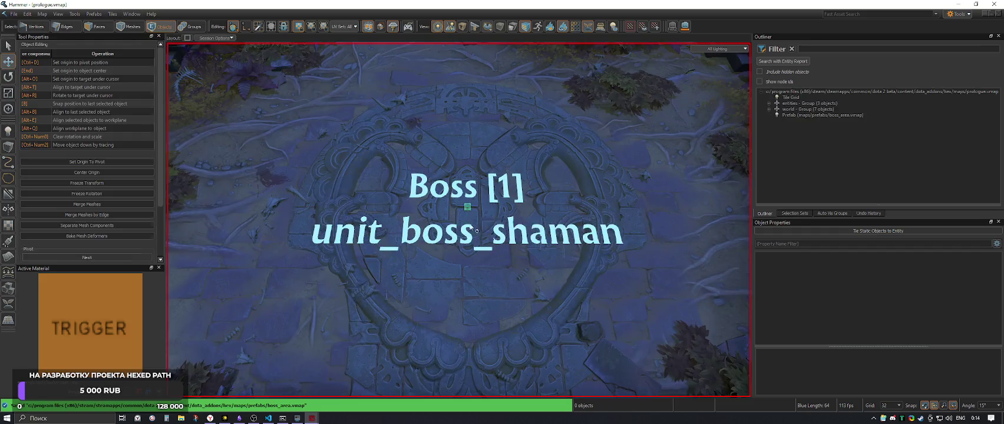
pyautogui.scroll(2, 480, 252)
pyautogui.scroll(-3, 459, 220)
pyautogui.scroll(4, 477, 262)
pyautogui.hotkey('ctrl', 's')
# Step: Toggle trigger visibility to compare the Boss label over the circle, then bring Dota 2 forward
pyautogui.click(465, 29)
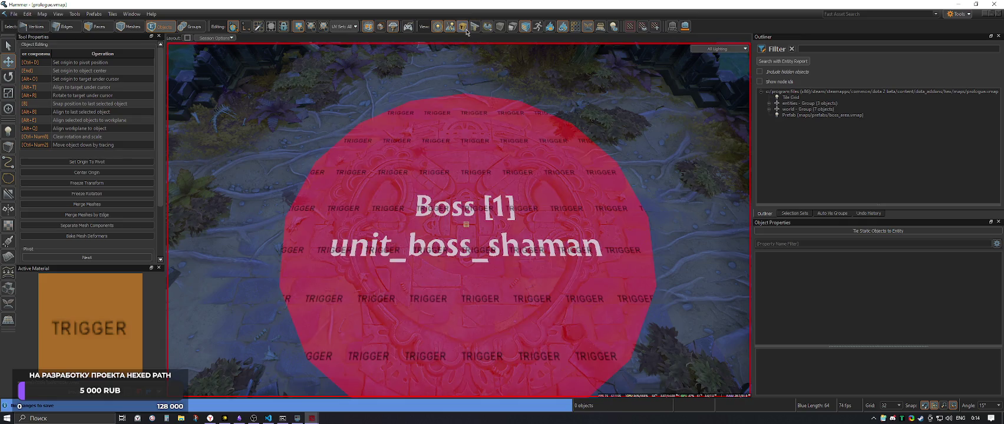
pyautogui.click(462, 26)
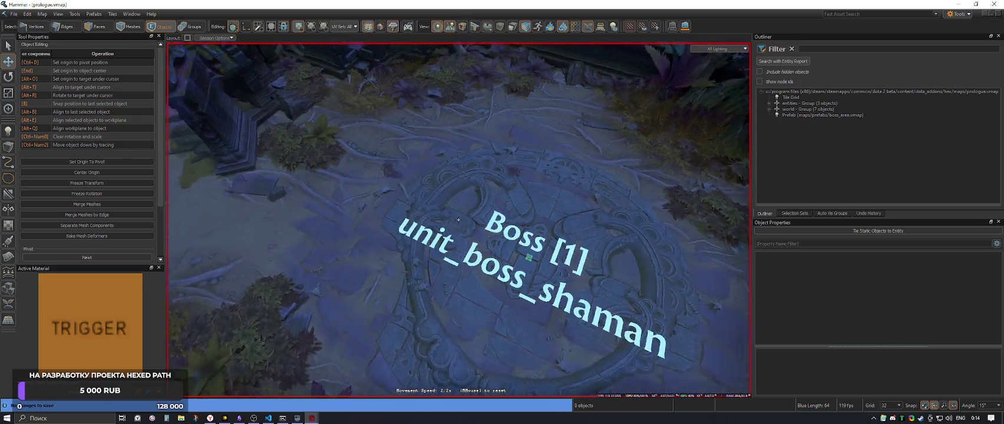
pyautogui.scroll(-4, 458, 219)
pyautogui.scroll(5, 458, 219)
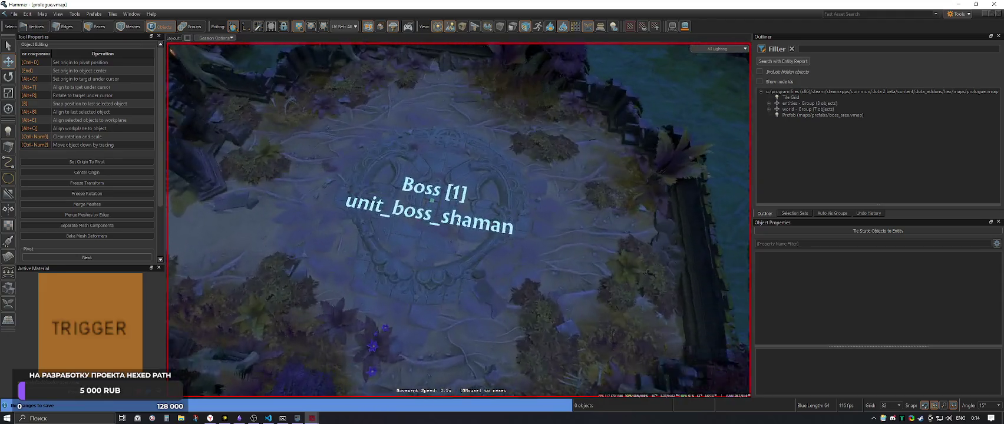
pyautogui.scroll(-8, 458, 220)
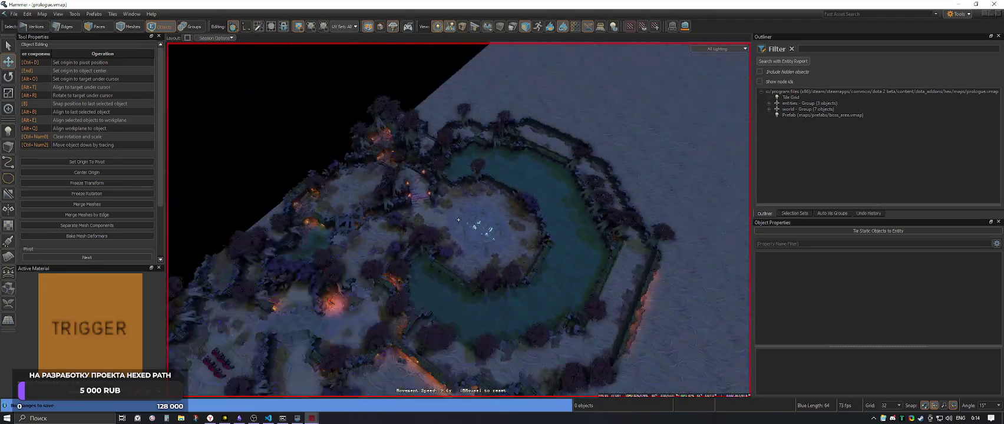
pyautogui.scroll(8, 458, 219)
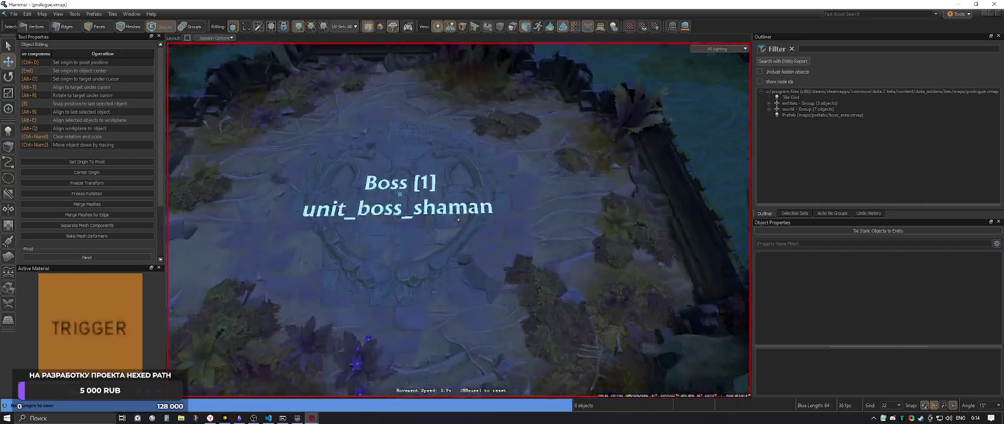
pyautogui.scroll(-2, 458, 220)
pyautogui.scroll(2, 459, 220)
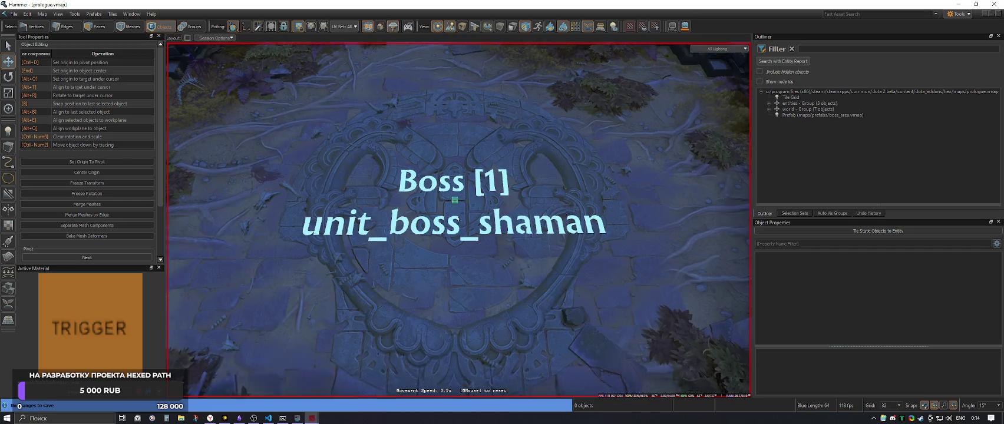
pyautogui.scroll(-3, 460, 196)
pyautogui.hotkey('alt', 'Tab')
pyautogui.click(553, 146)
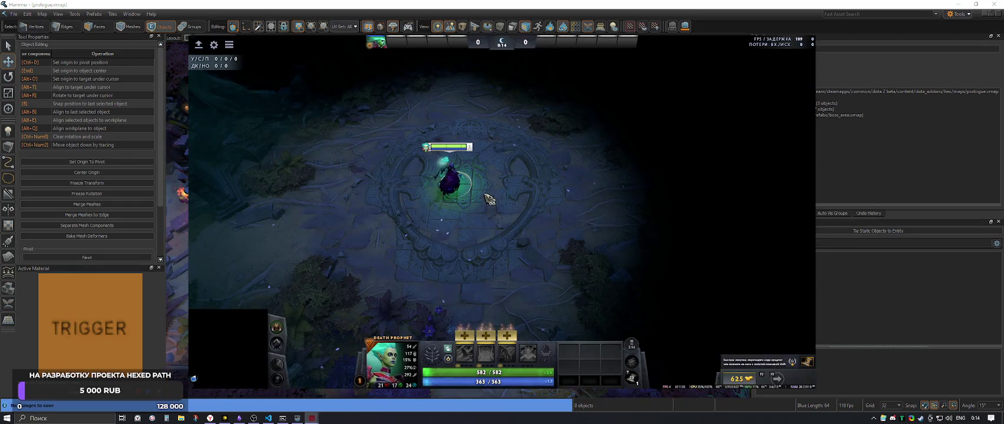
# Step: Review the Activate function in boss_area.lua, then return to Hammer's prologue map
pyautogui.hotkey('alt', 'Tab')
pyautogui.click(626, 141)
pyautogui.click(290, 199)
pyautogui.click(290, 203)
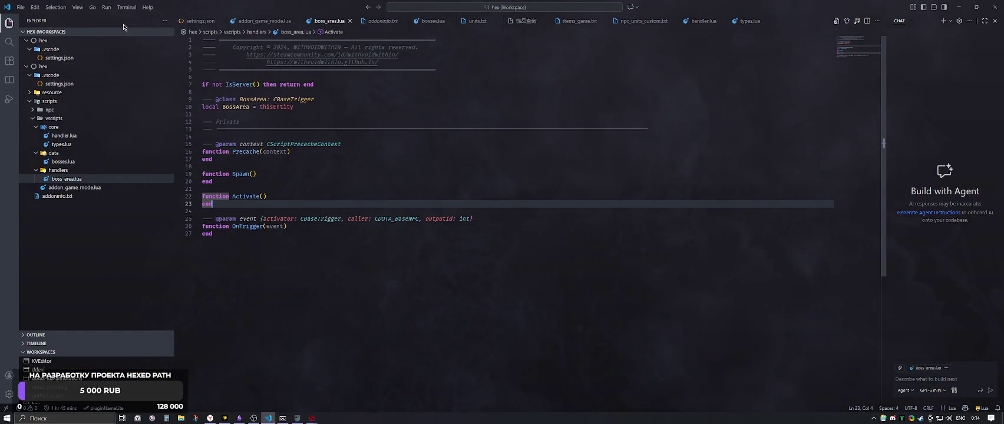
pyautogui.hotkey('alt', 'Tab')
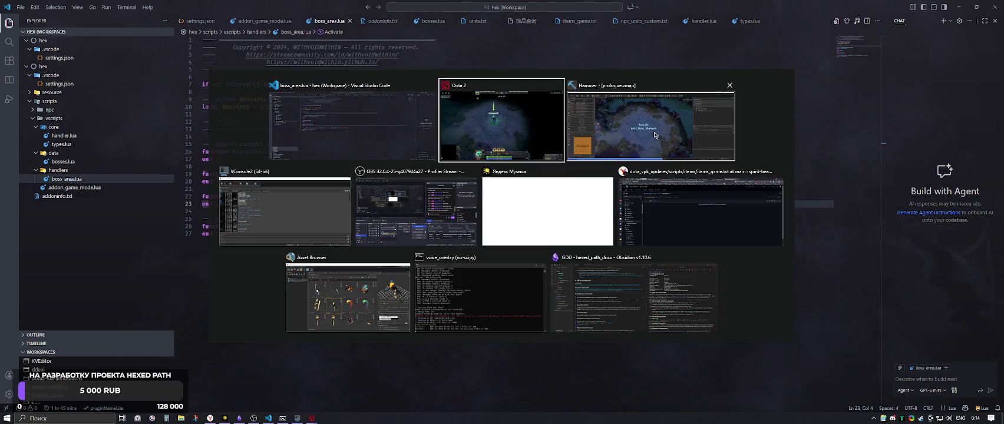
pyautogui.click(583, 127)
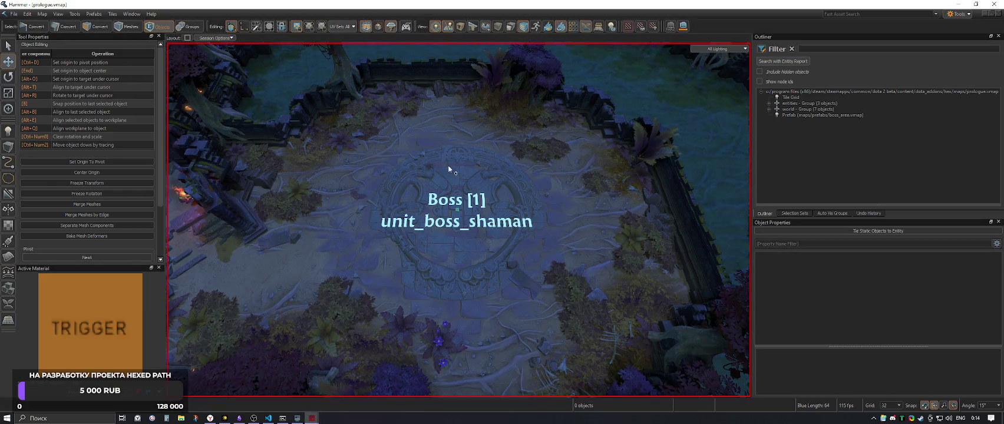
# Step: Look over the Activate and OnTrigger functions in boss_area.lua before returning to Hammer
pyautogui.hotkey('alt', 'Tab')
pyautogui.click(264, 172)
pyautogui.click(266, 196)
pyautogui.click(307, 229)
pyautogui.hotkey('alt', 'Tab')
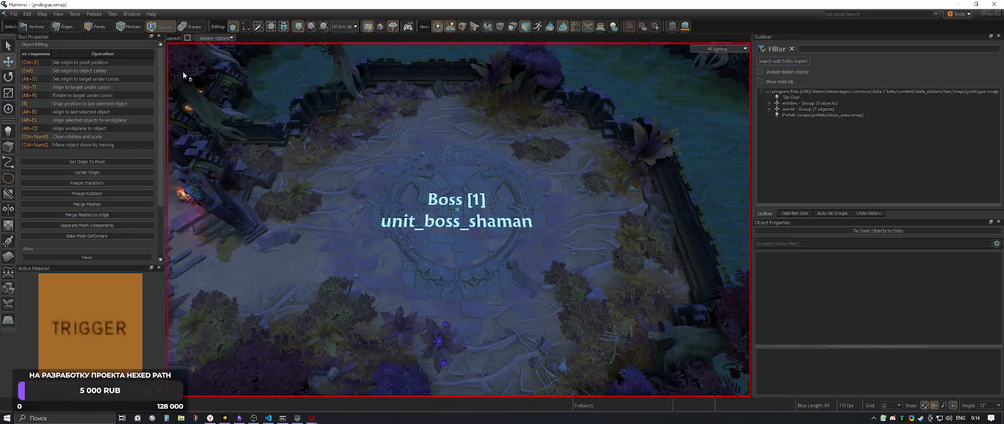
# Step: Switch back and forth between the boss_area prefab and prologue.vmap to compare them
pyautogui.click(132, 14)
pyautogui.click(147, 75)
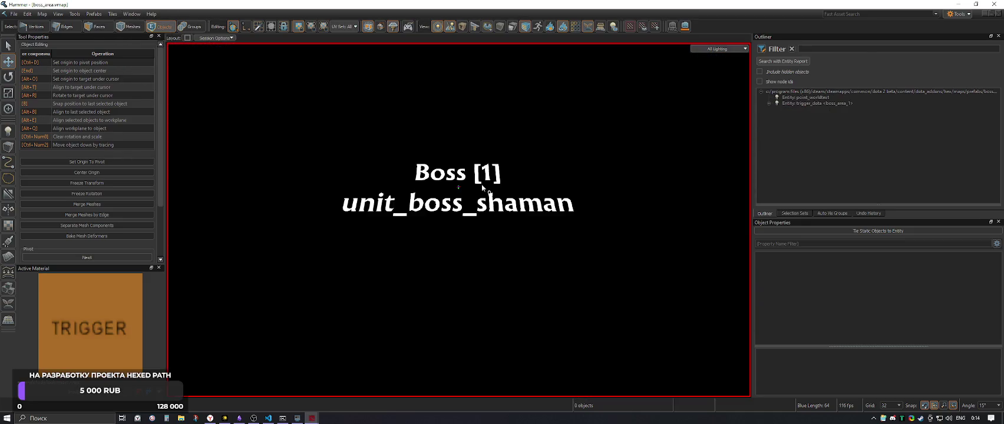
pyautogui.click(132, 14)
pyautogui.click(147, 73)
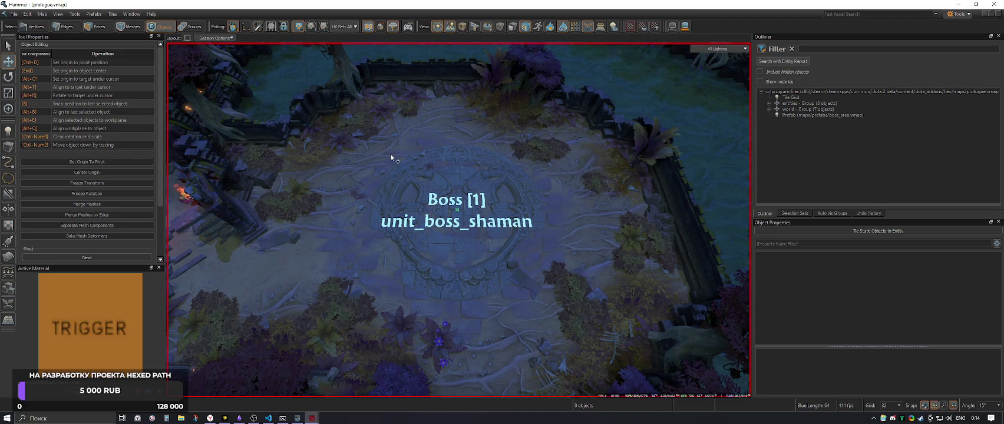
pyautogui.click(132, 14)
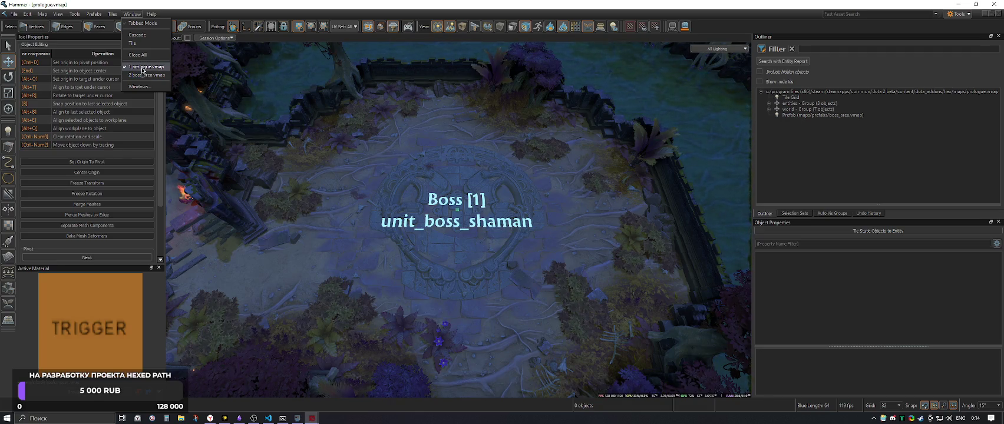
pyautogui.click(145, 75)
pyautogui.click(132, 14)
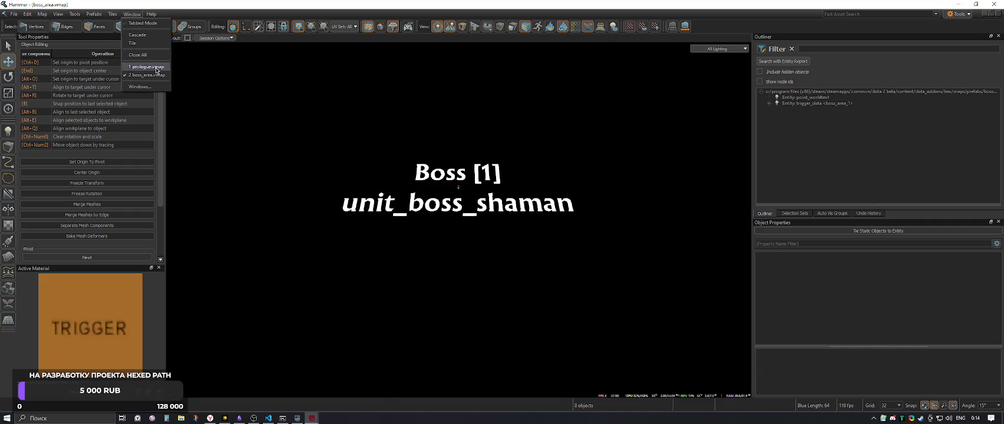
pyautogui.click(147, 66)
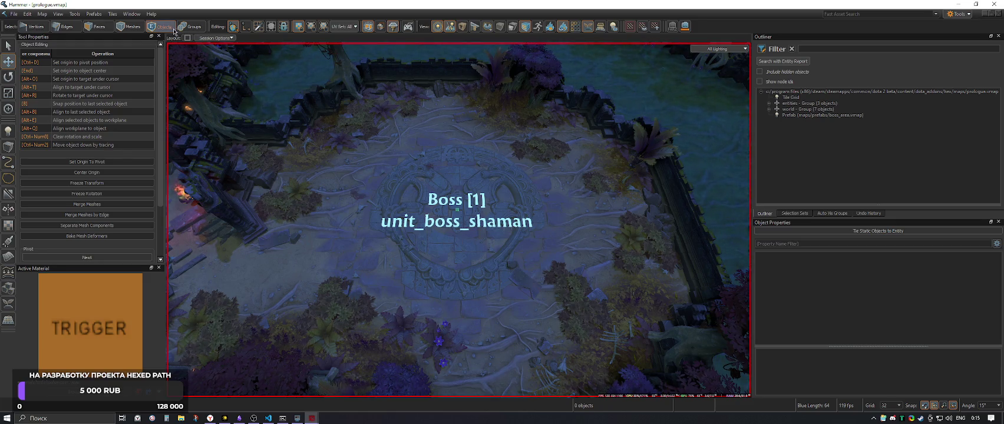
# Step: Open boss_area.vmap and select its point_worldtext and trigger_dota boss_area_1 entities in the Outliner
pyautogui.click(131, 14)
pyautogui.click(151, 80)
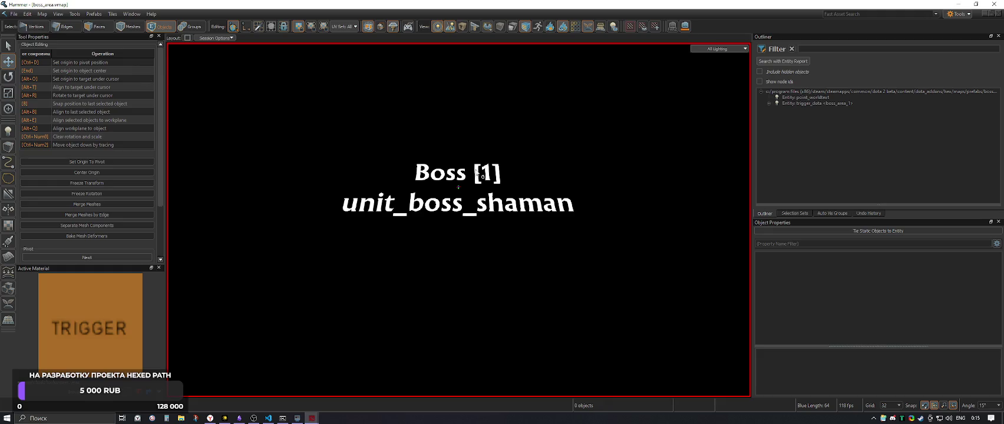
pyautogui.click(803, 97)
pyautogui.click(803, 103)
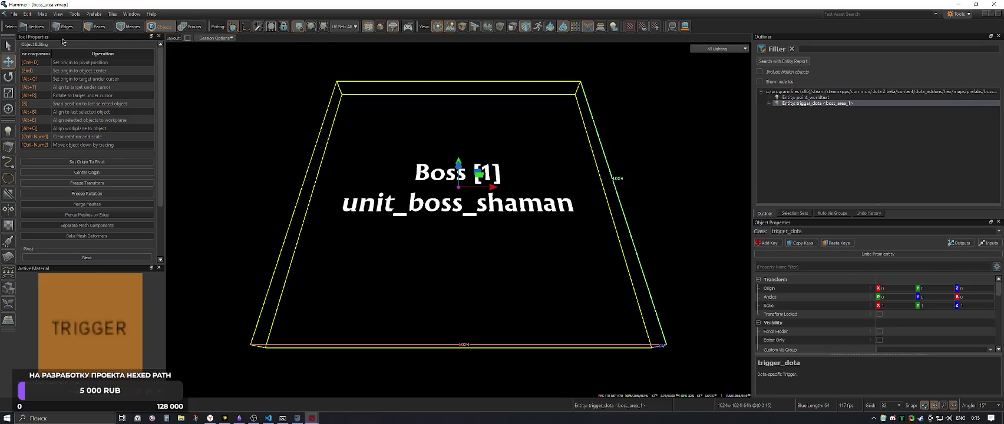
pyautogui.click(8, 131)
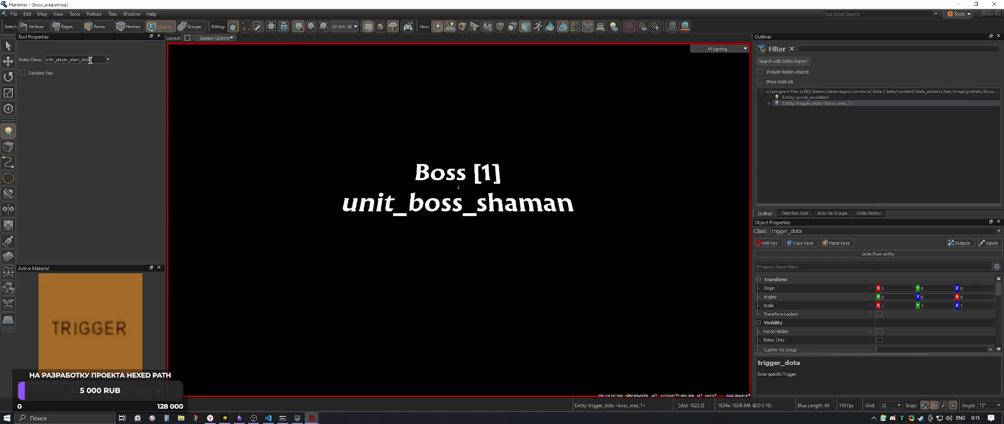
# Step: Set the Entity Class to npc_dota_spawner and place one in the boss_area prefab
pyautogui.click(94, 60)
pyautogui.write('_tar')
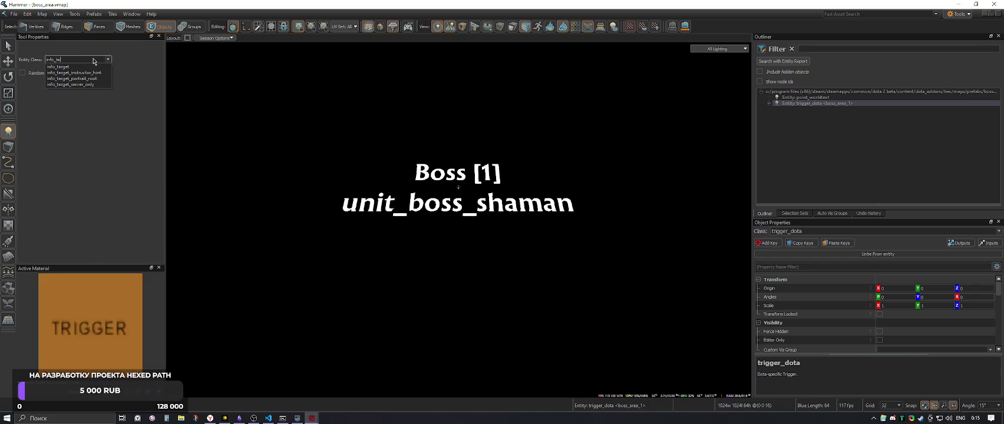
pyautogui.write('get')
pyautogui.press('Return')
pyautogui.hotkey('ctrl', 'a')
pyautogui.press('BackSpace')
pyautogui.write('spawner')
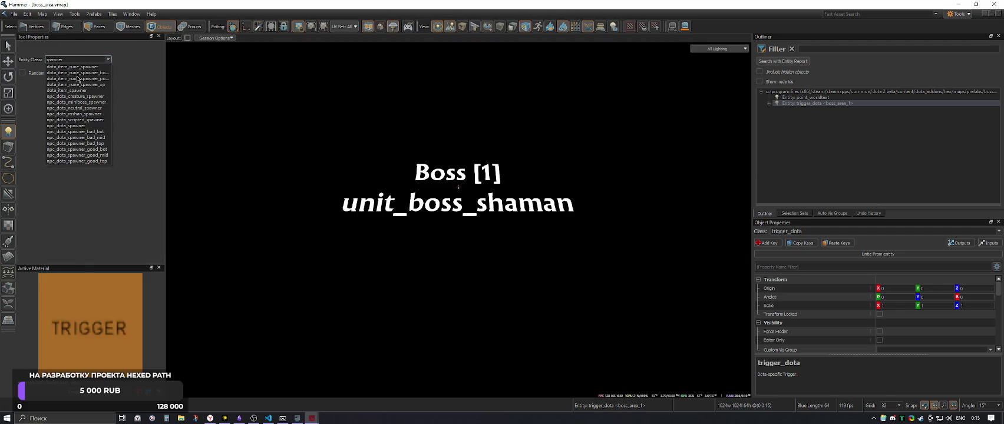
pyautogui.click(78, 126)
pyautogui.click(478, 226)
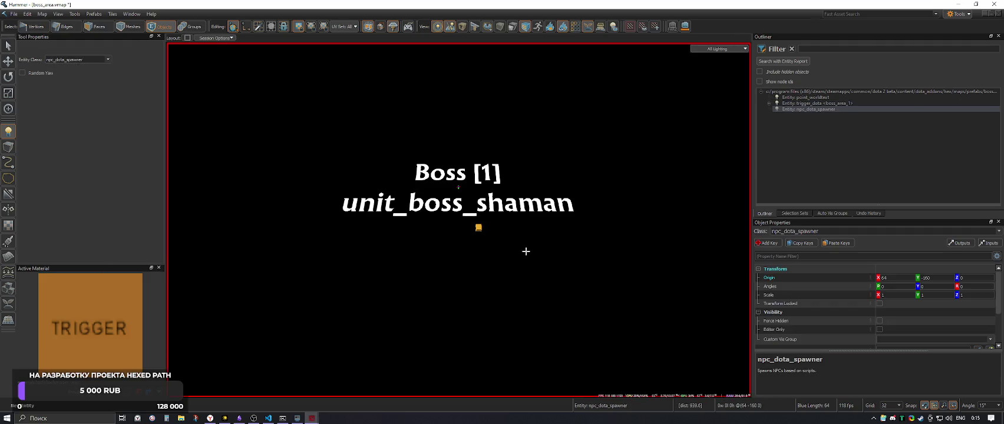
# Step: Set the spawner's Origin X and Y to 0
pyautogui.click(893, 277)
pyautogui.write('0')
pyautogui.press('Tab')
pyautogui.write('0')
pyautogui.press('Return')
pyautogui.press('w')
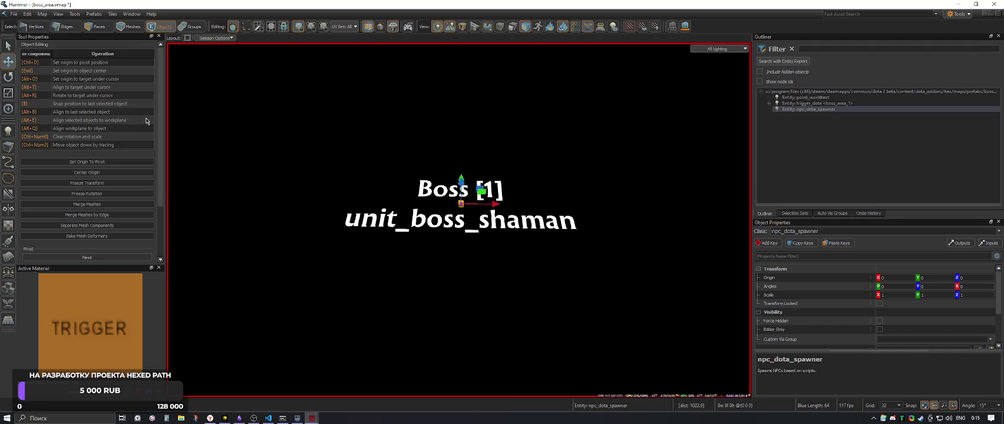
# Step: Review the spawner's Name, Unique NPC Name and First Waypoint properties
pyautogui.scroll(3, 589, 236)
pyautogui.scroll(-1, 605, 251)
pyautogui.scroll(-2, 830, 292)
pyautogui.scroll(-1, 830, 289)
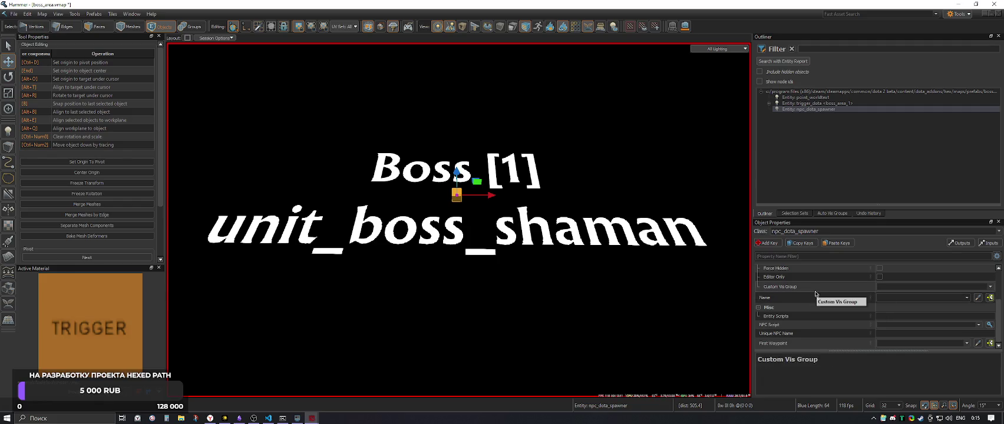
pyautogui.click(818, 297)
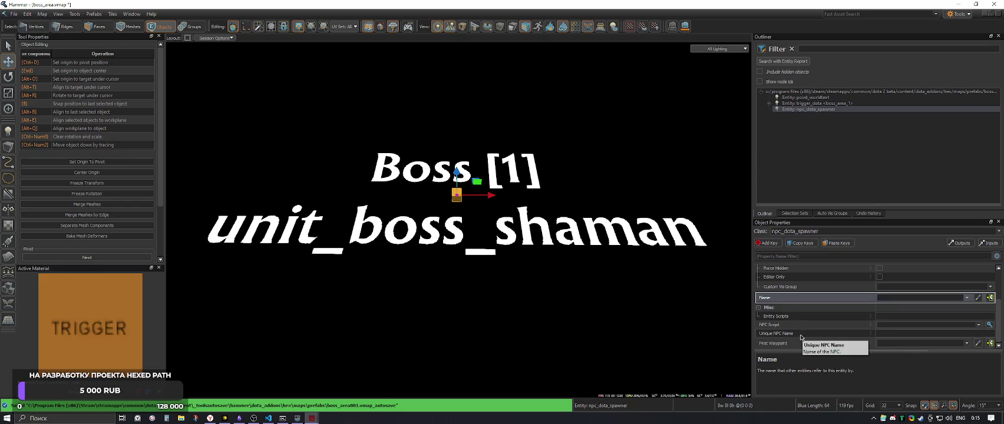
pyautogui.click(802, 334)
pyautogui.press('Down')
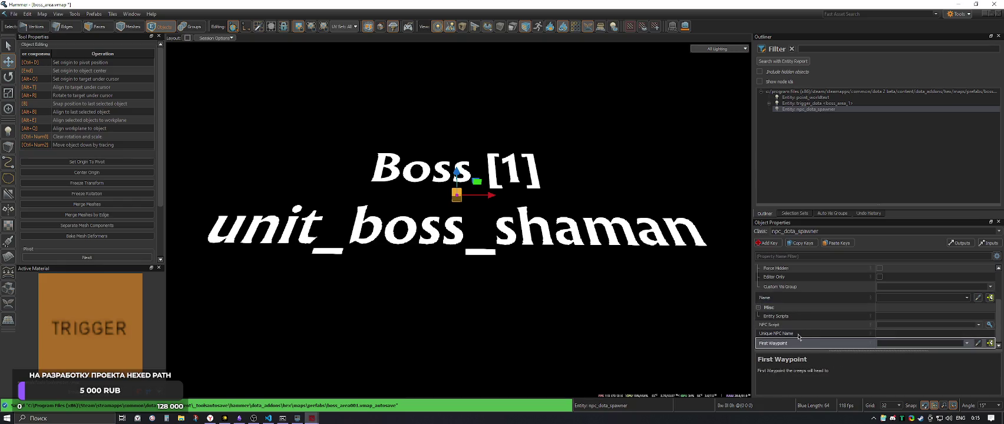
pyautogui.scroll(1, 798, 337)
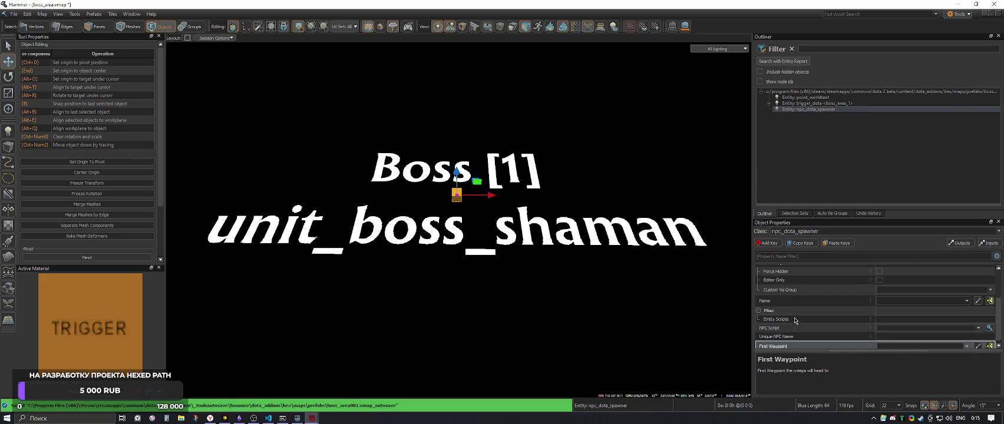
pyautogui.scroll(2, 797, 319)
pyautogui.scroll(1, 800, 318)
pyautogui.scroll(-3, 800, 317)
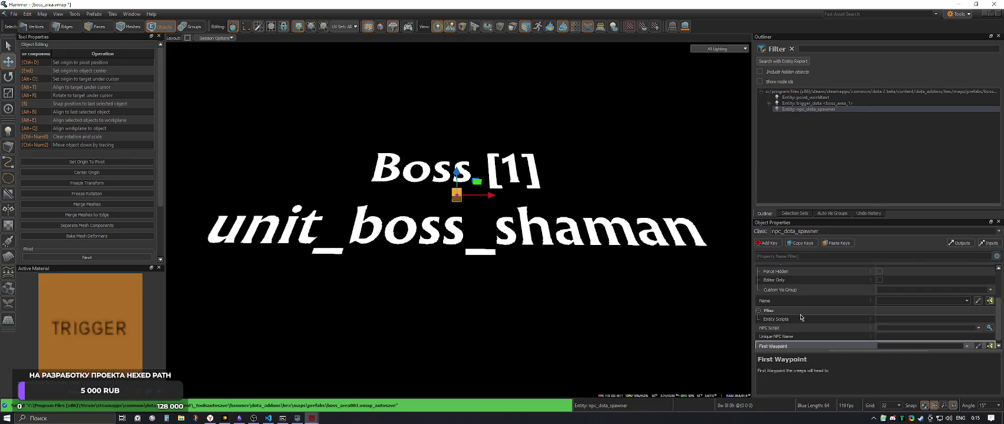
# Step: Change the spawner's class to npc_dota_scripted_spawner and scroll through its properties
pyautogui.click(998, 231)
pyautogui.scroll(-1, 865, 269)
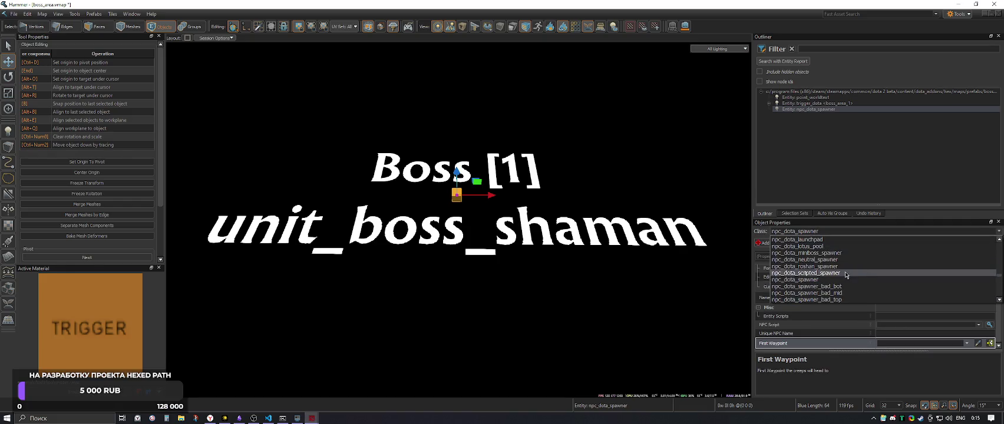
pyautogui.click(845, 273)
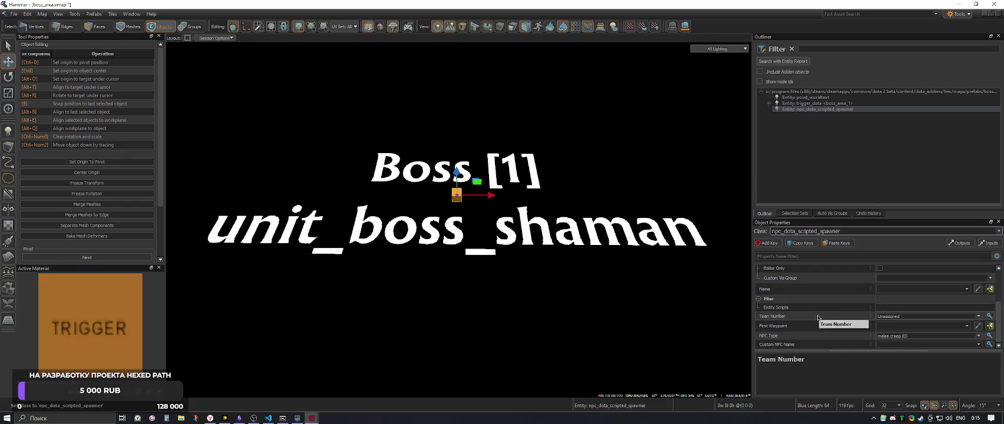
pyautogui.scroll(1, 796, 313)
pyautogui.scroll(2, 796, 313)
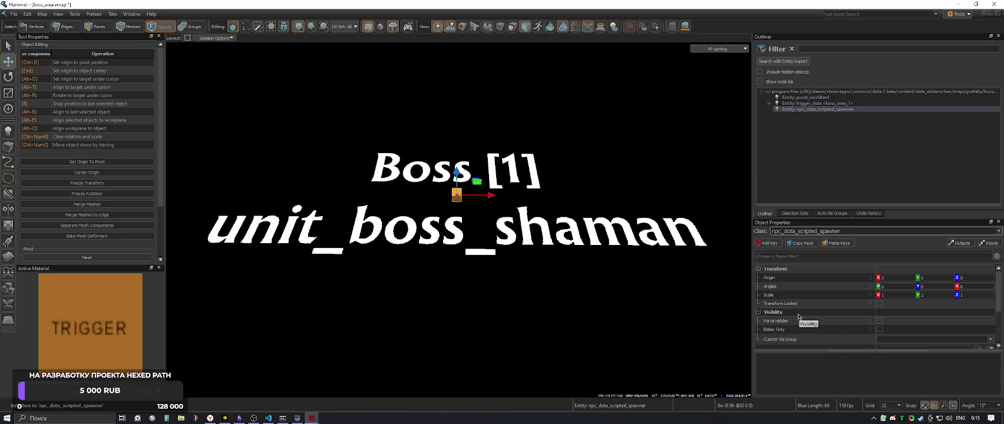
pyautogui.scroll(-1, 798, 313)
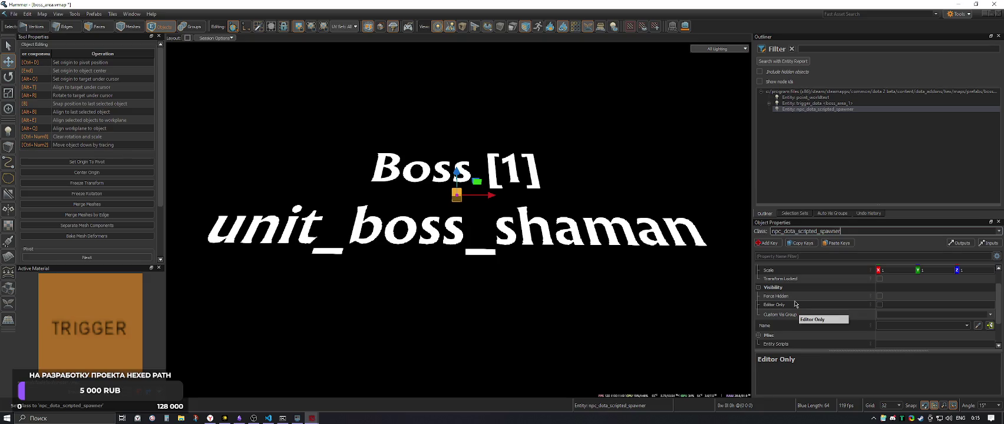
pyautogui.scroll(-2, 803, 305)
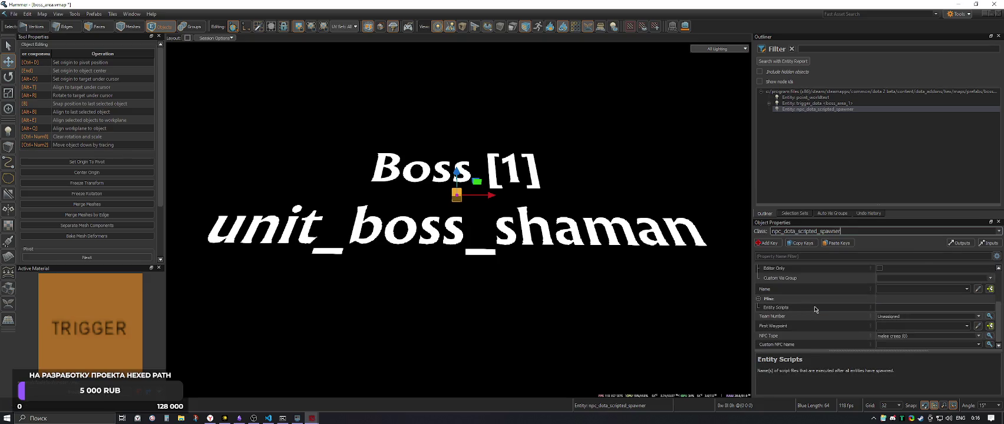
# Step: Browse the Class list and switch the entity to info_player_start
pyautogui.click(999, 232)
pyautogui.scroll(5, 856, 279)
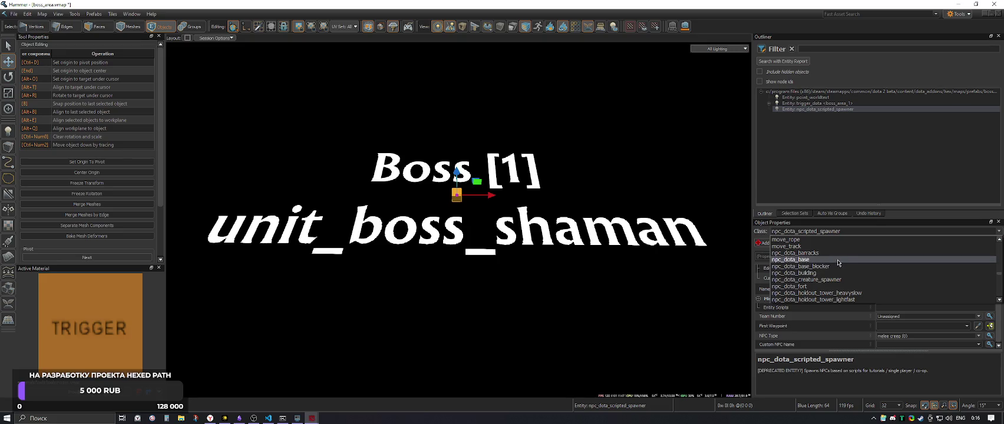
pyautogui.scroll(-10, 839, 263)
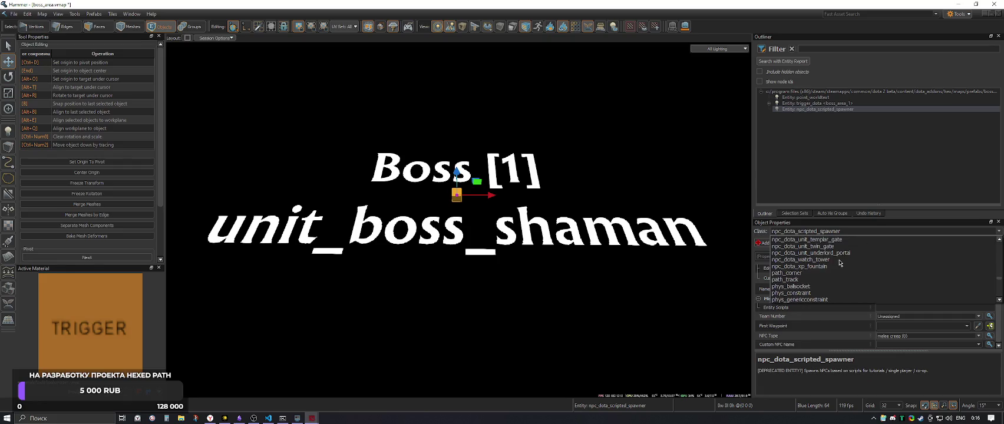
pyautogui.scroll(-8, 839, 263)
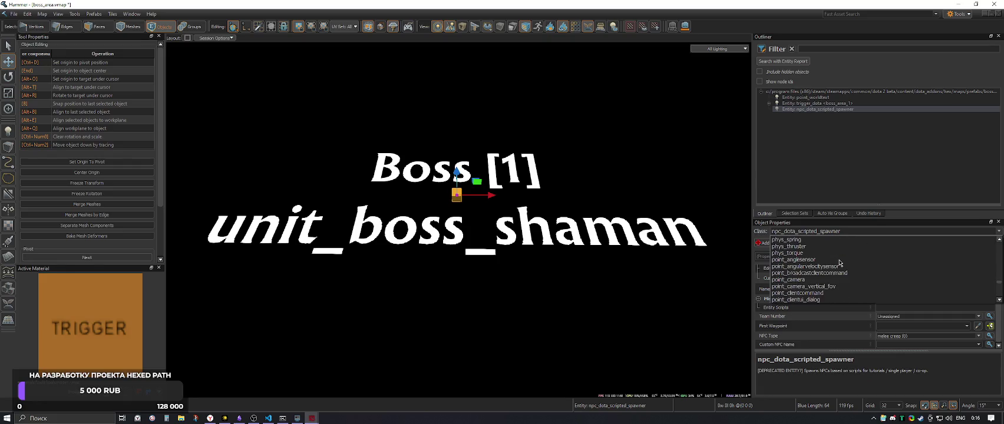
pyautogui.scroll(-2, 839, 263)
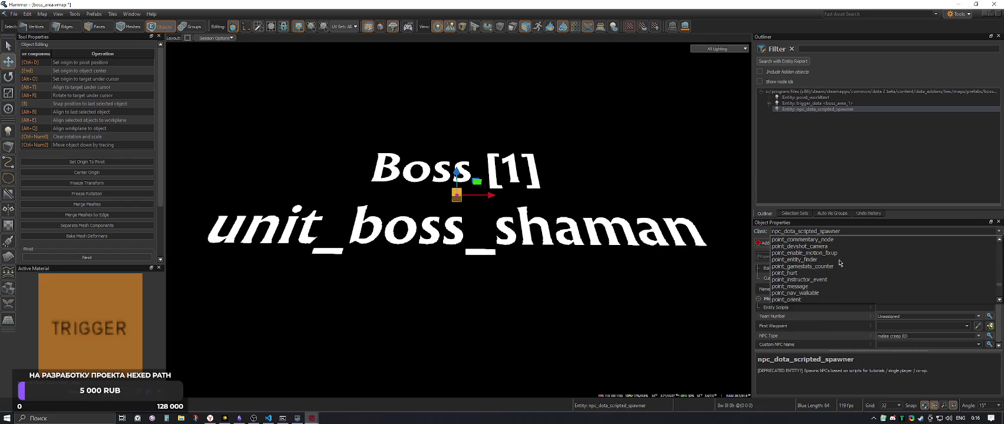
pyautogui.scroll(-7, 840, 263)
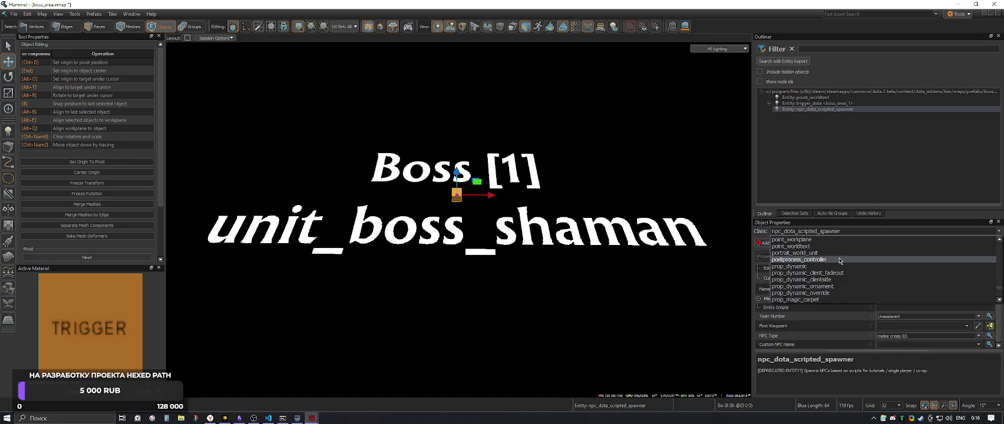
pyautogui.scroll(-2, 839, 261)
pyautogui.scroll(-10, 839, 261)
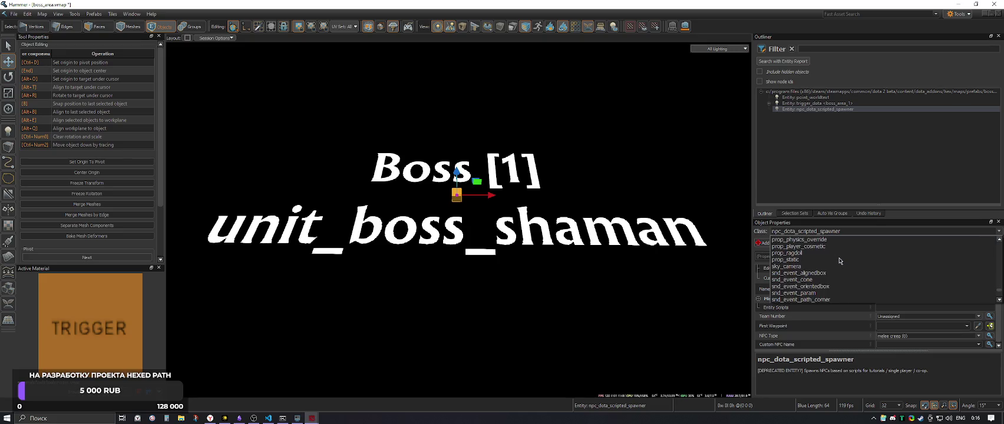
pyautogui.scroll(20, 839, 261)
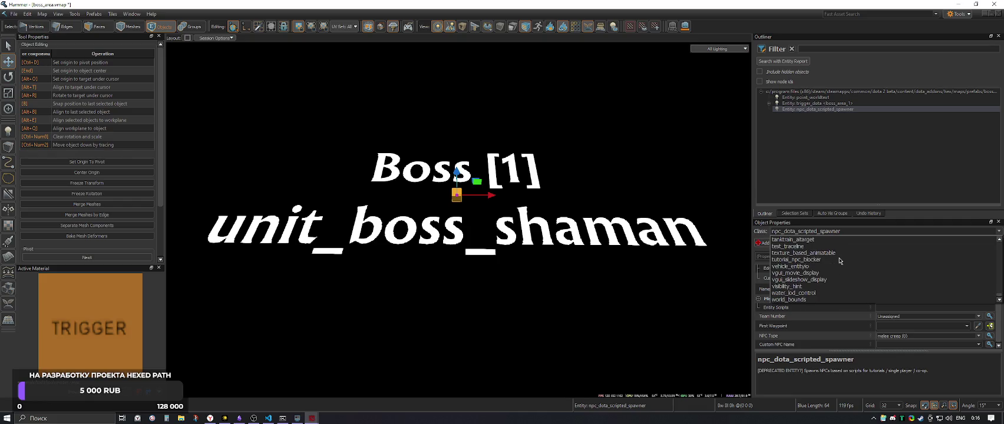
pyautogui.scroll(15, 838, 260)
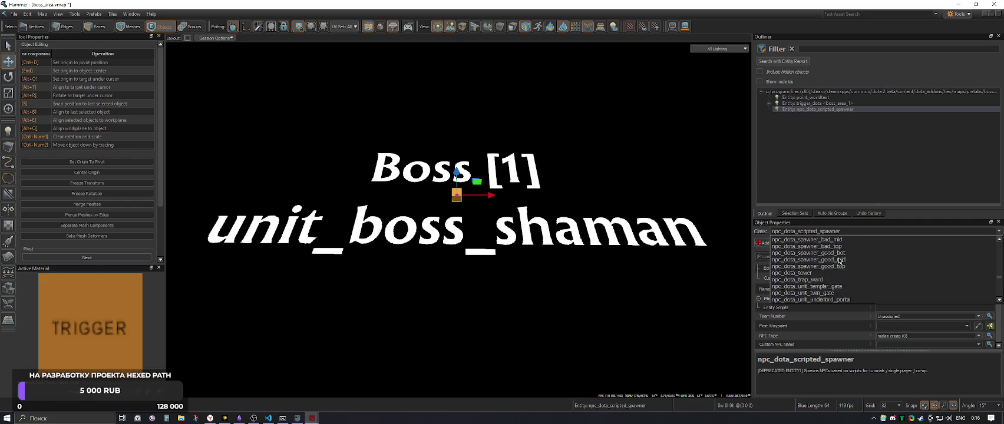
pyautogui.scroll(1, 839, 261)
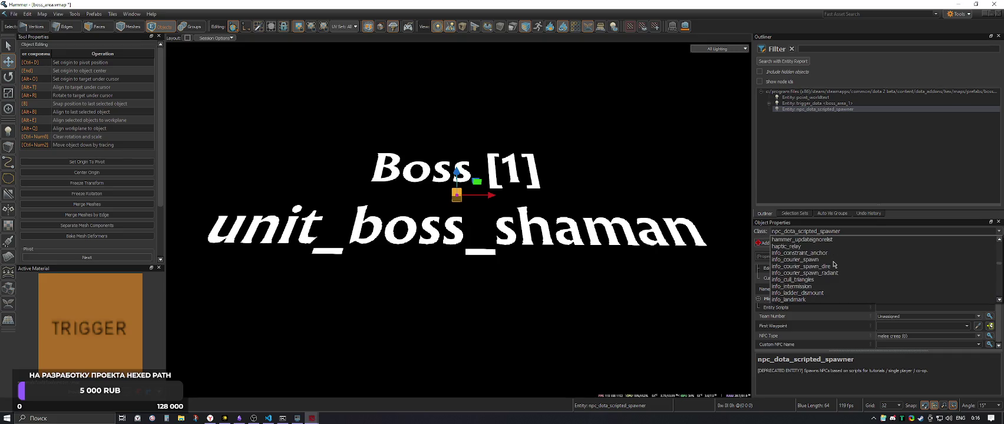
pyautogui.scroll(-1, 832, 265)
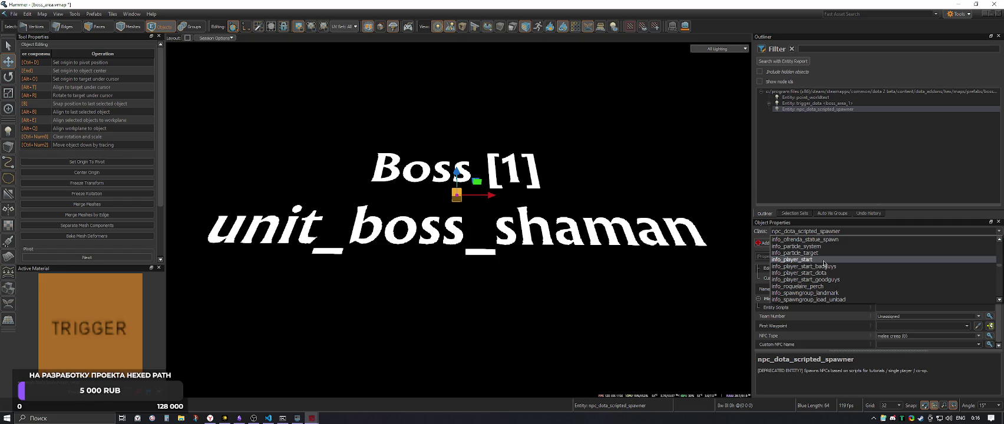
pyautogui.click(823, 261)
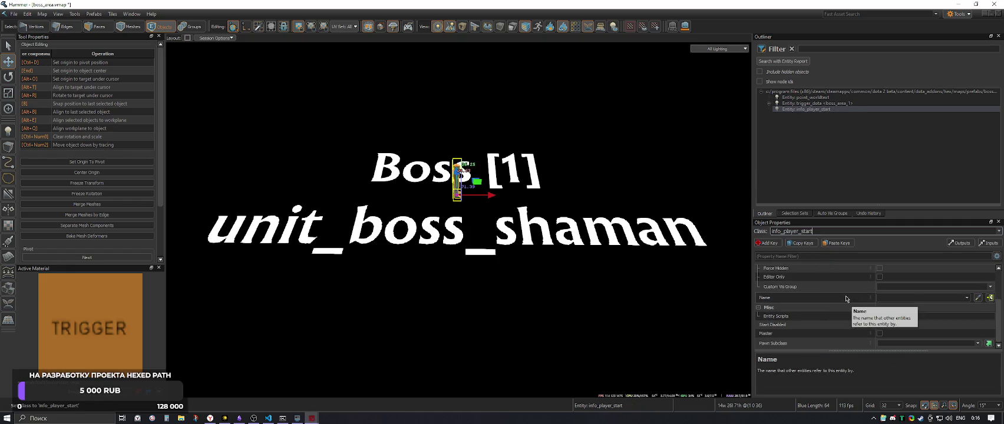
# Step: Change the entity's class to info_player_start_dota, then to info_roquelaire_perch
pyautogui.scroll(1, 836, 289)
pyautogui.scroll(-1, 833, 291)
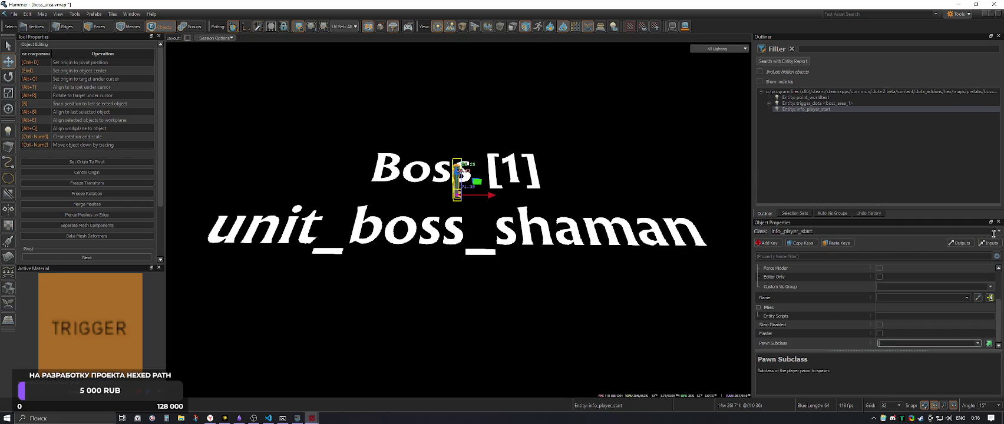
pyautogui.click(995, 231)
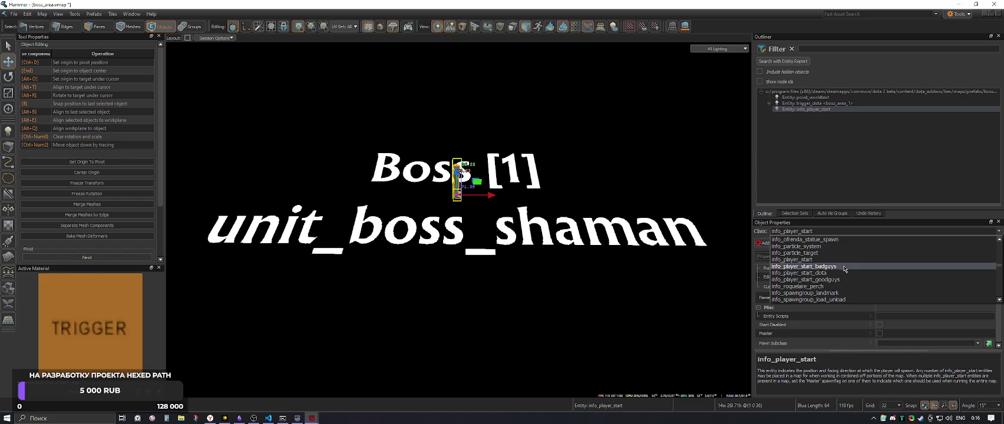
pyautogui.click(842, 272)
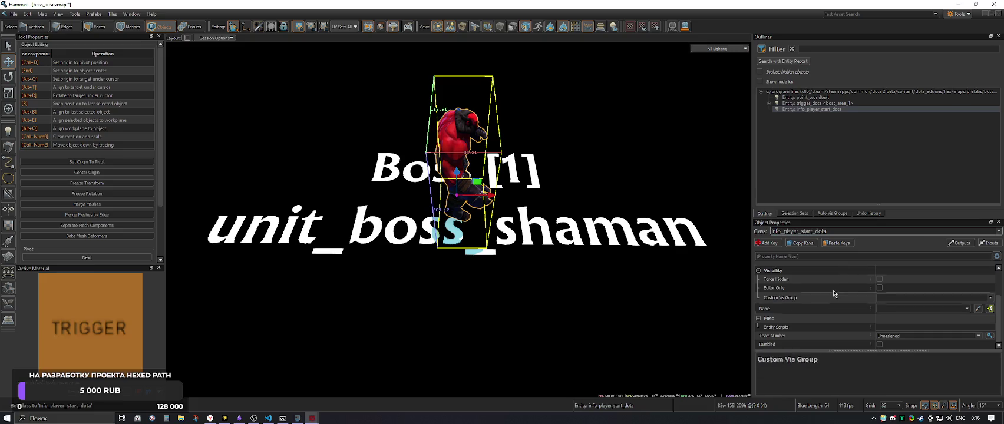
pyautogui.click(998, 232)
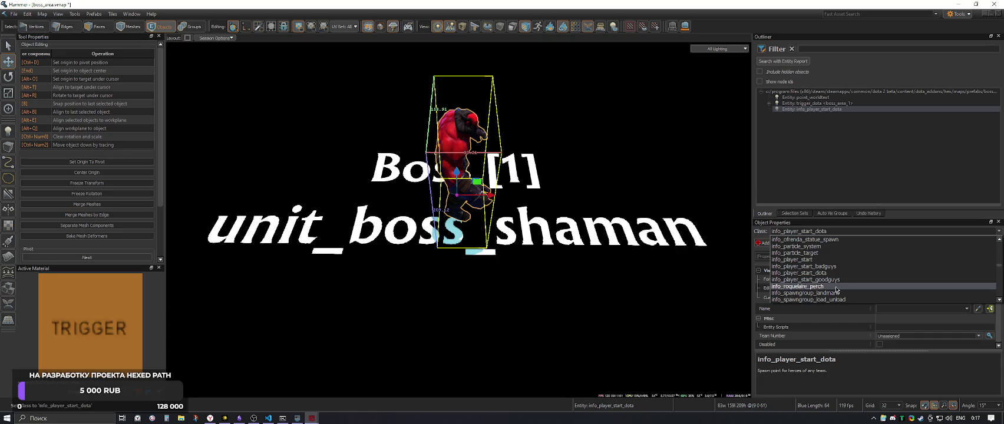
pyautogui.click(836, 287)
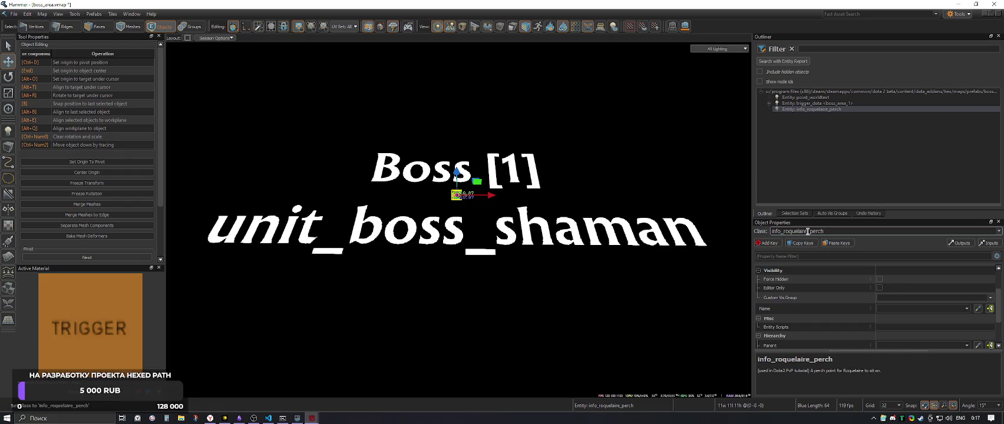
pyautogui.scroll(-2, 817, 278)
# Step: Try info_null and then info_landmark as the new entity's class
pyautogui.scroll(2, 817, 278)
pyautogui.click(998, 231)
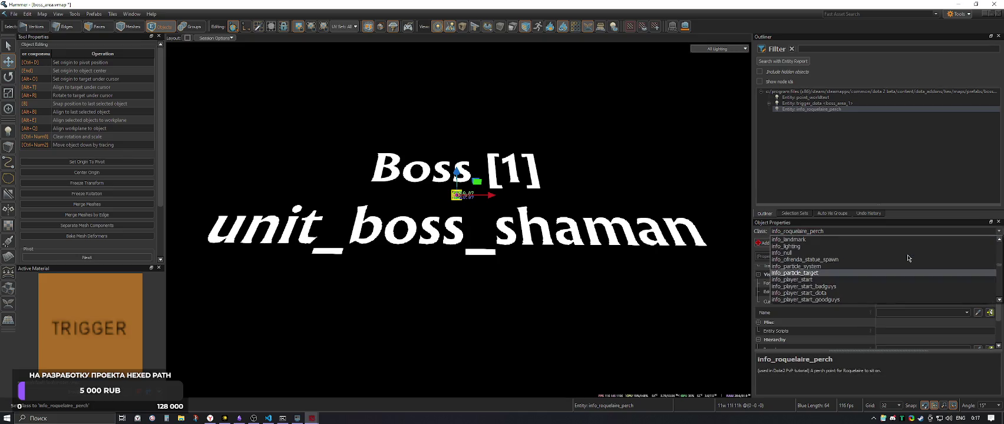
pyautogui.scroll(1, 843, 261)
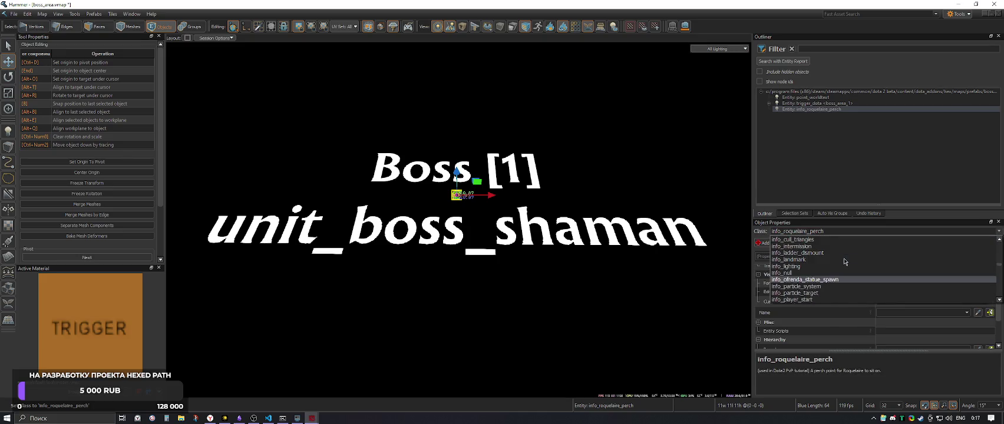
pyautogui.click(837, 273)
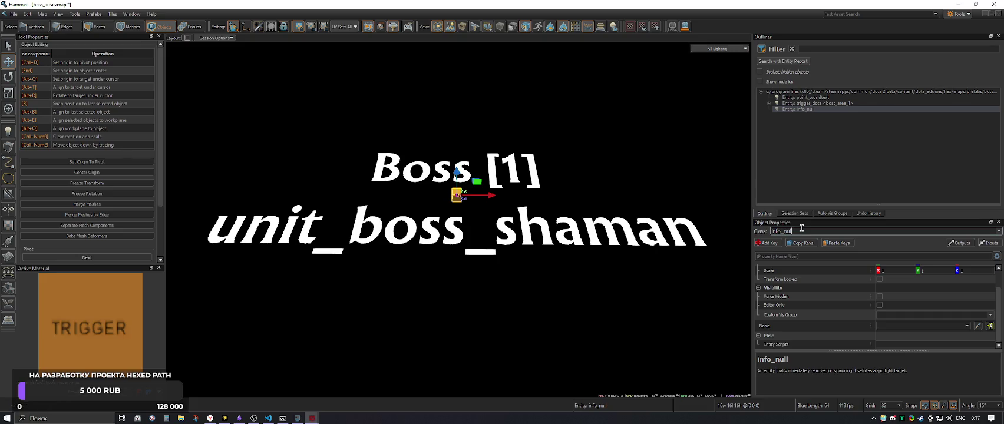
pyautogui.scroll(2, 819, 291)
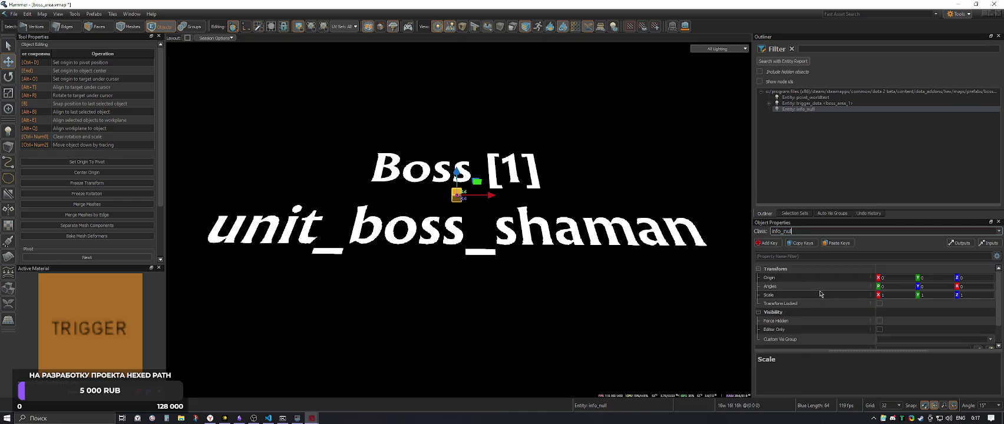
pyautogui.scroll(-1, 817, 288)
pyautogui.scroll(1, 817, 288)
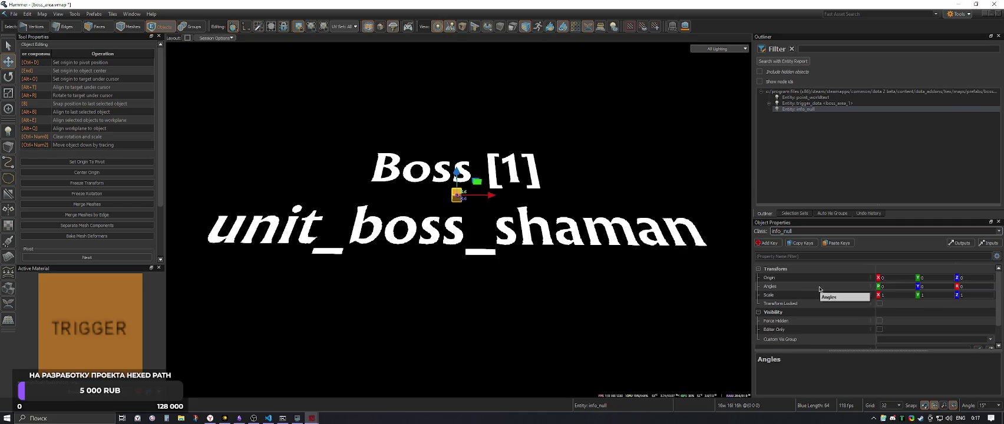
pyautogui.scroll(-1, 819, 289)
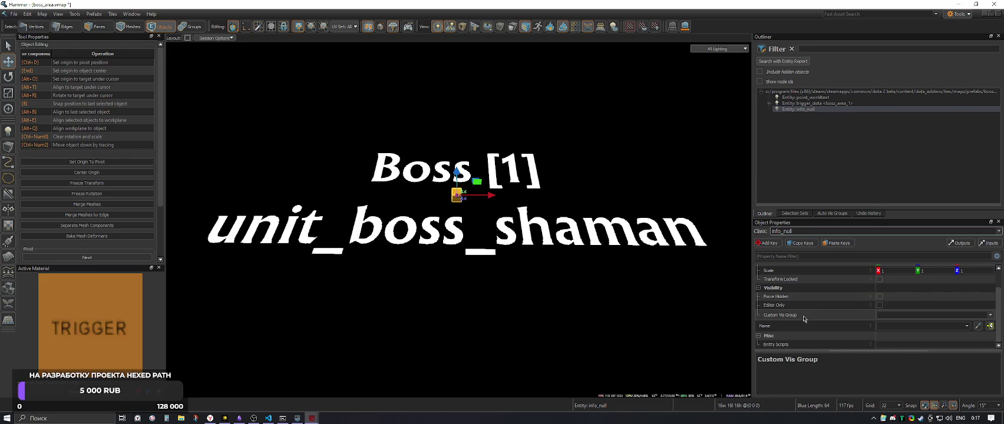
pyautogui.scroll(1, 804, 318)
pyautogui.click(998, 232)
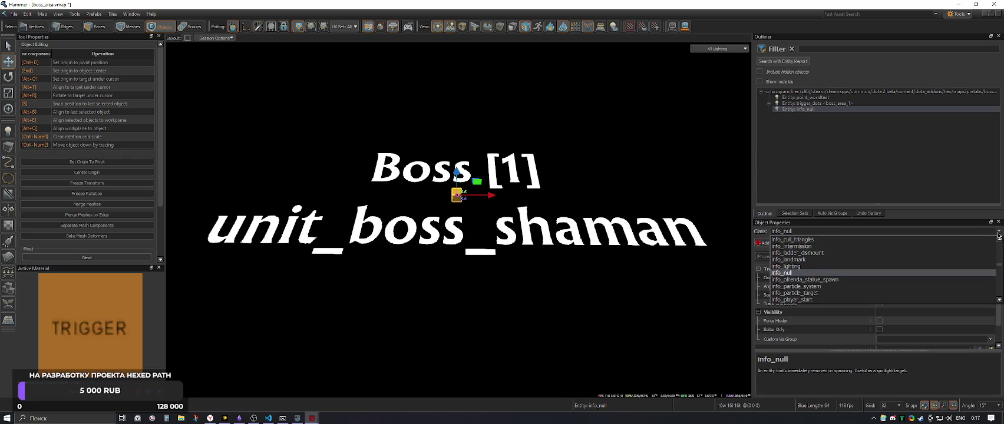
pyautogui.click(842, 259)
# Step: Set the entity's class to info_target_server_only
pyautogui.scroll(1, 828, 288)
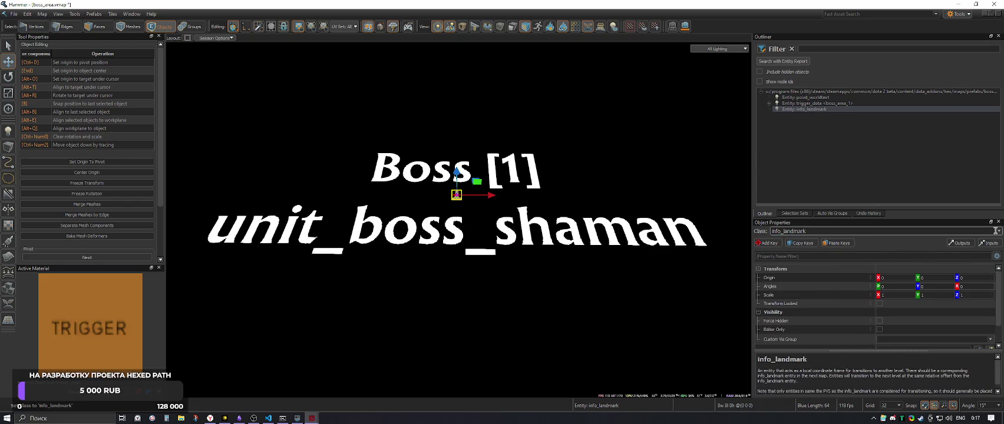
pyautogui.click(999, 231)
pyautogui.scroll(3, 826, 275)
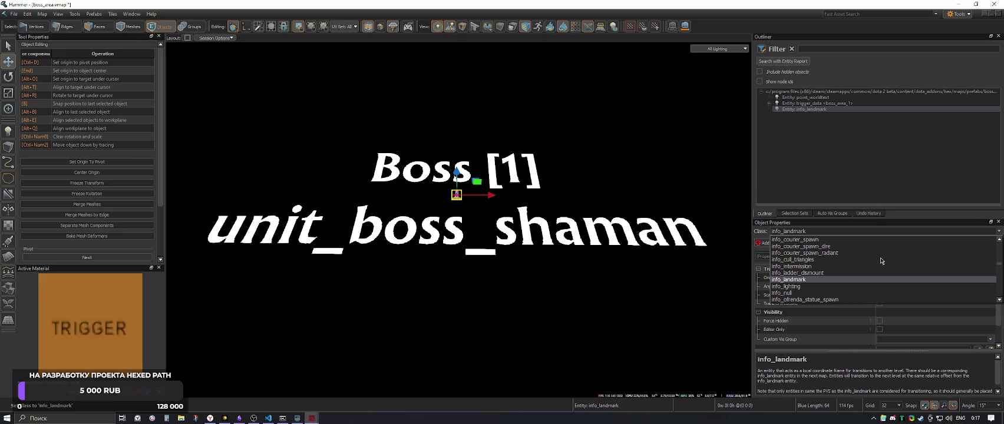
pyautogui.scroll(-4, 827, 275)
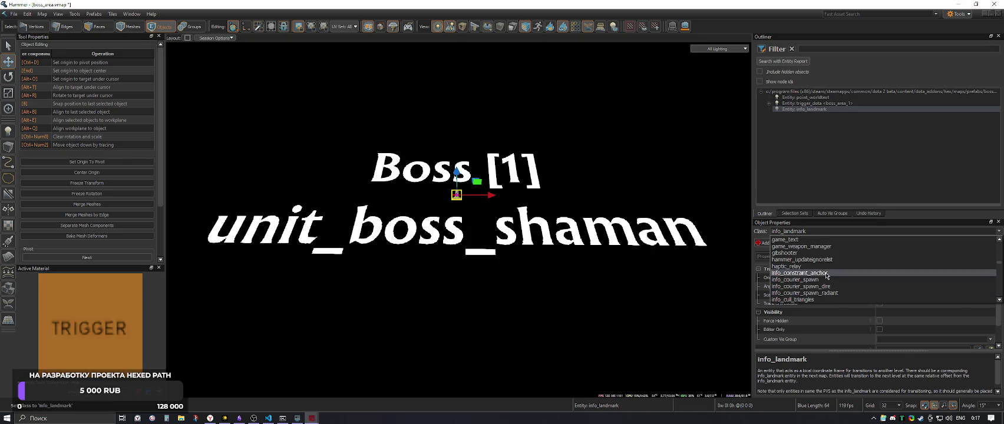
pyautogui.scroll(-3, 826, 276)
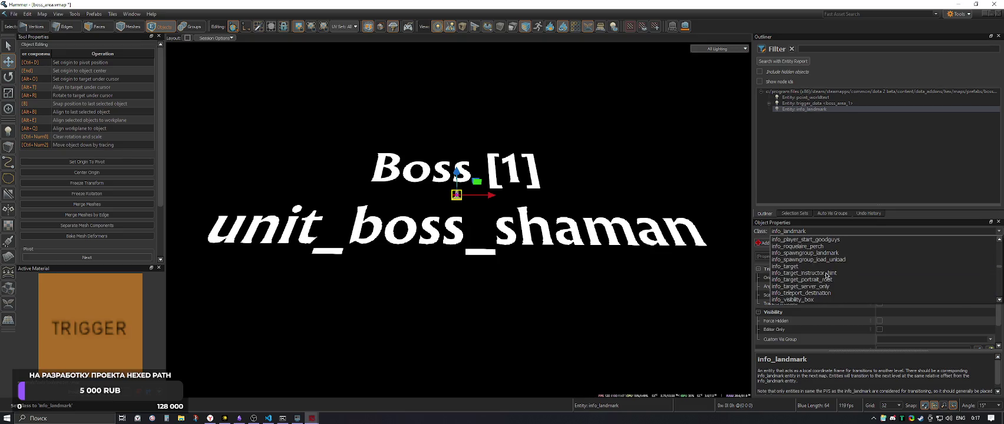
pyautogui.click(826, 274)
pyautogui.write('_server_only')
pyautogui.click(804, 270)
# Step: Start choosing the entity's Parent with the map picker
pyautogui.scroll(-6, 808, 304)
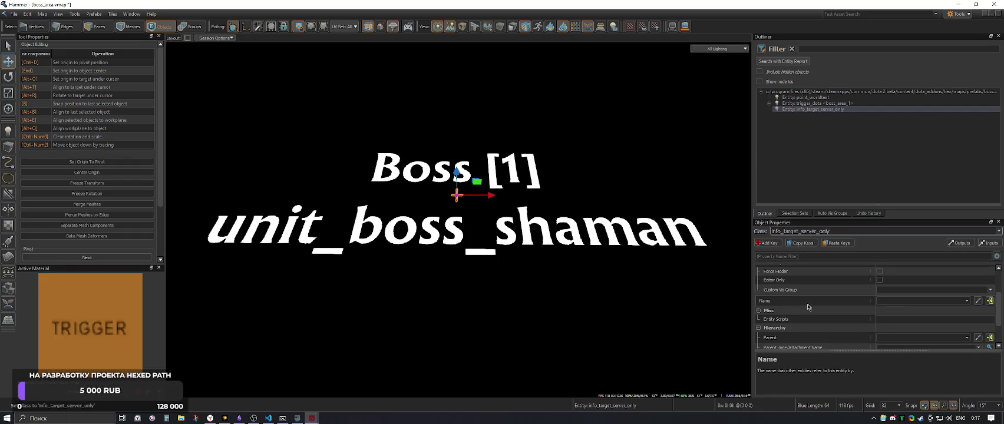
pyautogui.click(966, 300)
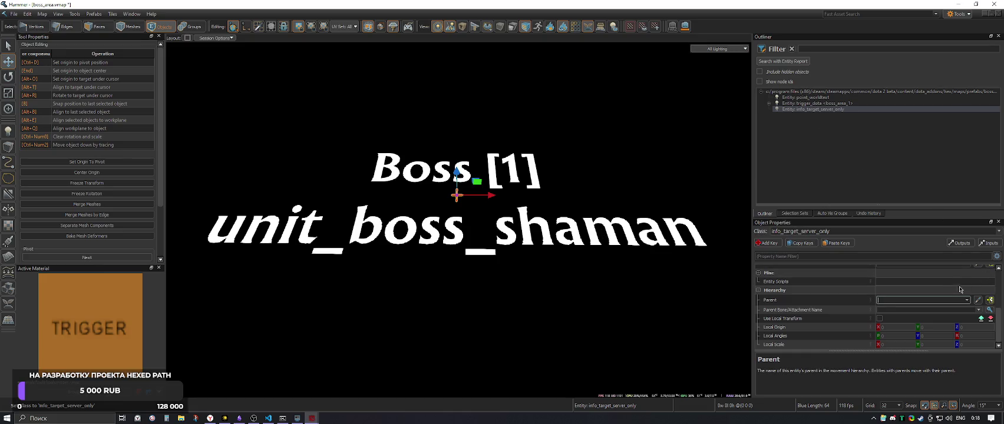
pyautogui.click(978, 300)
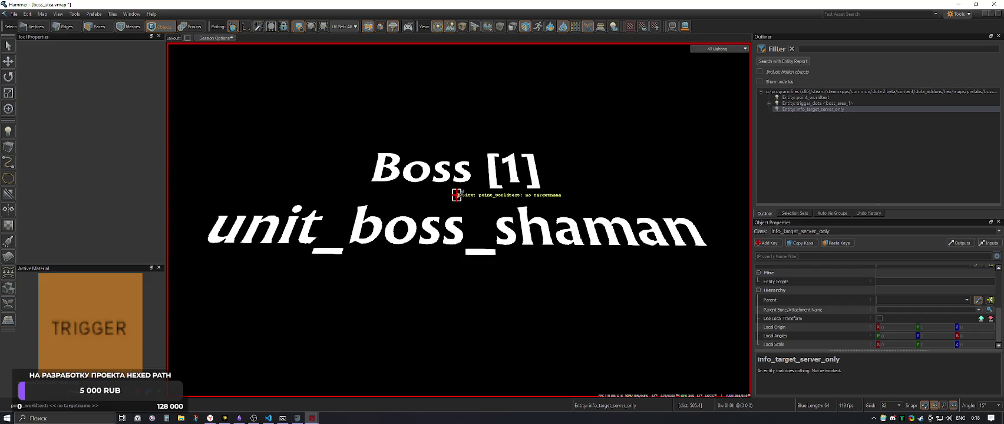
# Step: Cancel the parent pick and select the info_target_server_only entity
pyautogui.click(457, 195)
pyautogui.click(563, 217)
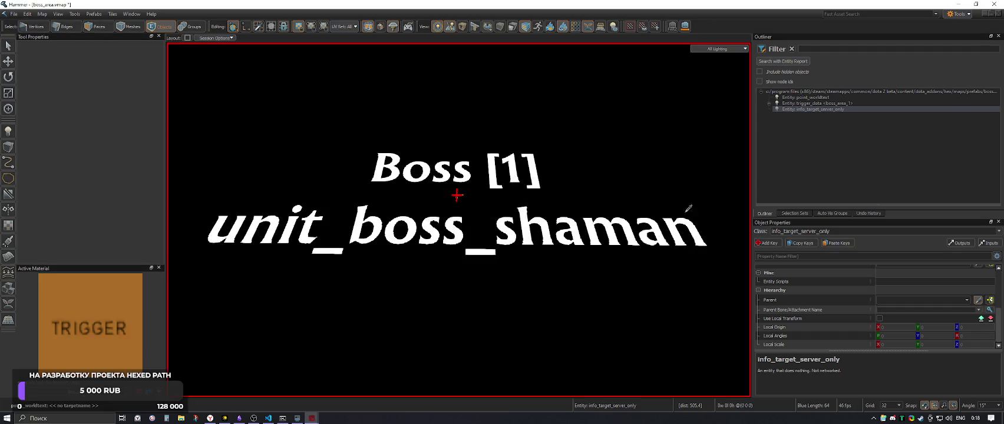
pyautogui.click(815, 104)
pyautogui.scroll(3, 834, 295)
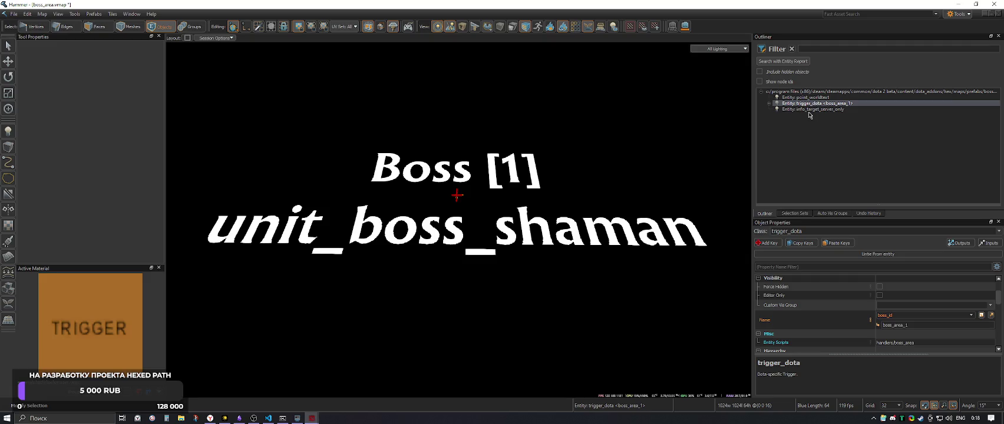
pyautogui.click(815, 109)
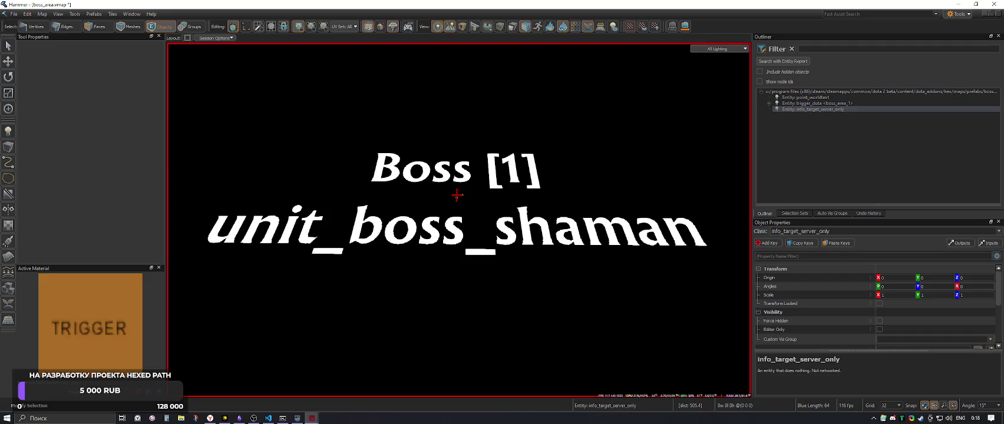
pyautogui.scroll(5, 471, 200)
# Step: Move info_target_server_only 32 units right and the Boss world text 32 units left
pyautogui.click(8, 61)
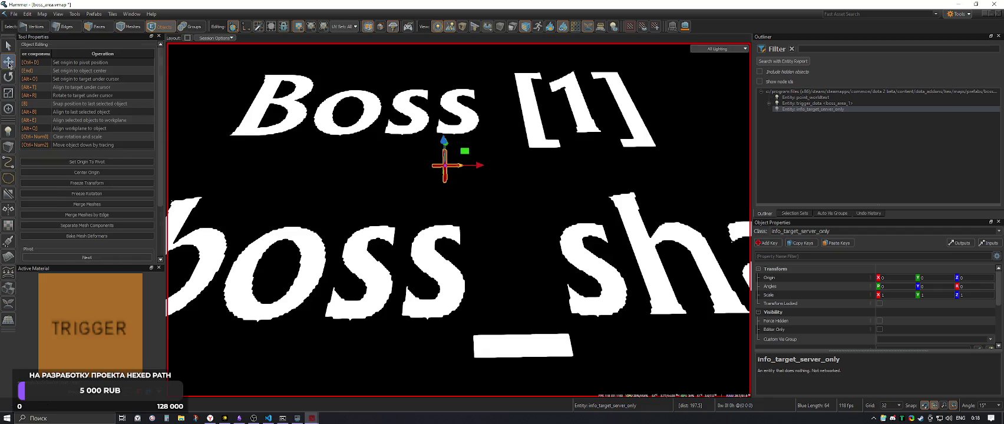
pyautogui.moveTo(468, 165); pyautogui.dragTo(517, 165)
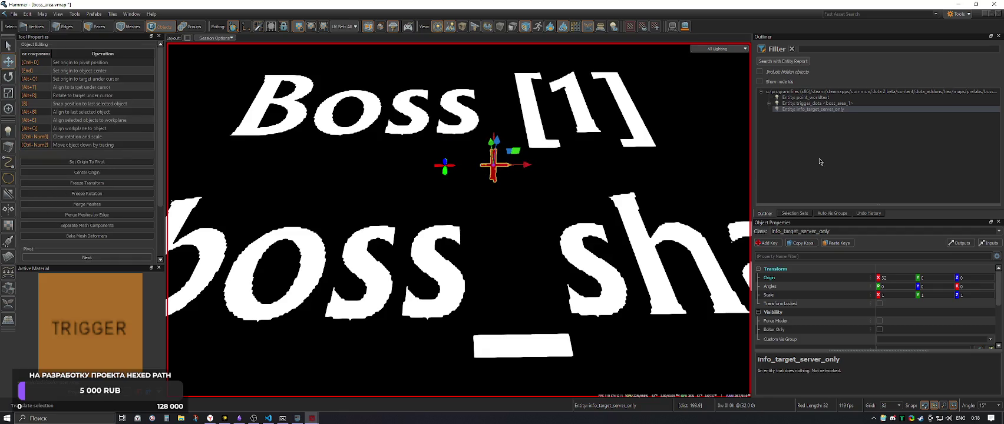
pyautogui.click(448, 168)
pyautogui.moveTo(490, 169); pyautogui.dragTo(442, 169)
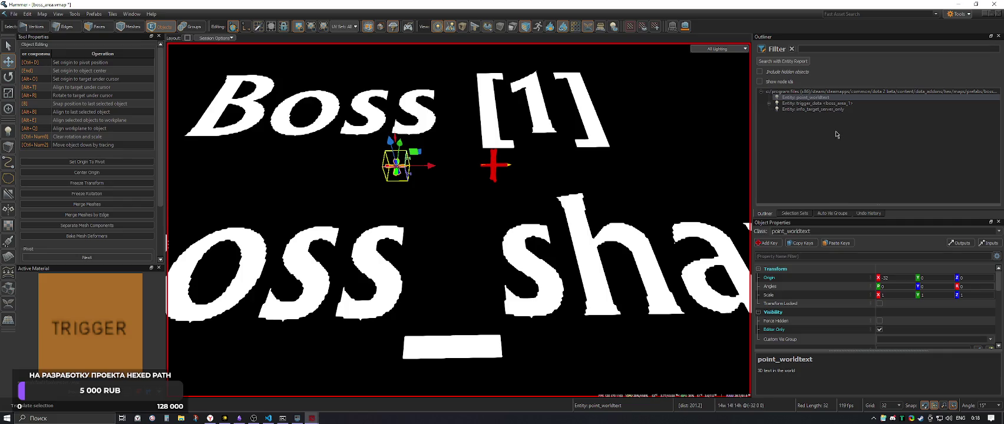
pyautogui.click(832, 104)
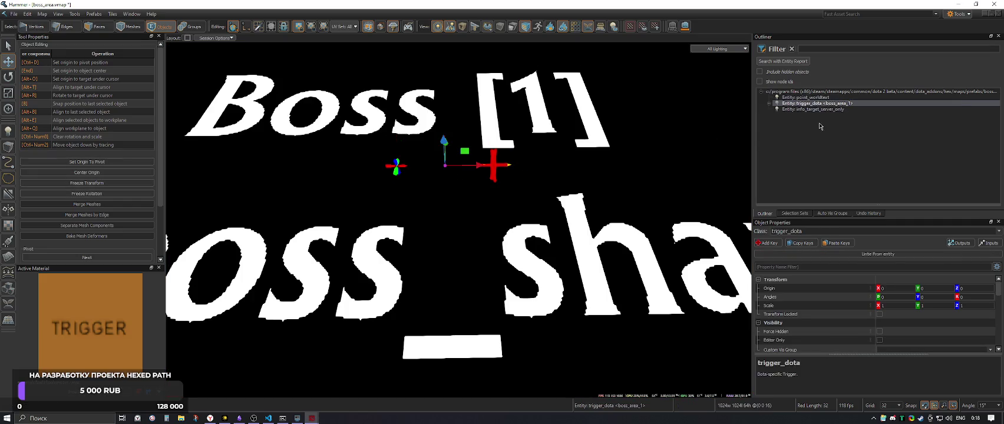
pyautogui.click(825, 110)
# Step: Choose boss_area_1 from the Parent list for info_target_server_only
pyautogui.scroll(-2, 859, 298)
pyautogui.click(859, 299)
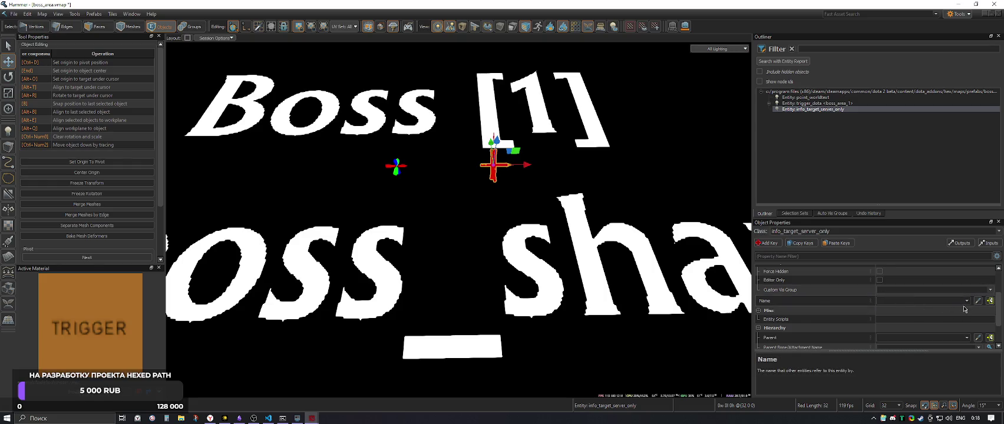
pyautogui.scroll(-1, 964, 308)
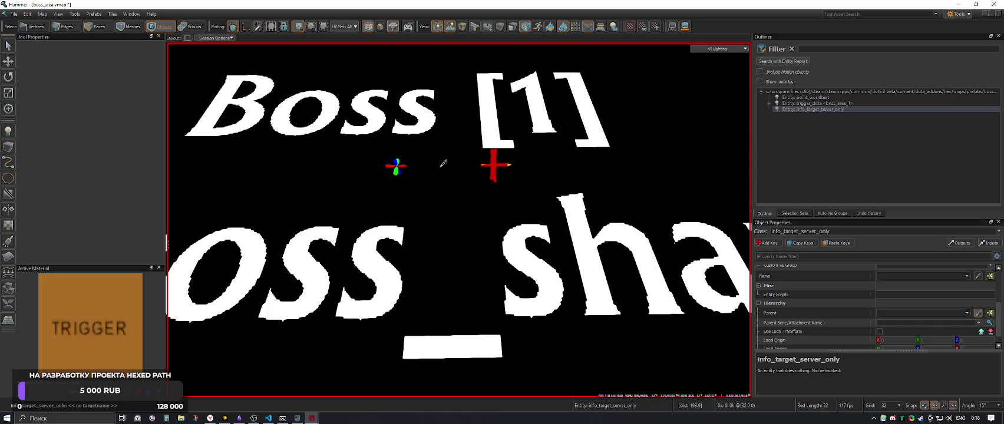
pyautogui.press('Escape')
pyautogui.click(965, 314)
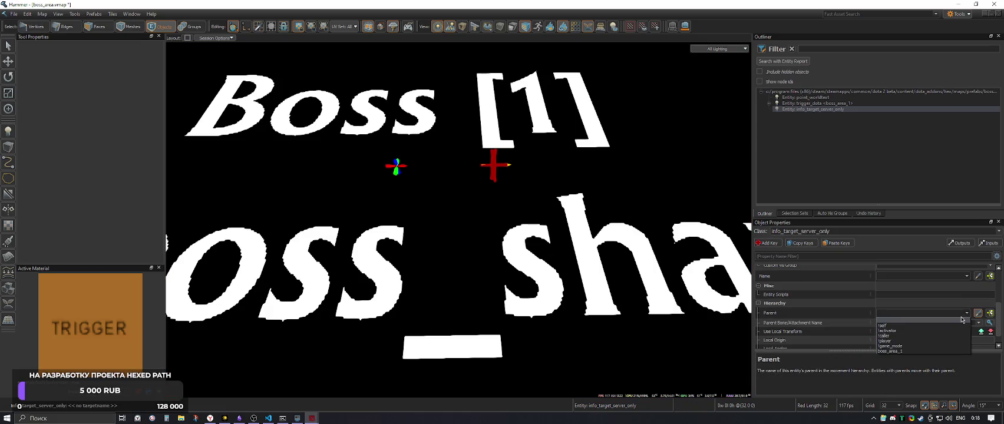
pyautogui.click(890, 351)
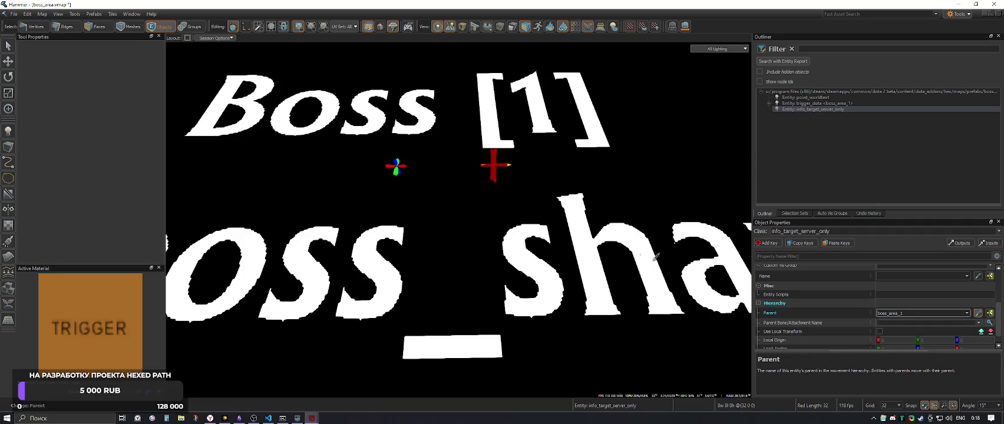
# Step: Read the Parent property's description and reselect info_target_server_only
pyautogui.rightClick(457, 167)
pyautogui.click(443, 169)
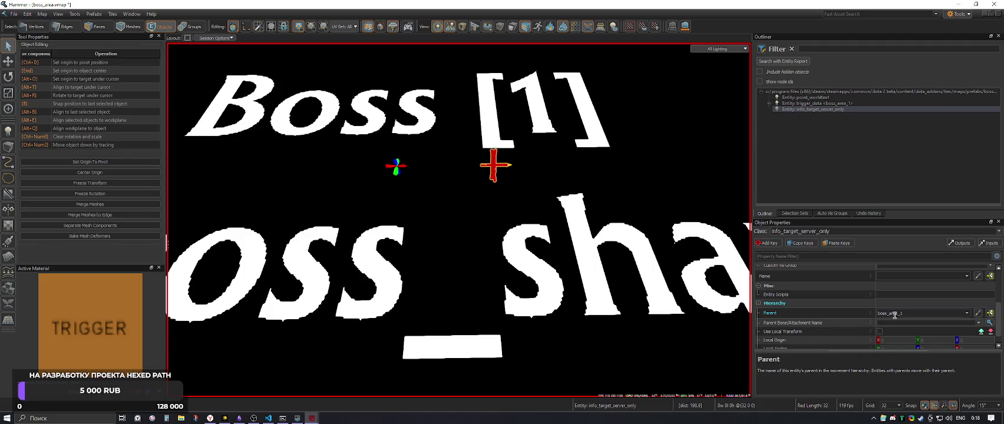
pyautogui.click(781, 314)
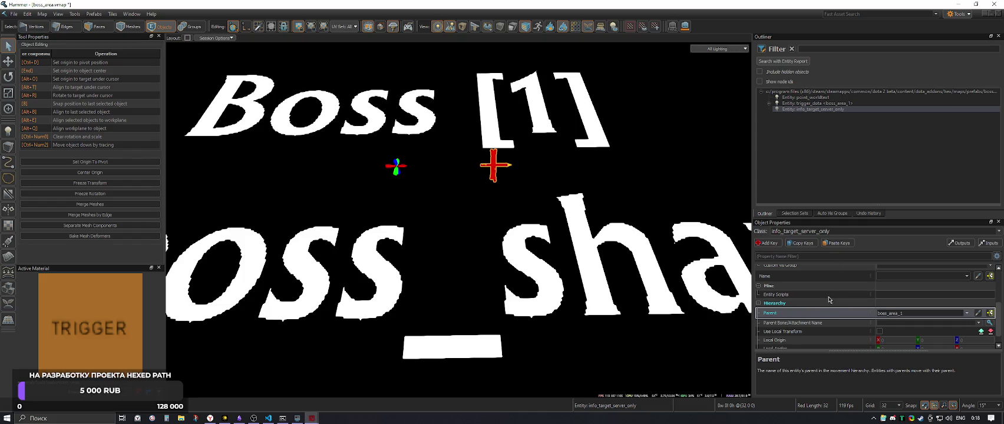
pyautogui.scroll(-1, 828, 300)
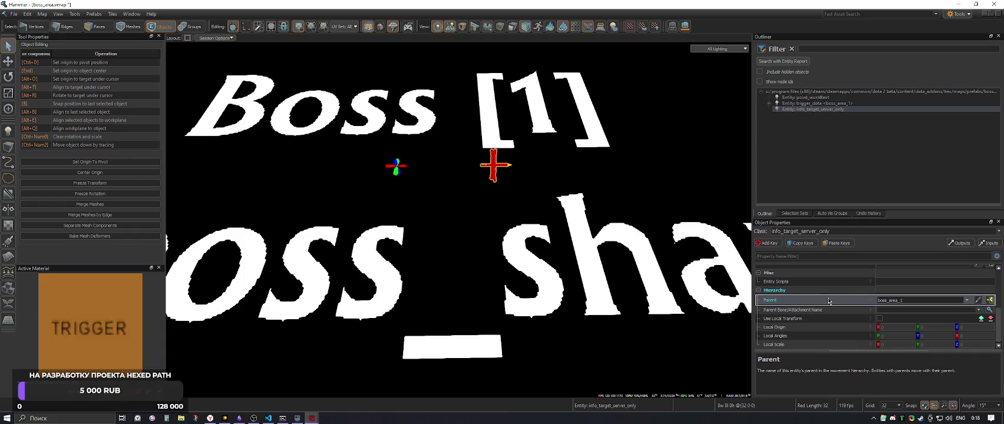
pyautogui.scroll(2, 827, 297)
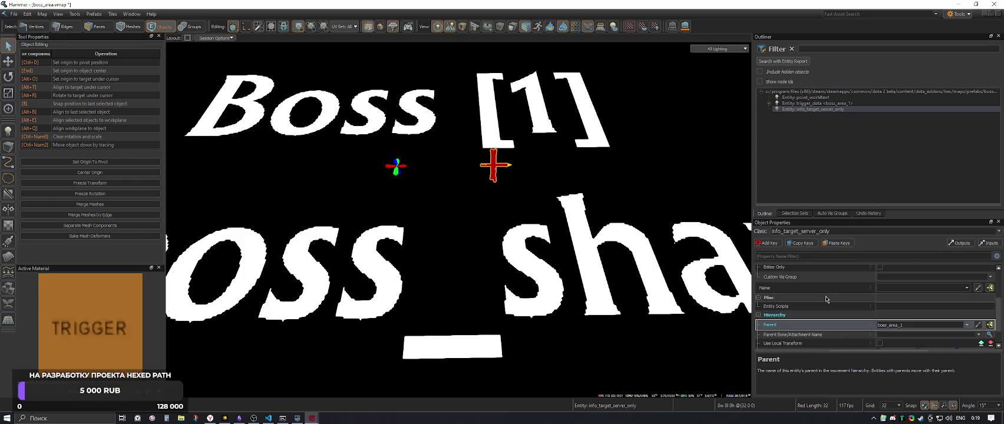
pyautogui.click(802, 99)
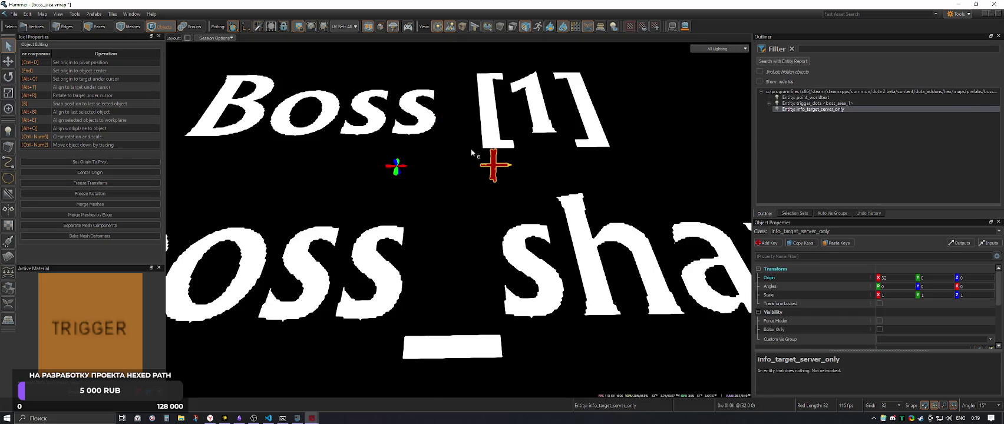
pyautogui.click(448, 171)
pyautogui.click(397, 168)
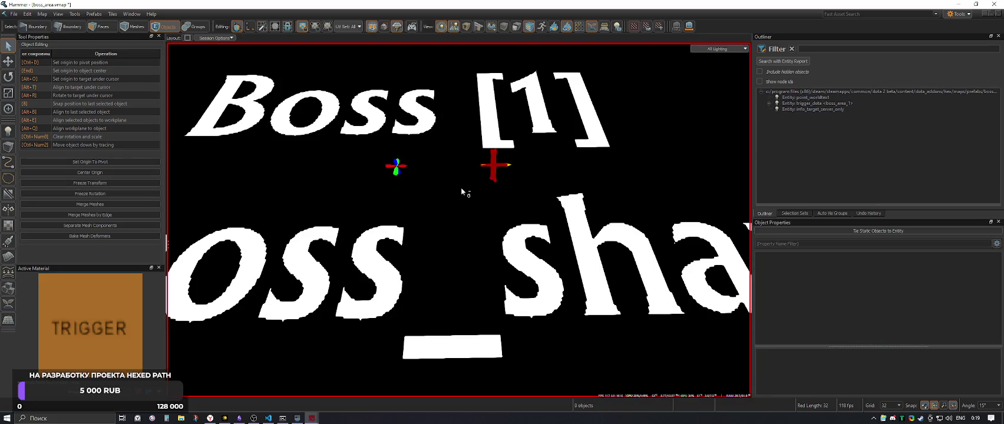
# Step: Undo the entity moves and parenting with Ctrl+Z, then recheck each entity in the Outliner
pyautogui.hotkey('ctrl', 'z')
pyautogui.hotkey('ctrl', 'z')
pyautogui.hotkey('ctrl', 'z')
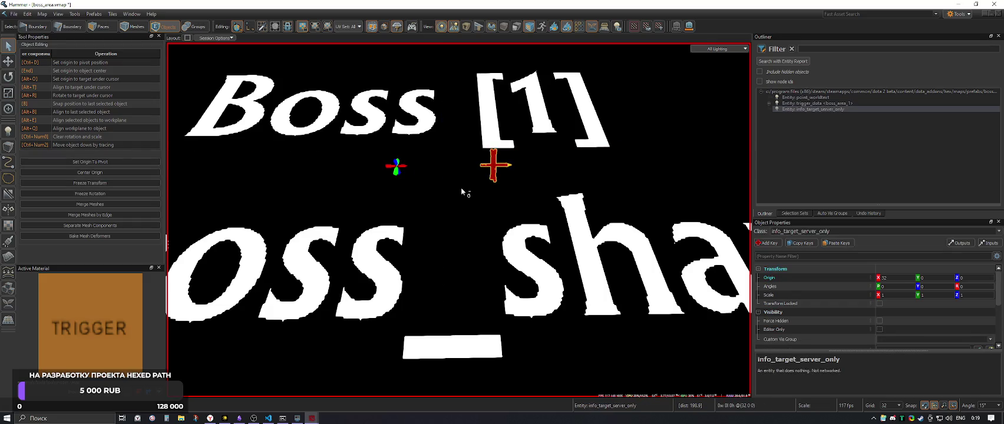
pyautogui.hotkey('ctrl', 'z')
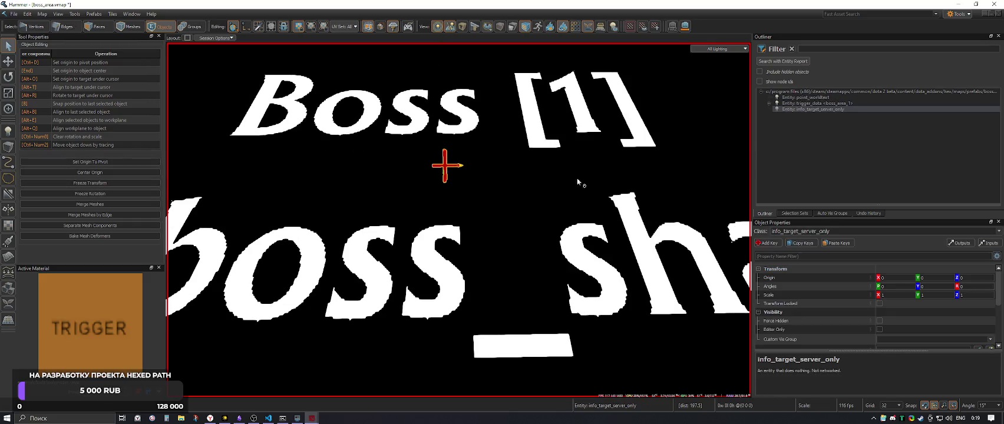
pyautogui.click(817, 103)
pyautogui.click(824, 109)
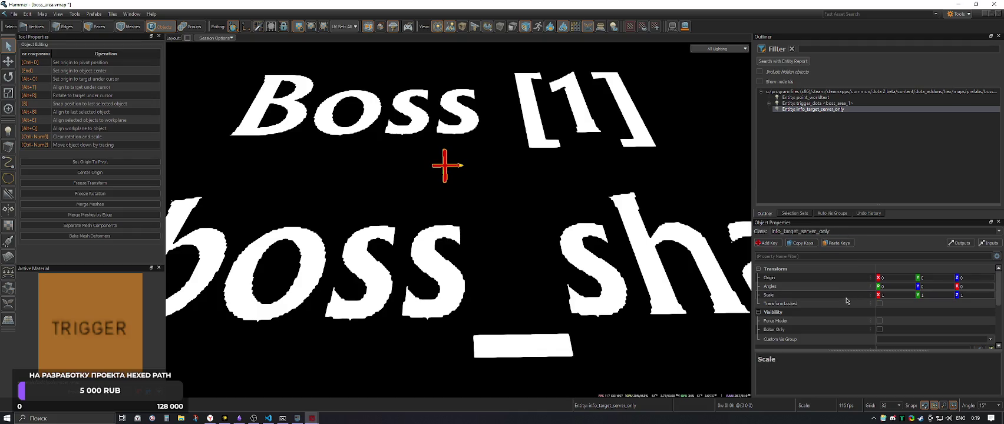
pyautogui.scroll(-2, 846, 306)
pyautogui.hotkey('ctrl', 'z')
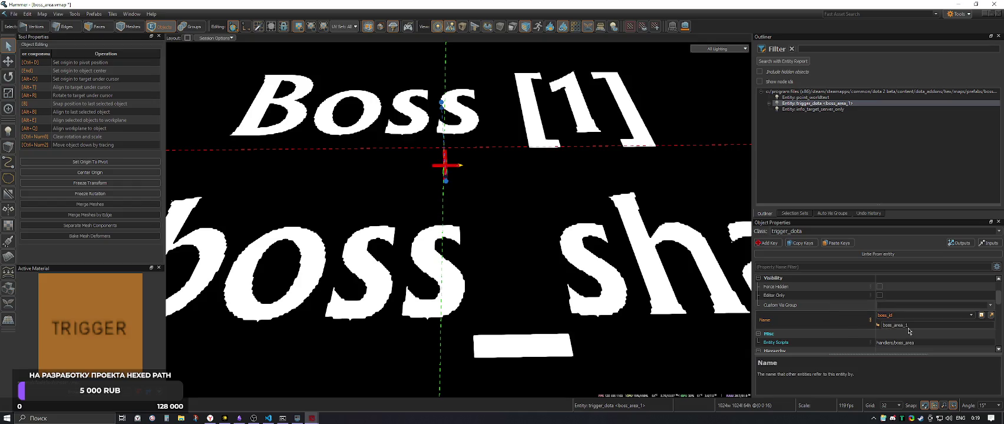
pyautogui.click(820, 100)
pyautogui.click(820, 103)
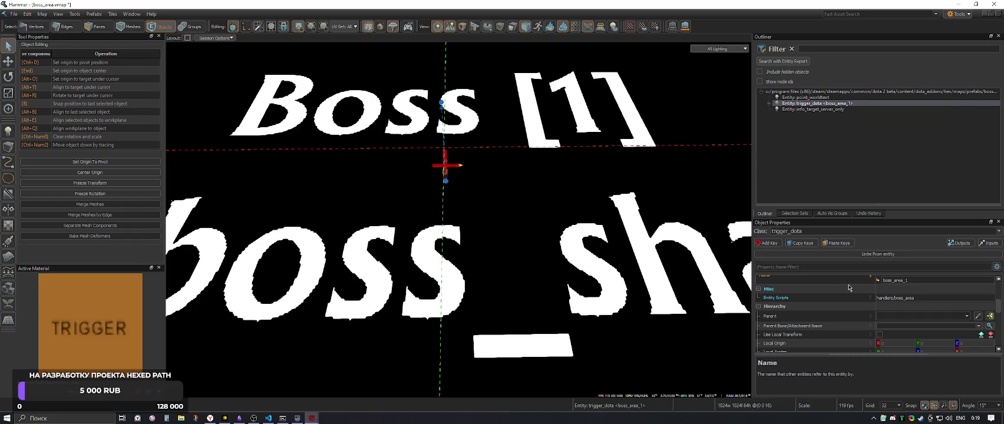
pyautogui.click(821, 109)
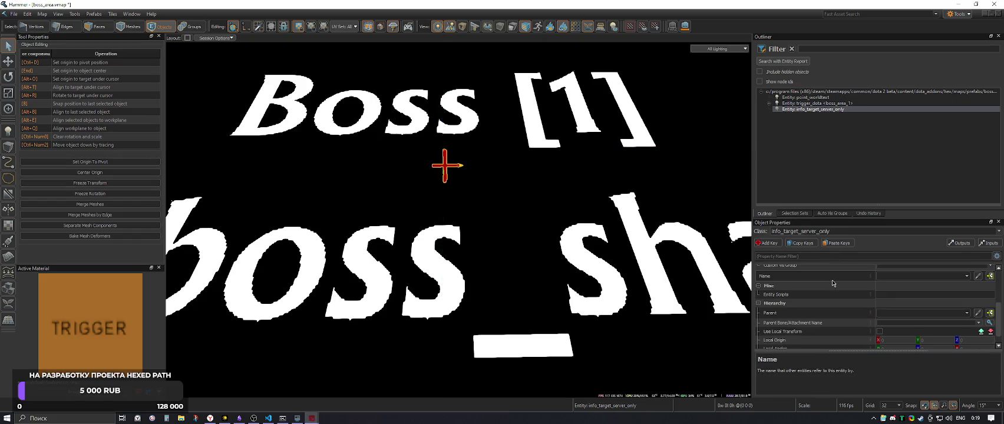
pyautogui.scroll(1, 824, 297)
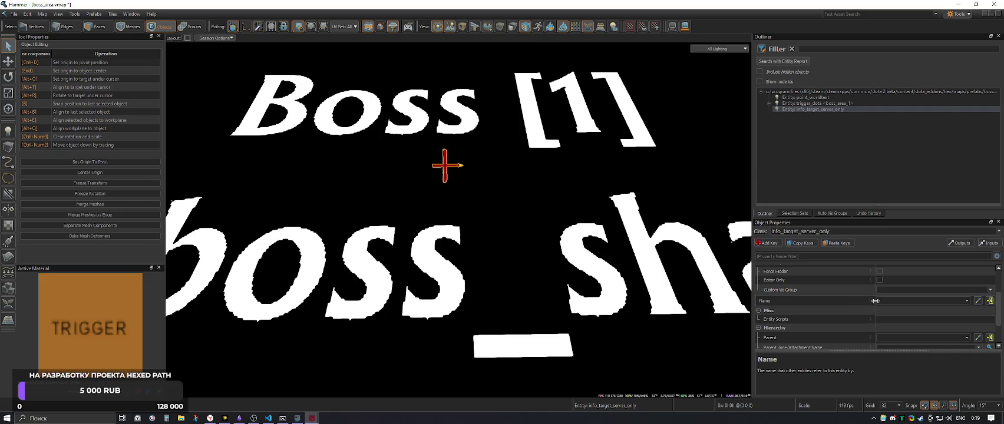
# Step: Assign the boss_name variable to the entity's name and select the boss_area_1 trigger
pyautogui.click(873, 303)
pyautogui.write('boss_')
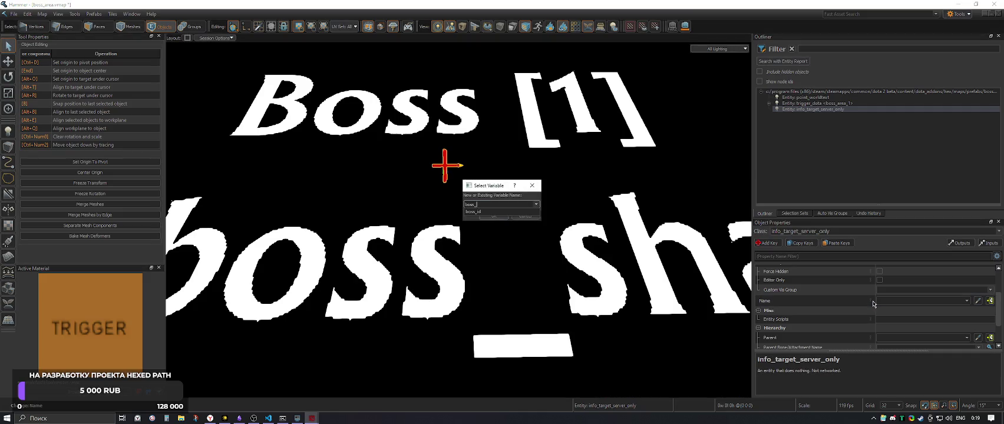
pyautogui.write('name')
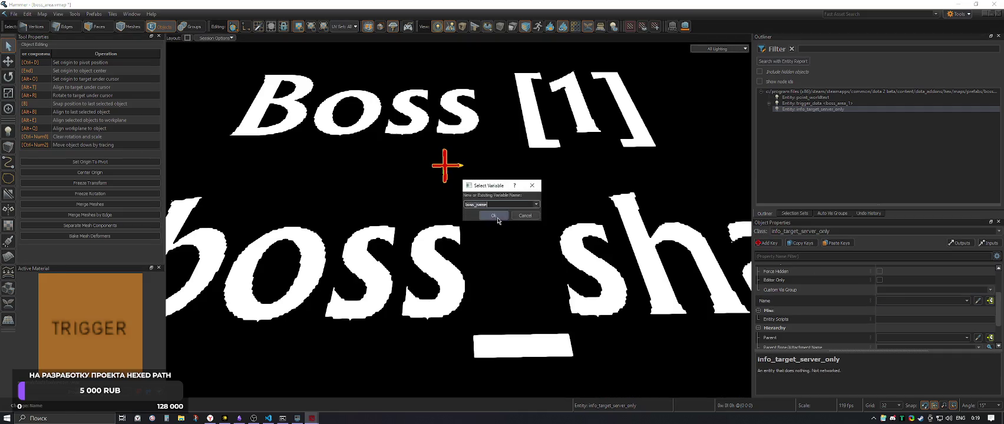
pyautogui.click(494, 215)
pyautogui.click(804, 104)
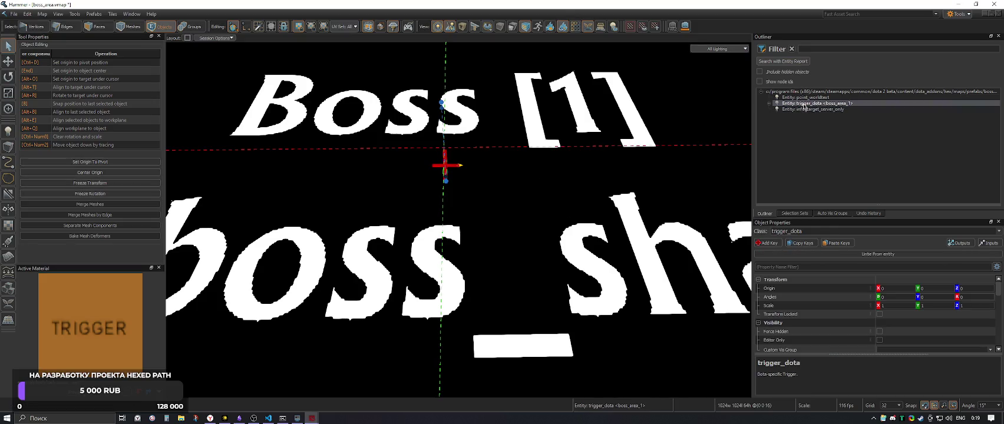
pyautogui.scroll(-3, 870, 302)
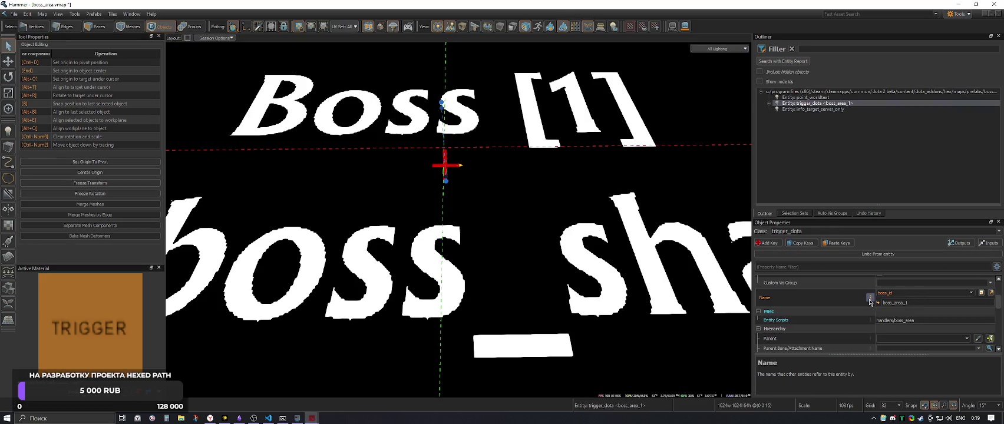
# Step: Delete the boss_id variable from Map Variables and close the dialog
pyautogui.click(122, 15)
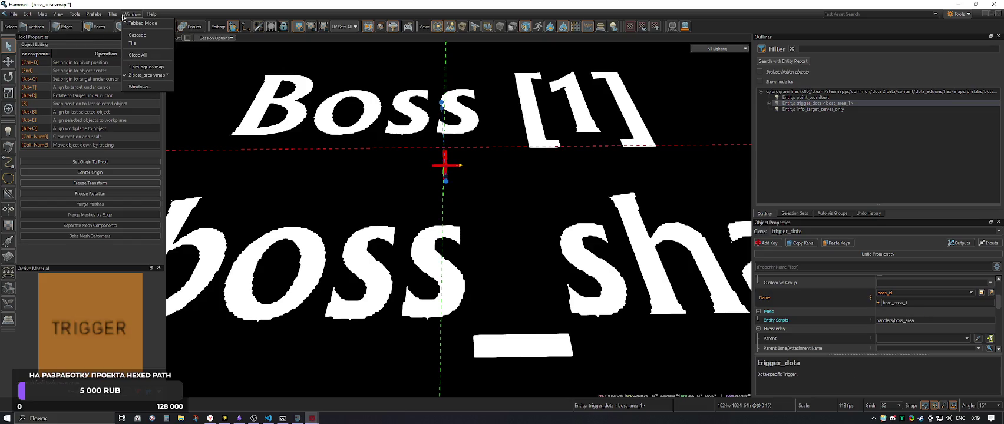
pyautogui.click(901, 303)
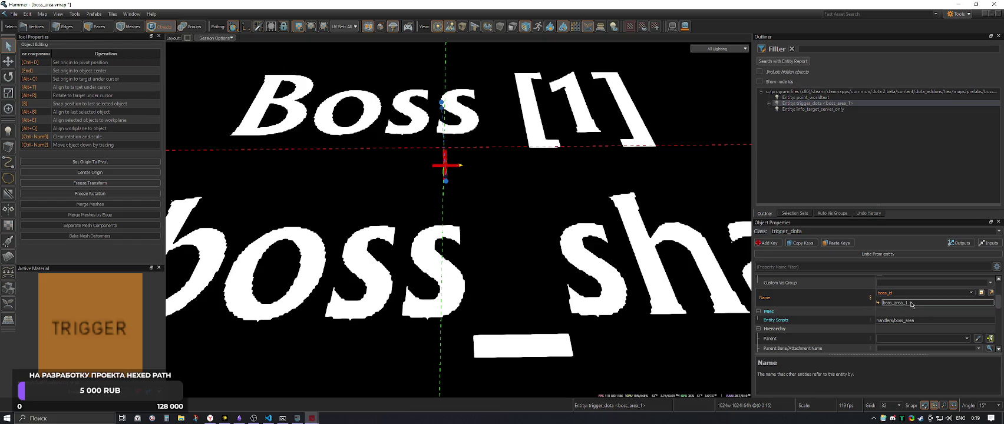
pyautogui.click(131, 14)
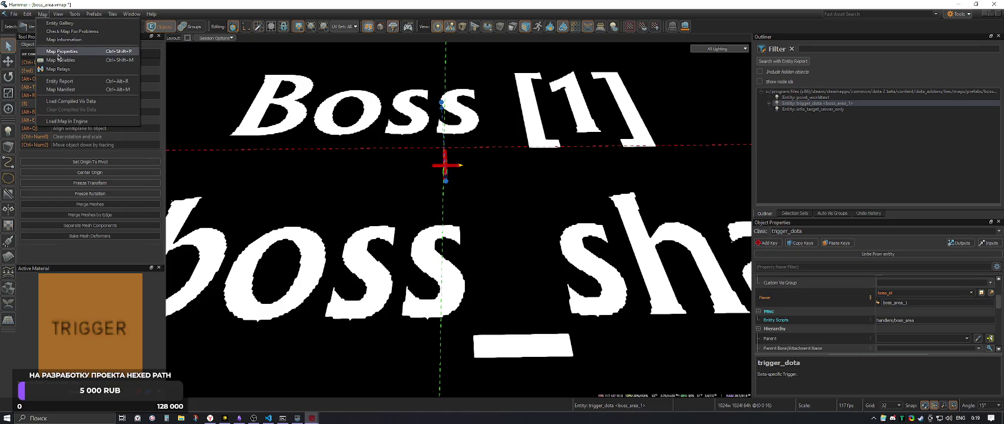
pyautogui.click(61, 60)
pyautogui.click(367, 118)
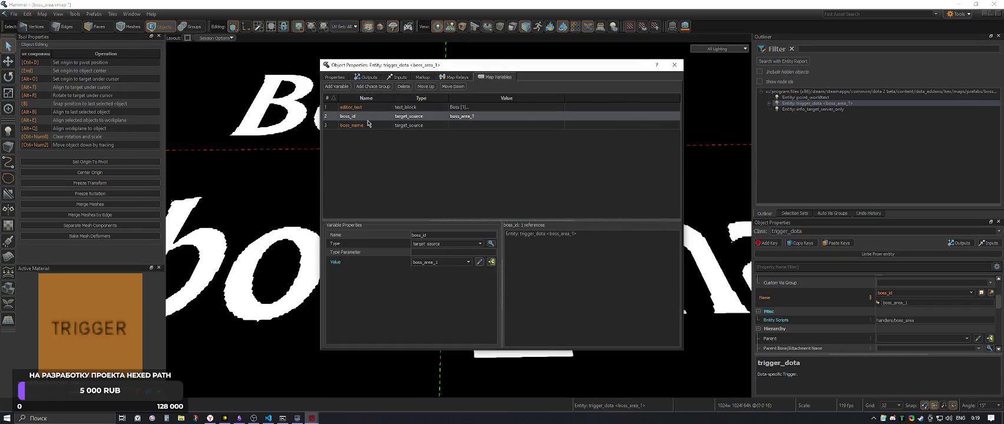
pyautogui.click(403, 87)
pyautogui.click(459, 196)
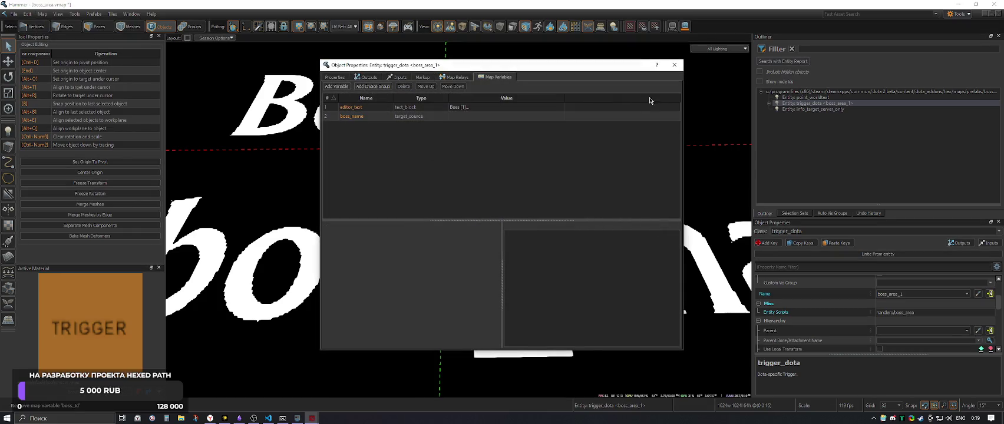
pyautogui.click(674, 65)
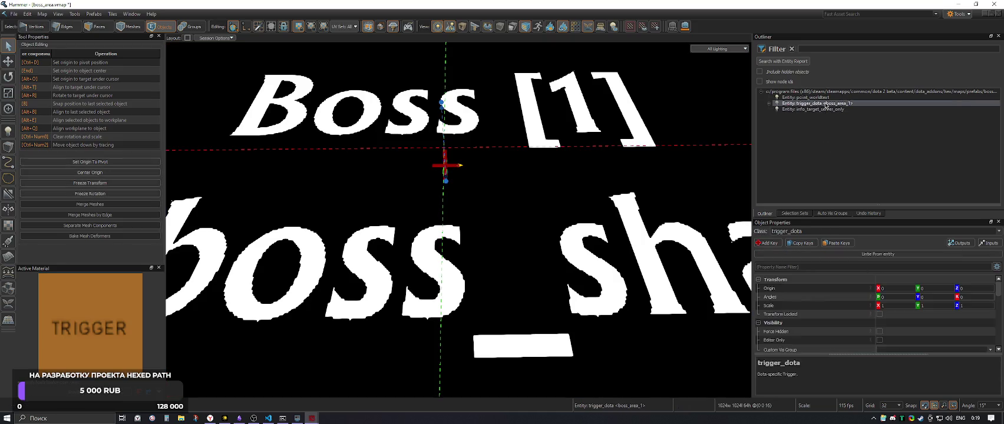
# Step: Rename the trigger_dota entity from boss_area to trigger_boss_area
pyautogui.click(913, 294)
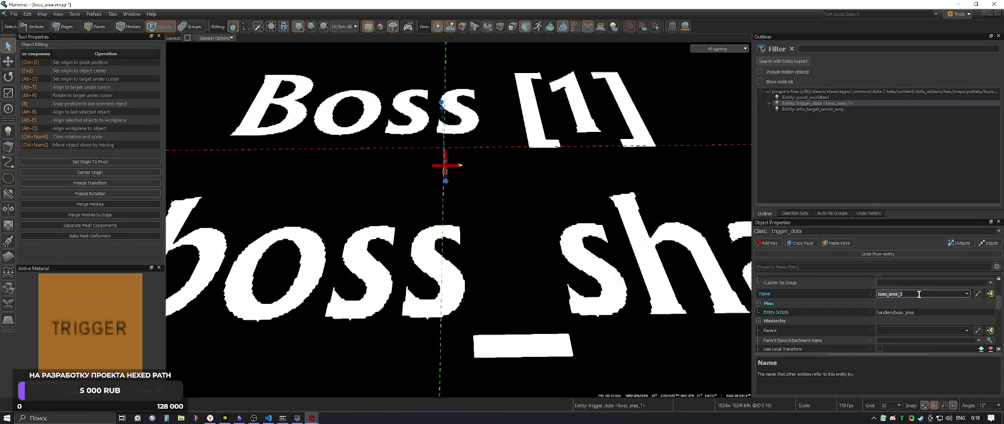
pyautogui.press('BackSpace')
pyautogui.press('BackSpace')
pyautogui.press('Return')
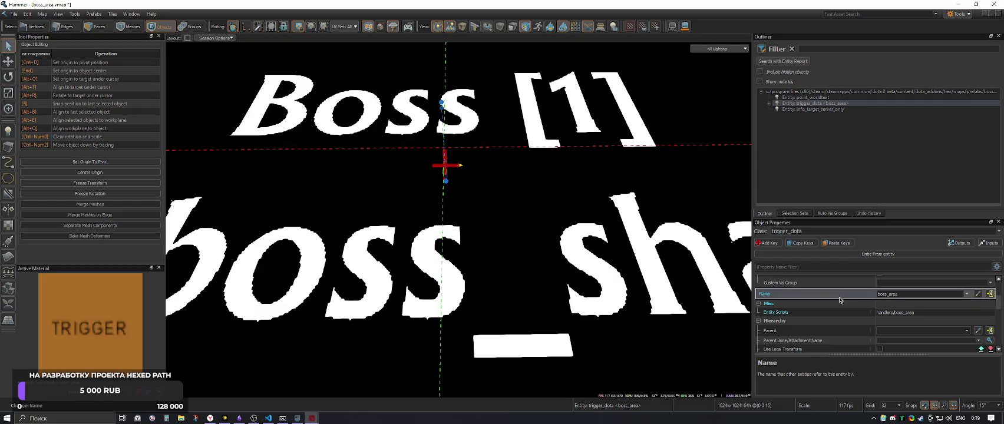
pyautogui.click(804, 103)
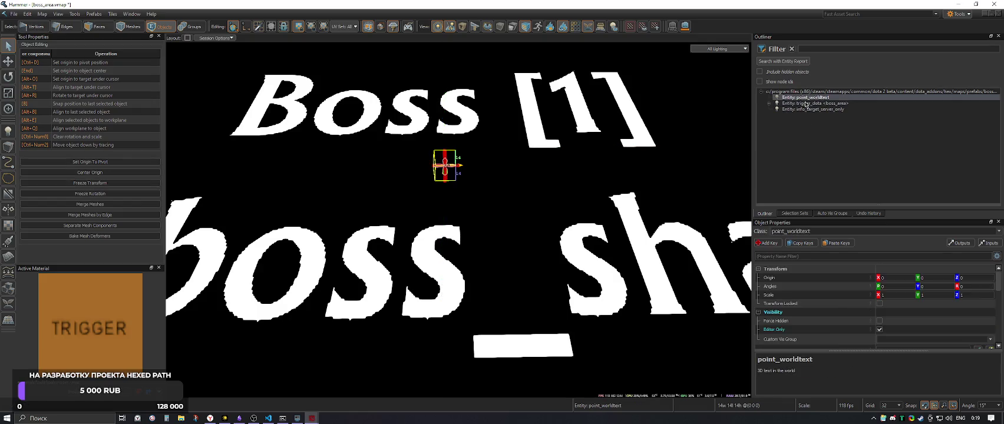
pyautogui.click(877, 317)
pyautogui.click(914, 316)
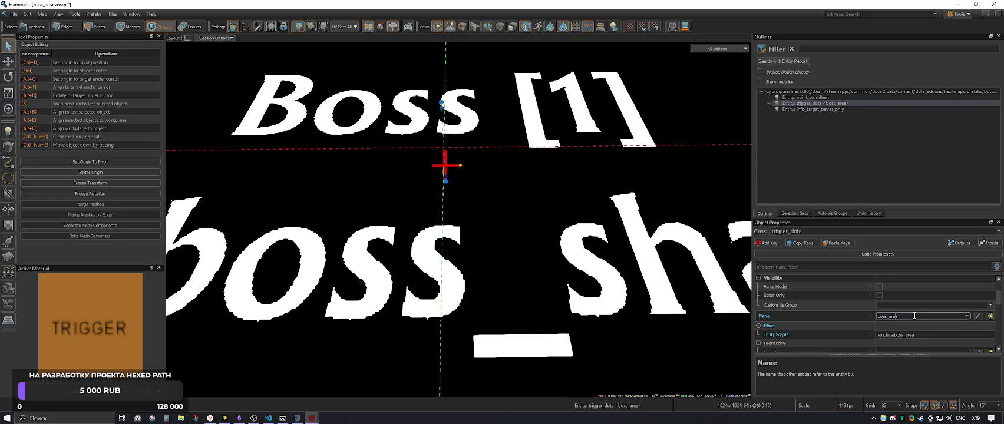
pyautogui.hotkey('ctrl', 'v')
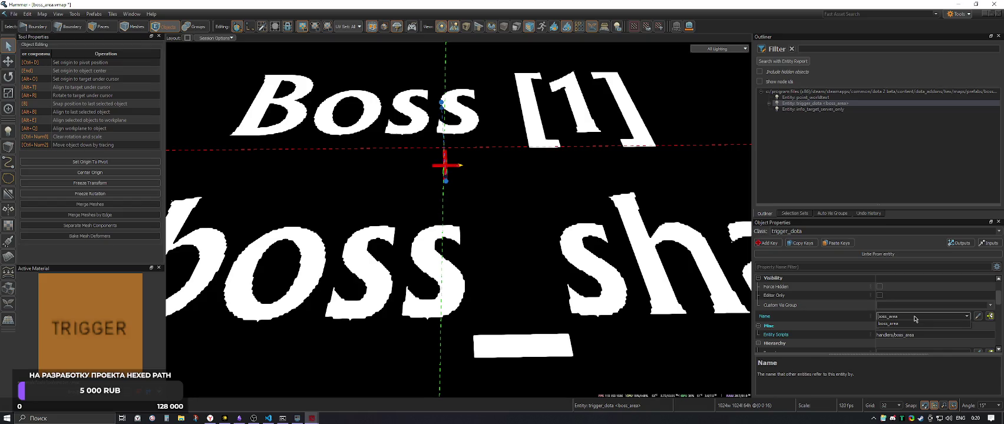
pyautogui.doubleClick(914, 316)
pyautogui.write('trigger_')
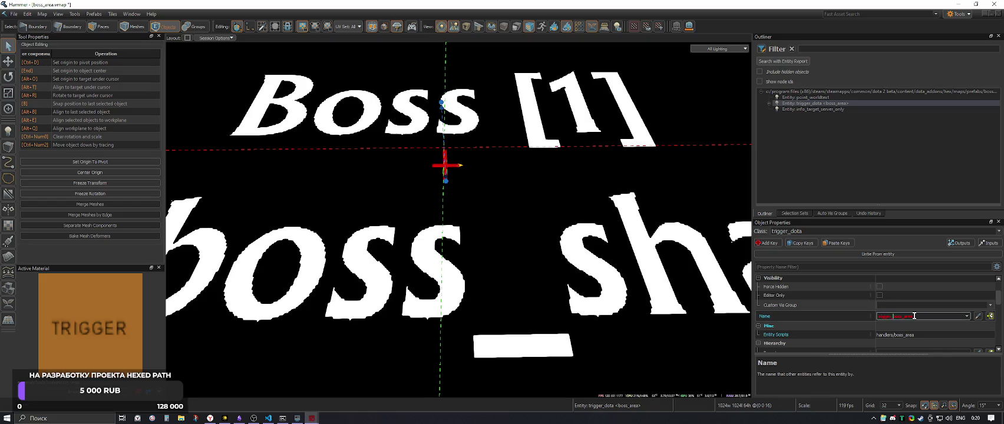
pyautogui.press('Return')
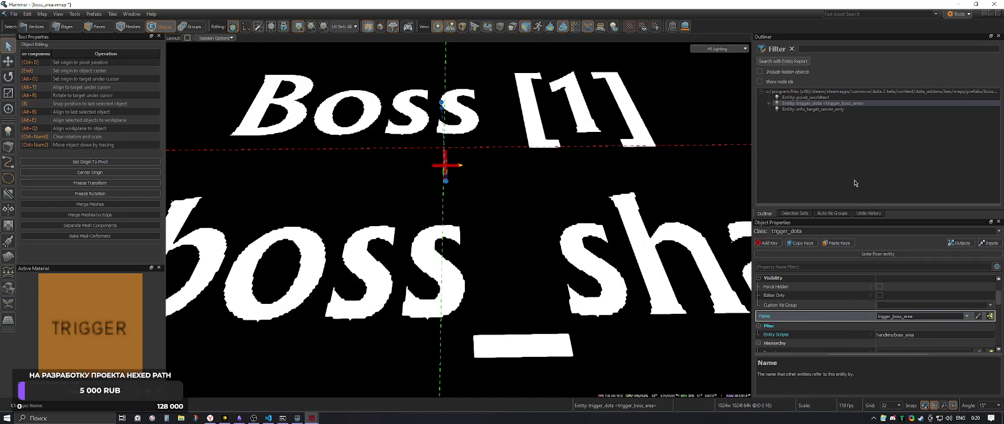
# Step: Cancel a parent pick for info_target_server_only and inspect its attachment and local transform settings
pyautogui.click(809, 98)
pyautogui.click(811, 111)
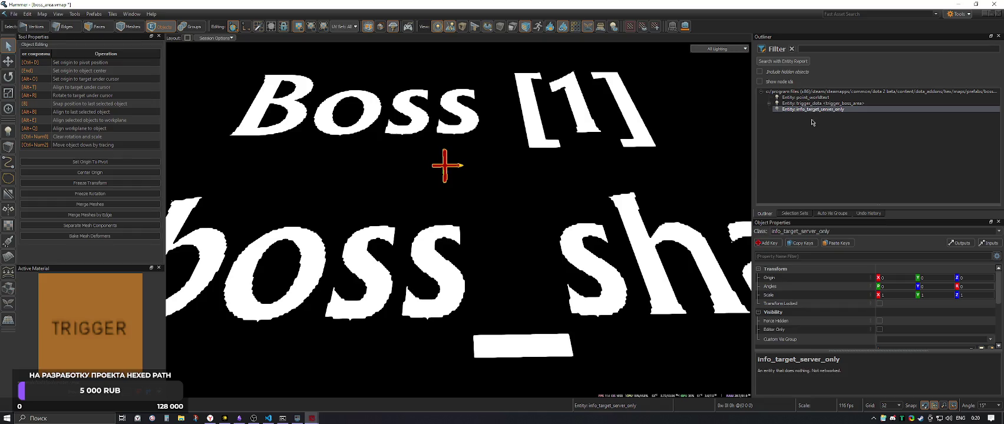
pyautogui.scroll(-2, 878, 295)
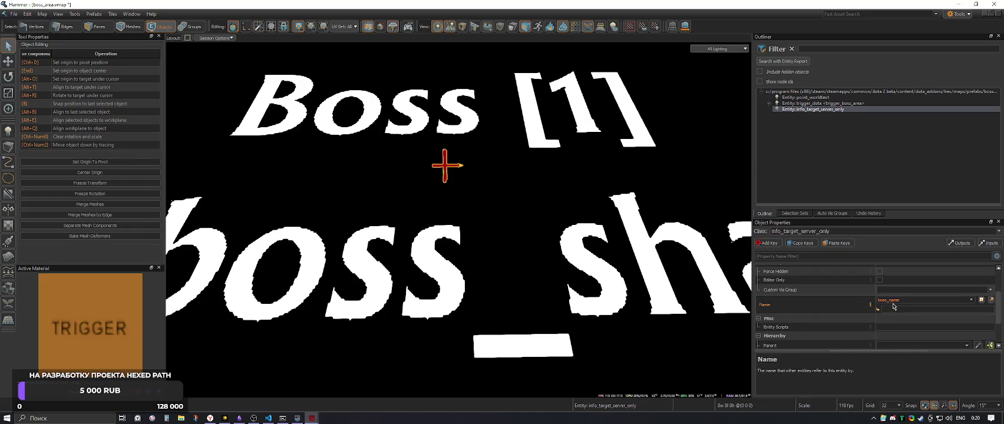
pyautogui.scroll(-2, 860, 314)
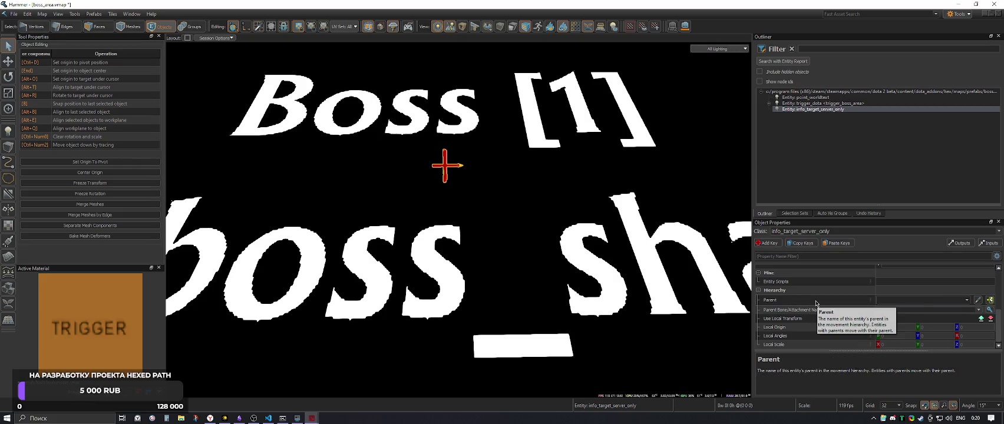
pyautogui.click(978, 302)
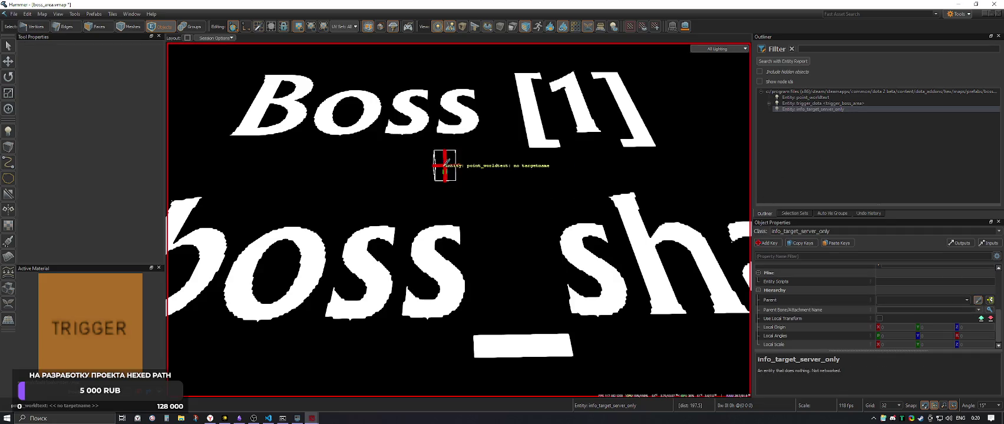
pyautogui.click(440, 163)
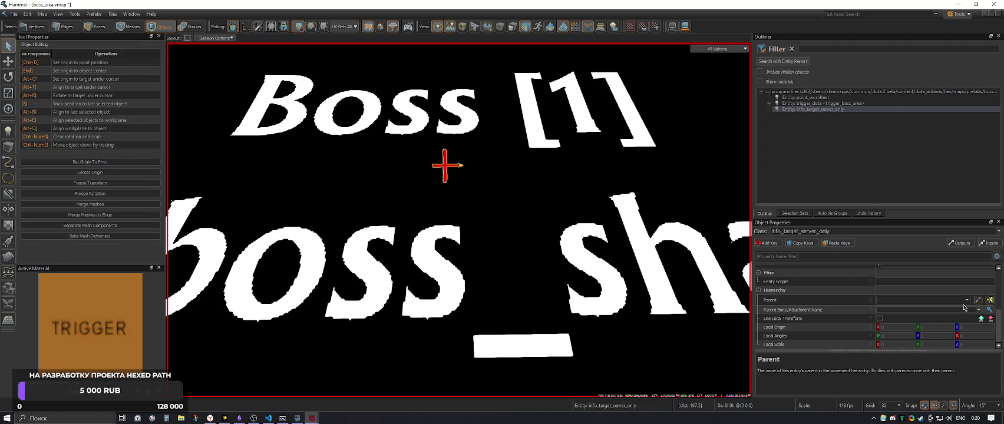
pyautogui.click(795, 310)
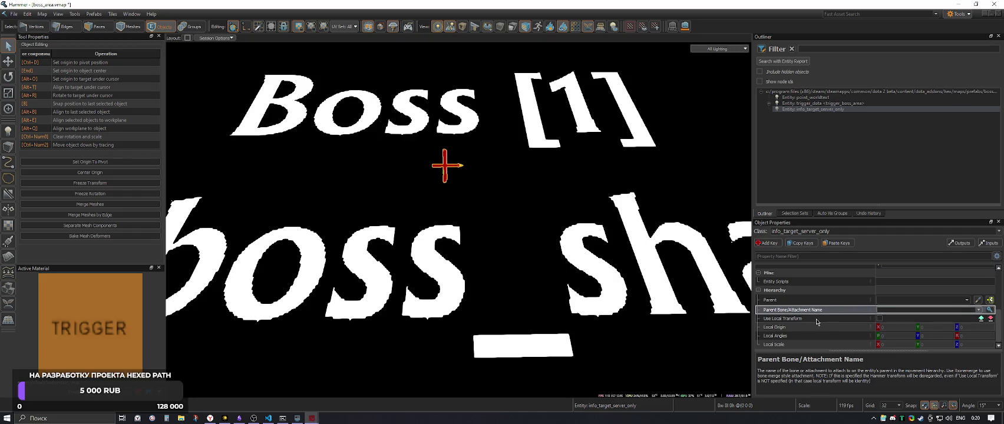
pyautogui.click(816, 320)
pyautogui.scroll(3, 815, 318)
pyautogui.click(813, 312)
pyautogui.scroll(2, 812, 312)
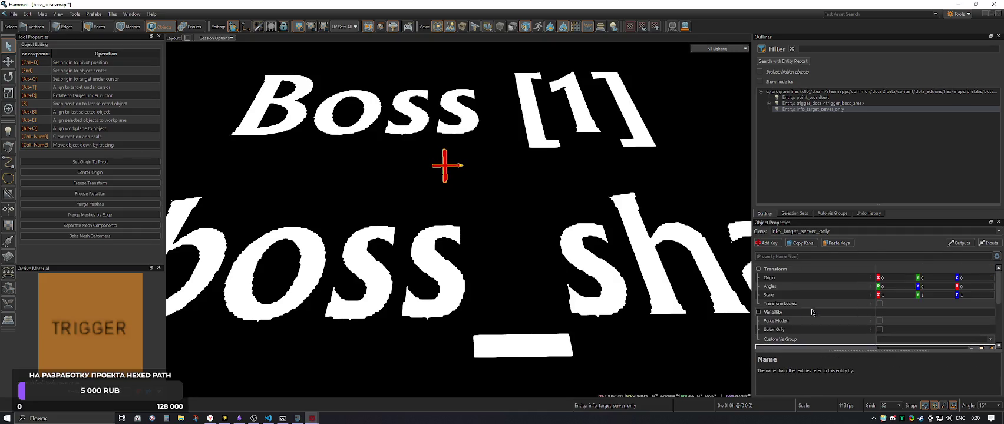
# Step: Cycle through the prefab's three entities and recheck info_target_server_only's parent attachment
pyautogui.click(814, 104)
pyautogui.click(812, 109)
pyautogui.scroll(-3, 824, 287)
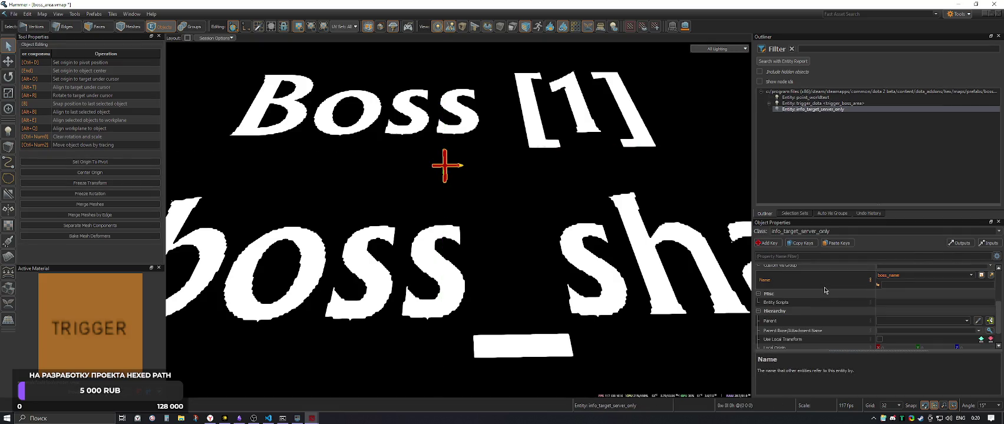
pyautogui.scroll(5, 824, 287)
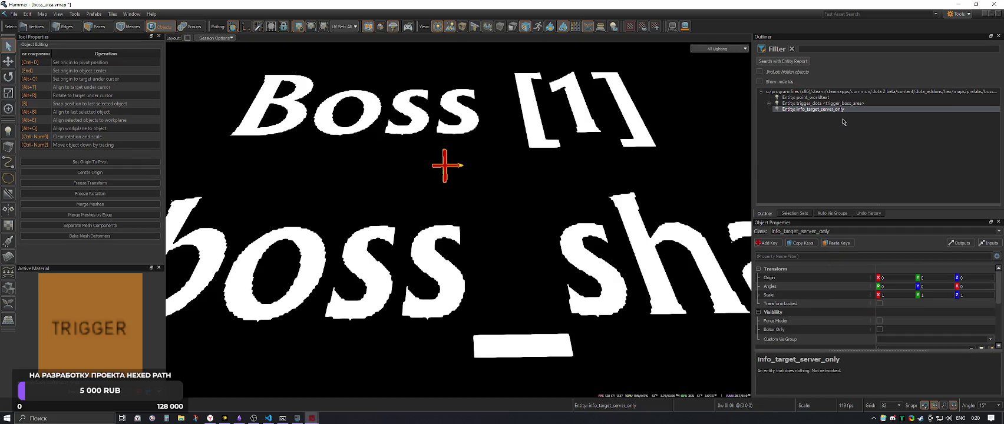
pyautogui.click(826, 104)
pyautogui.click(813, 98)
pyautogui.click(813, 104)
pyautogui.click(814, 110)
pyautogui.scroll(-3, 857, 287)
pyautogui.scroll(-1, 848, 293)
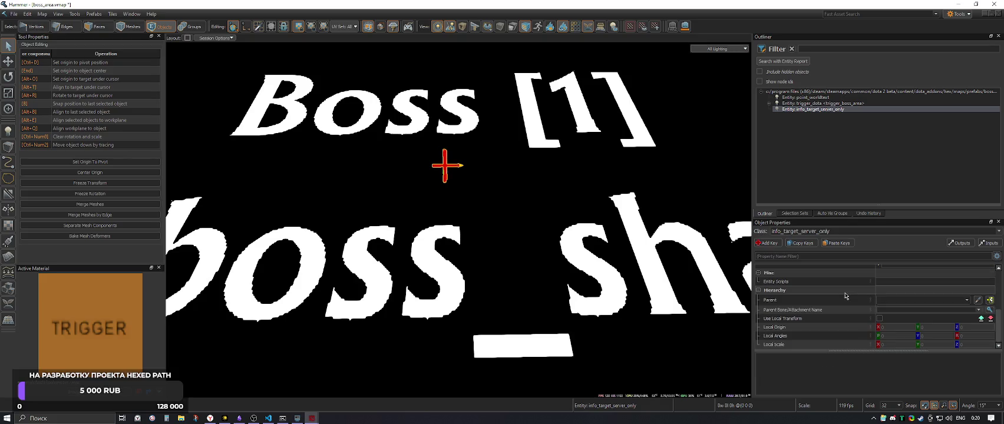
pyautogui.click(817, 311)
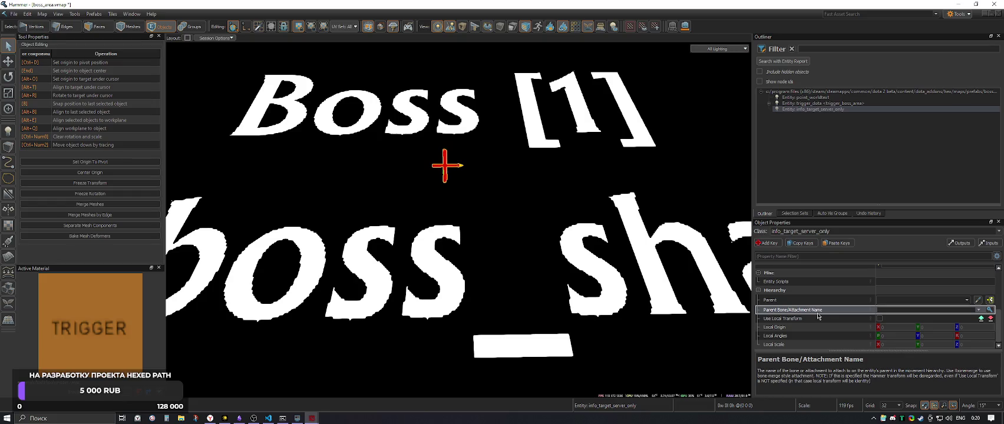
pyautogui.scroll(3, 817, 313)
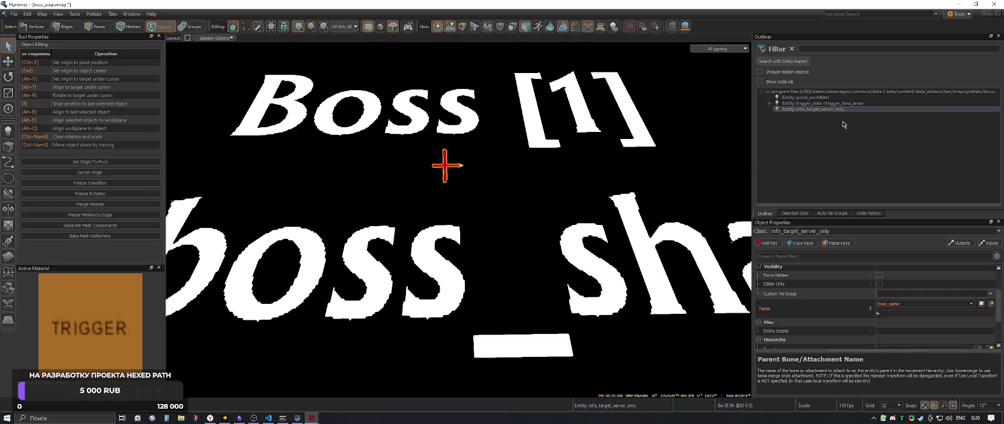
# Step: Save the boss_area prefab map and switch to prologue.vmap
pyautogui.click(833, 104)
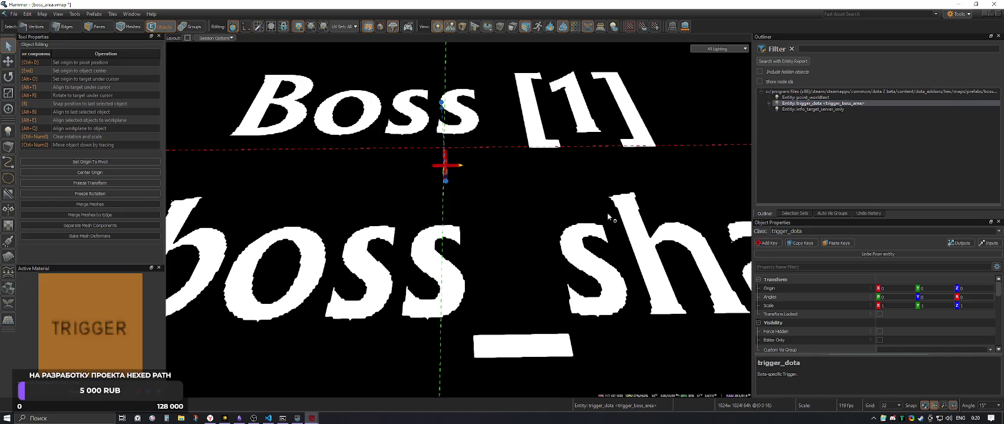
pyautogui.hotkey('ctrl', 's')
pyautogui.scroll(-3, 493, 208)
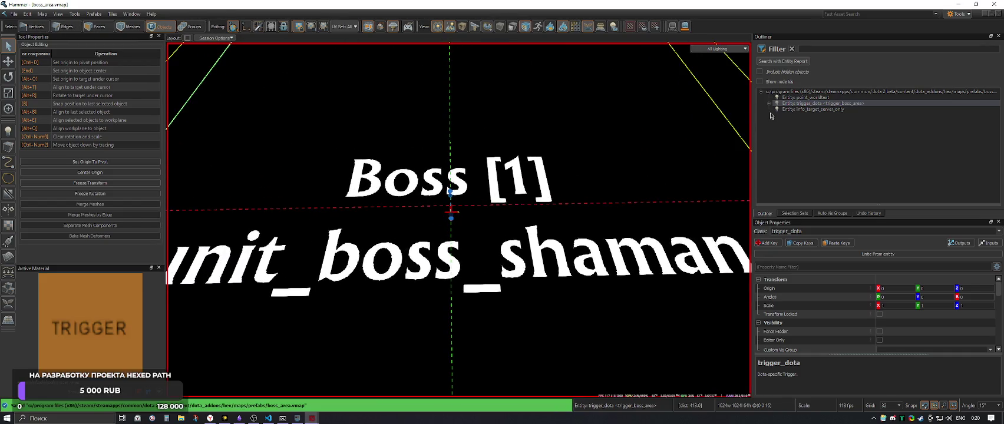
pyautogui.click(811, 109)
pyautogui.scroll(-2, 830, 251)
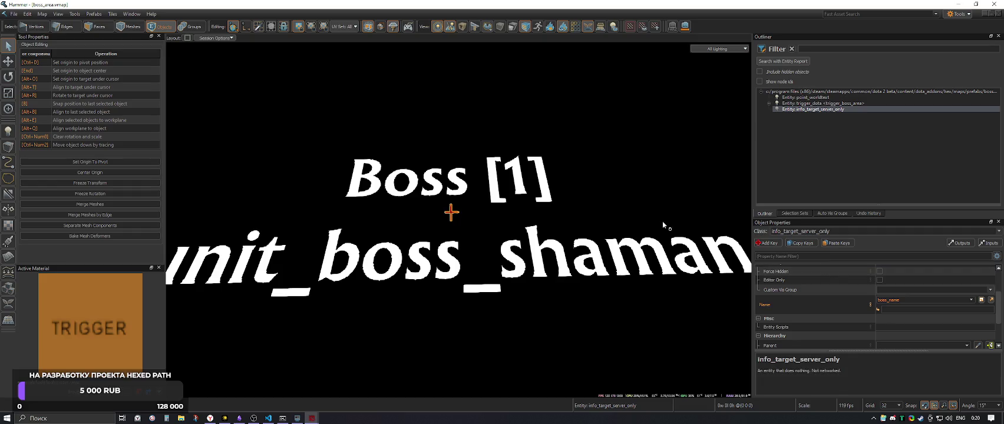
pyautogui.click(131, 14)
pyautogui.click(146, 66)
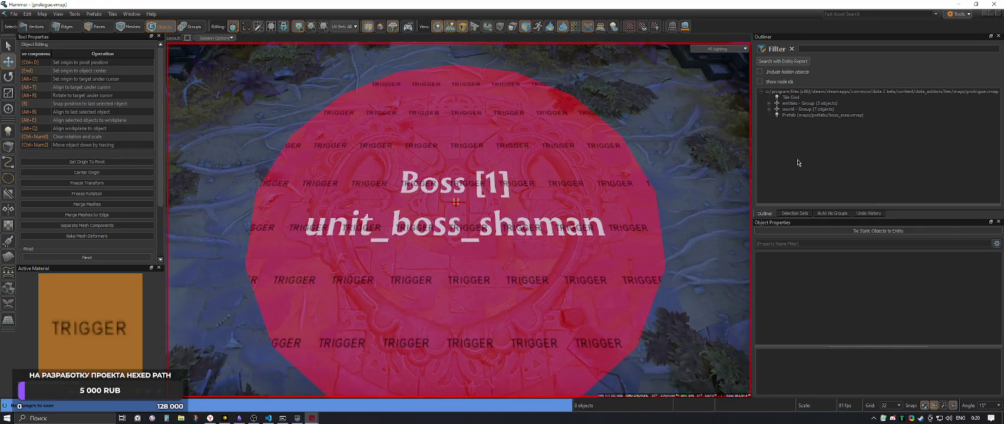
# Step: Paste unit_boss_shaman into the placed prefab's boss_name
pyautogui.click(808, 108)
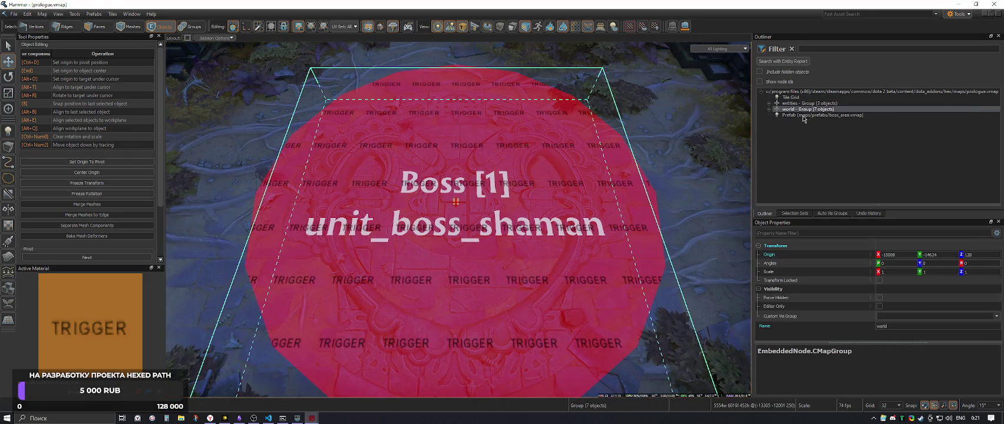
pyautogui.click(803, 115)
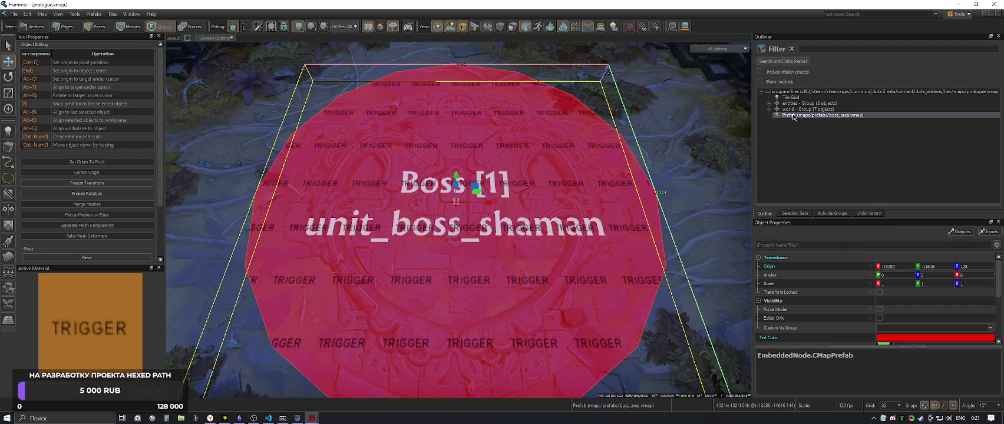
pyautogui.scroll(-5, 858, 319)
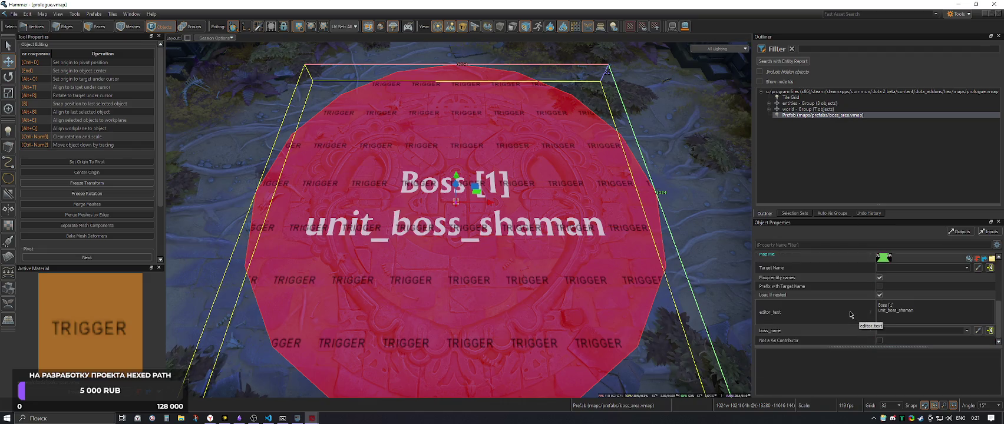
pyautogui.click(901, 331)
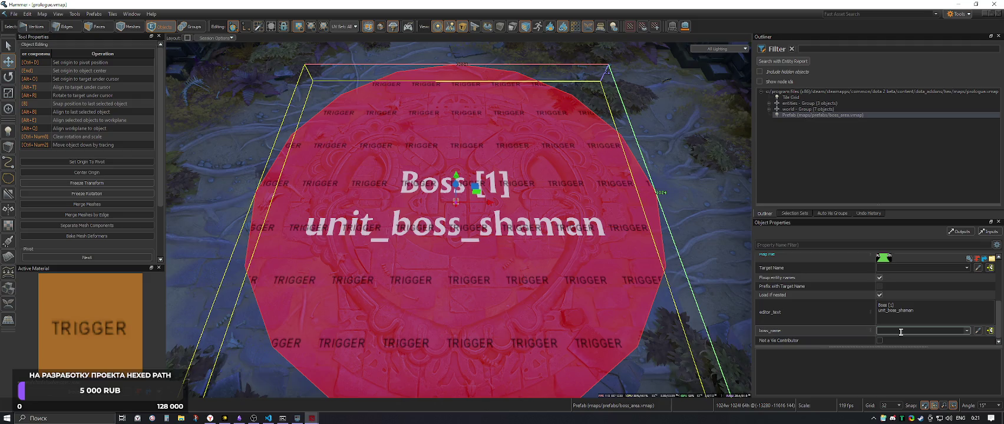
pyautogui.press('super+v')
pyautogui.scroll(-1, 904, 265)
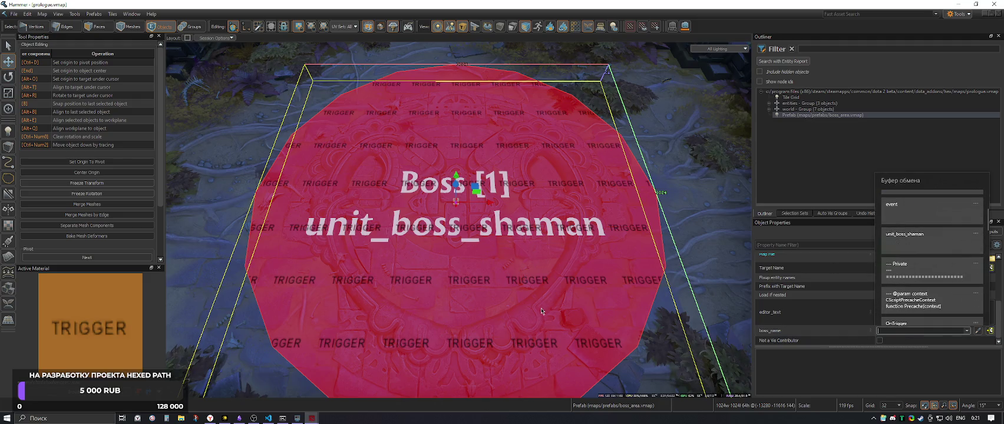
pyautogui.click(906, 233)
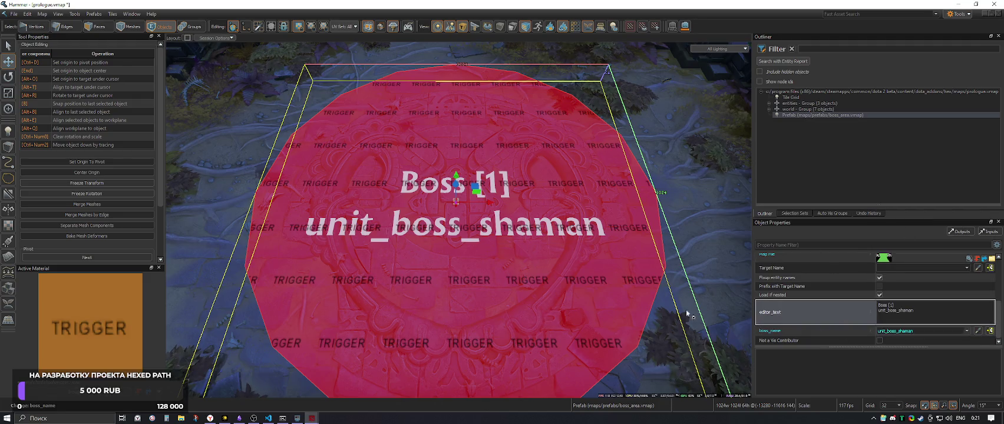
# Step: Delete the unit_boss_shaman line from the prefab's editor label
pyautogui.scroll(-3, 458, 219)
pyautogui.press('a')
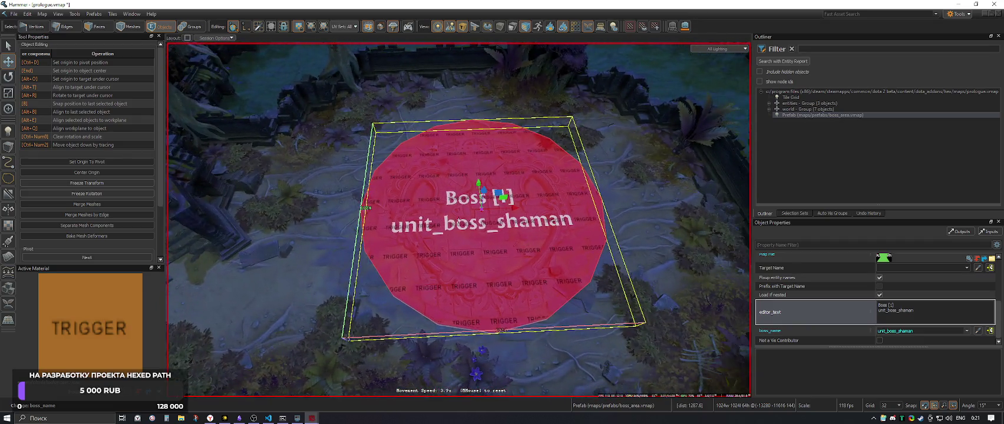
pyautogui.press('w')
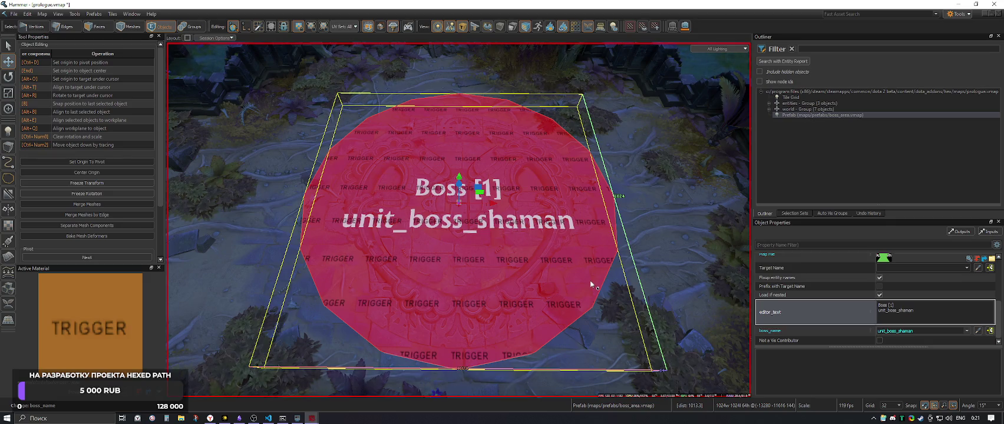
pyautogui.scroll(-3, 589, 281)
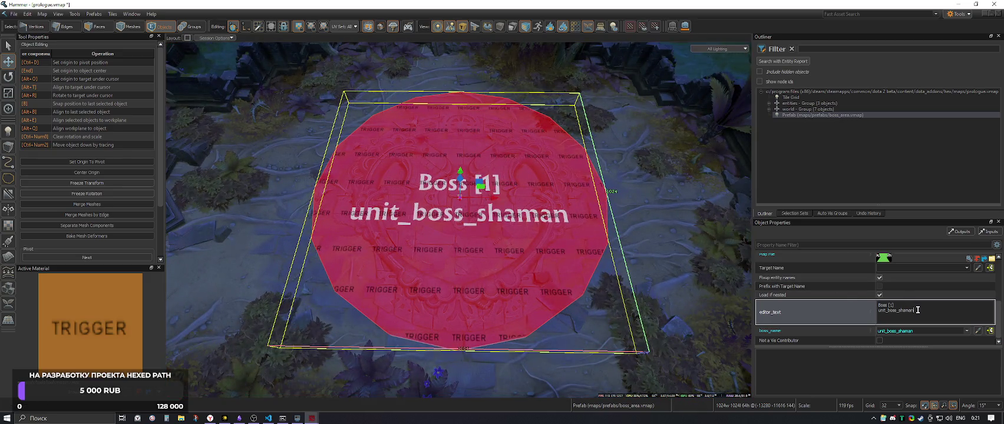
pyautogui.moveTo(918, 309); pyautogui.dragTo(845, 311)
pyautogui.press('BackSpace')
pyautogui.click(563, 246)
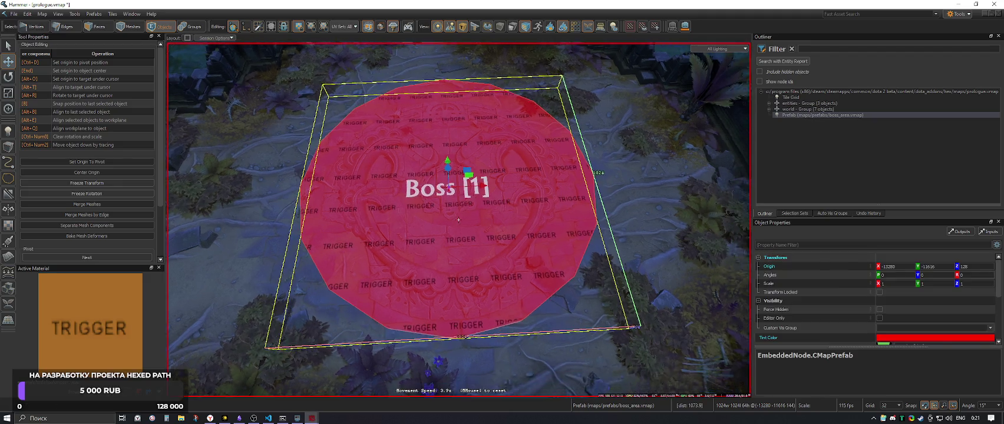
# Step: Replace the prefab's editor_text with just 1
pyautogui.scroll(-3, 564, 246)
pyautogui.scroll(-3, 551, 244)
pyautogui.scroll(5, 551, 244)
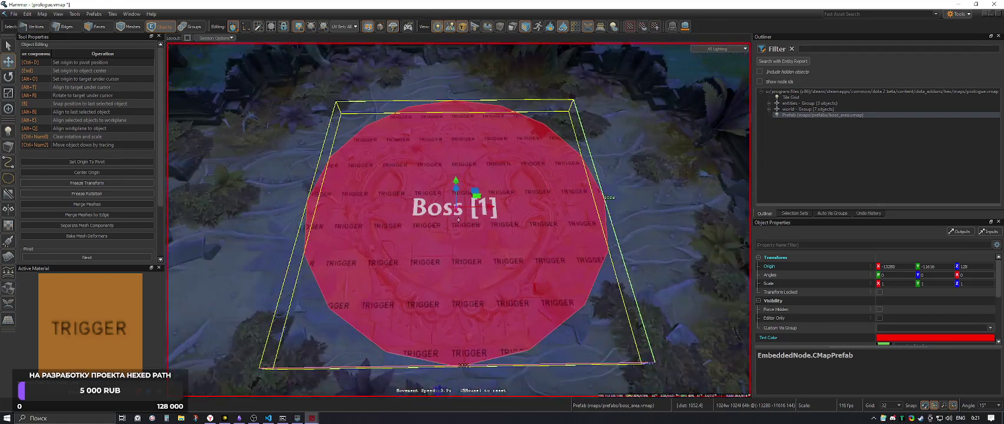
pyautogui.click(818, 115)
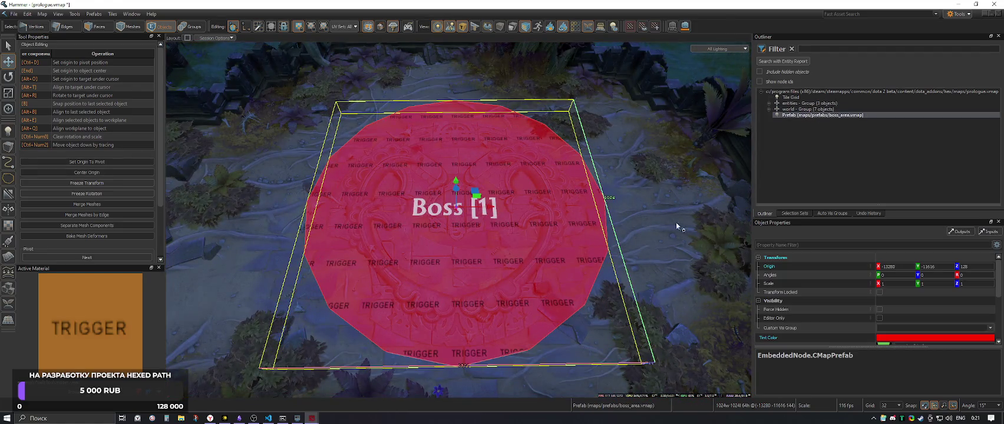
pyautogui.scroll(-3, 904, 317)
pyautogui.tripleClick(904, 316)
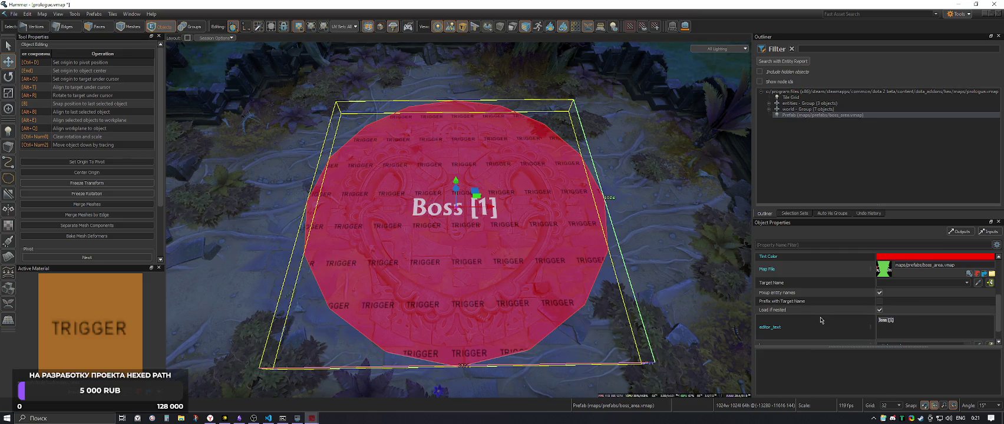
pyautogui.write('1')
pyautogui.click(729, 305)
pyautogui.scroll(-1, 907, 319)
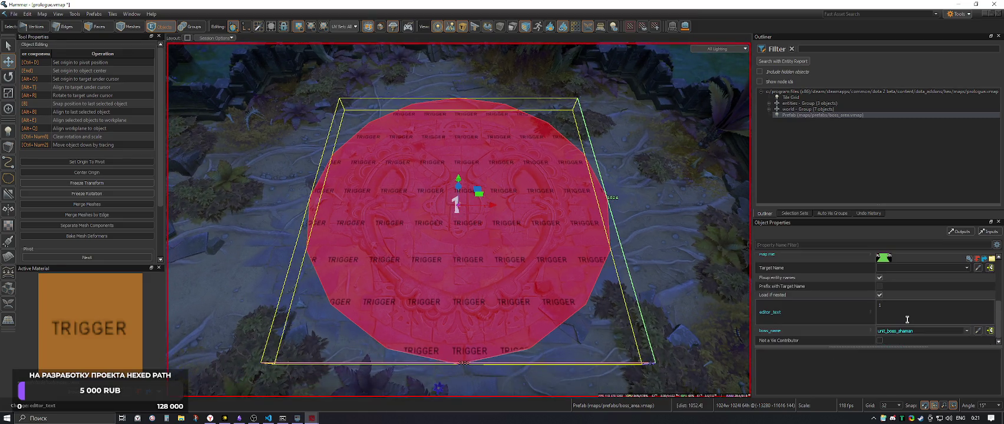
pyautogui.press('Escape')
pyautogui.scroll(-5, 532, 234)
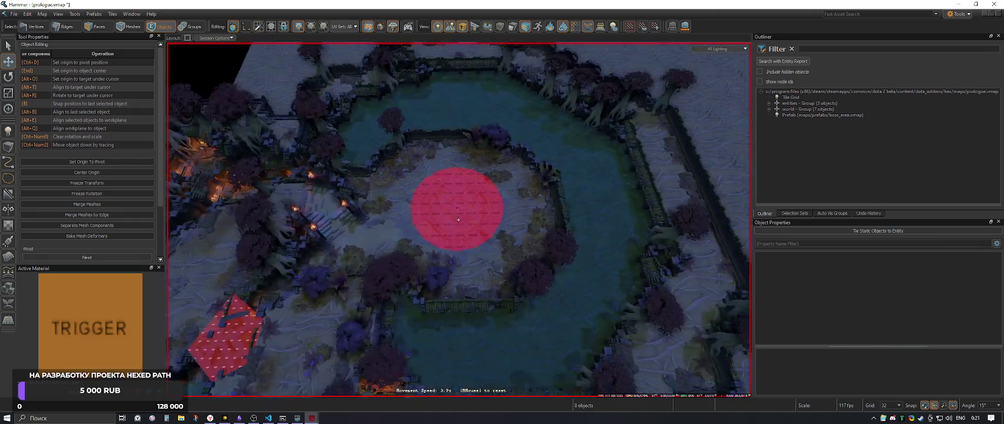
# Step: Undo the editor_text edits so the boss trigger label reads Boss [1] / unit_boss_shaman again
pyautogui.scroll(8, 458, 220)
pyautogui.scroll(-3, 459, 219)
pyautogui.click(801, 115)
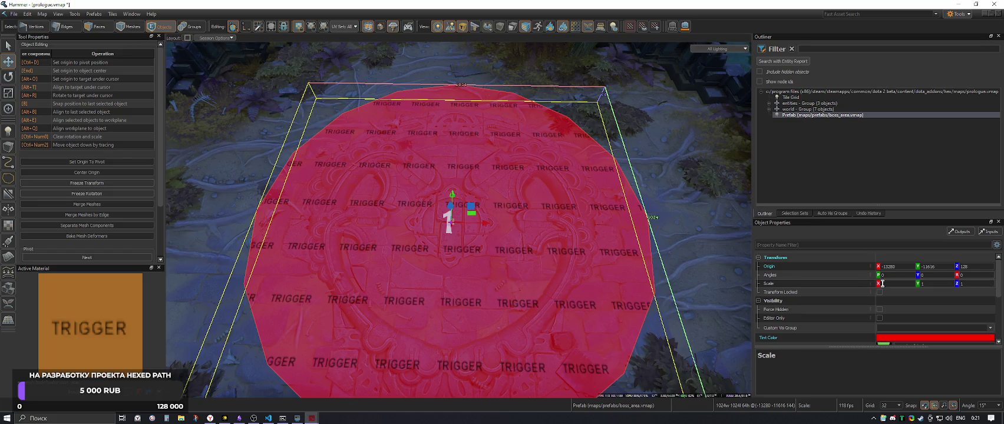
pyautogui.scroll(2, 553, 271)
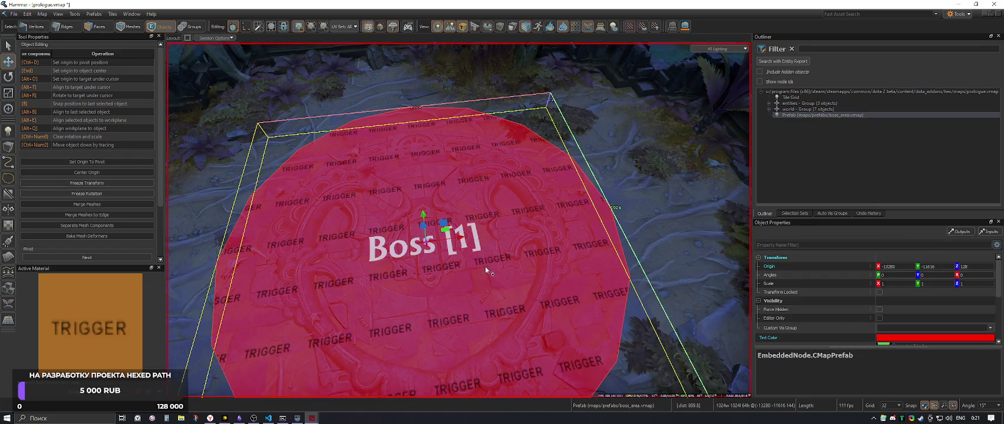
pyautogui.press('Escape')
pyautogui.scroll(-10, 510, 269)
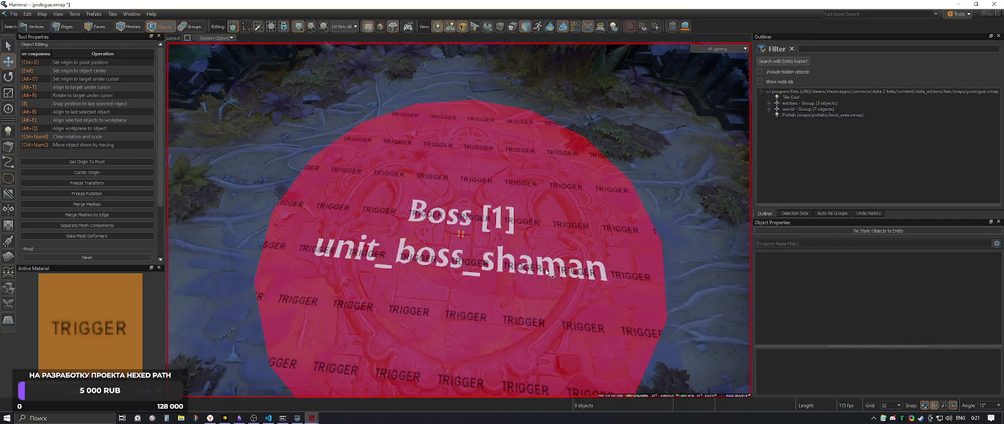
pyautogui.scroll(-5, 458, 219)
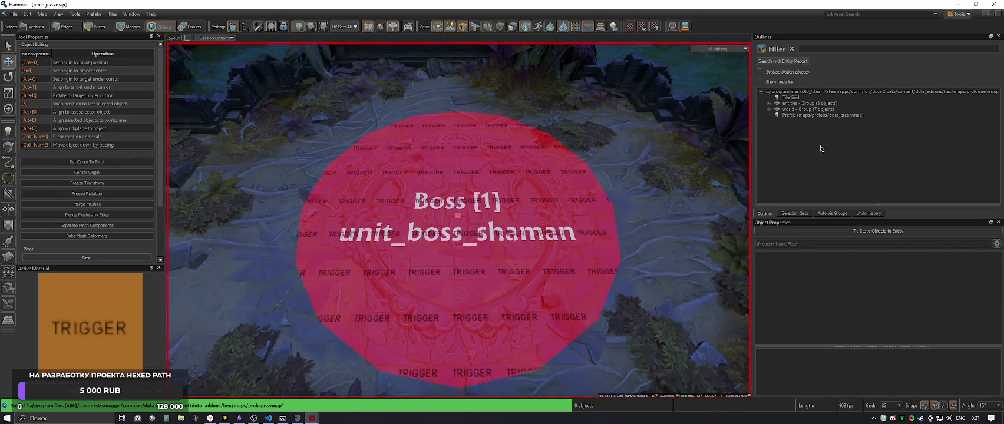
# Step: Reselect the prefab to verify its boss_name, then save prologue.vmap
pyautogui.click(807, 115)
pyautogui.scroll(-5, 822, 259)
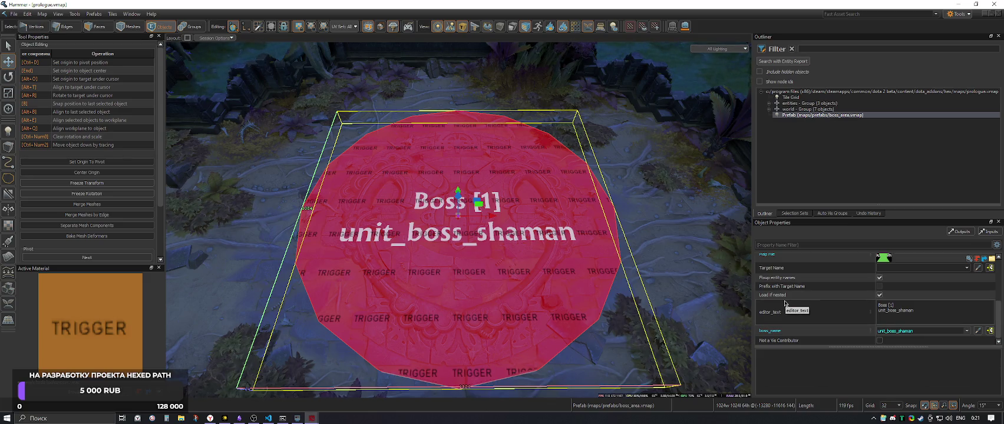
pyautogui.scroll(-3, 474, 243)
pyautogui.scroll(3, 472, 239)
pyautogui.scroll(-1, 473, 244)
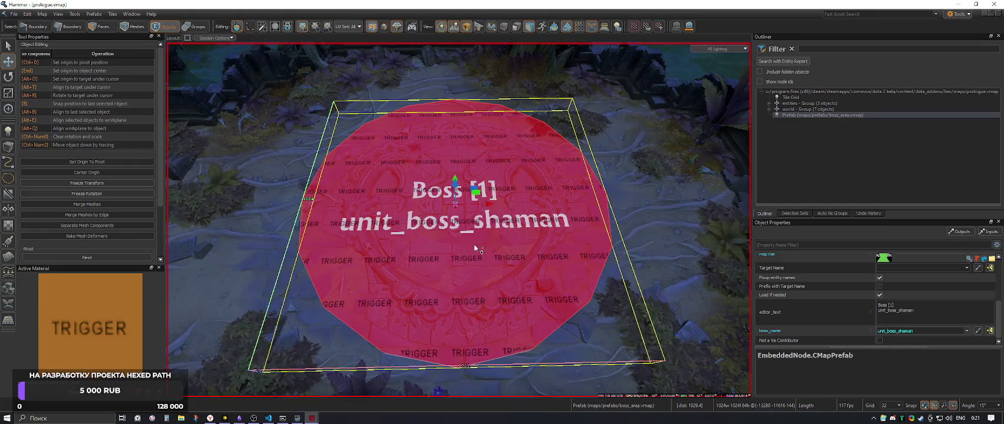
pyautogui.hotkey('ctrl', 's')
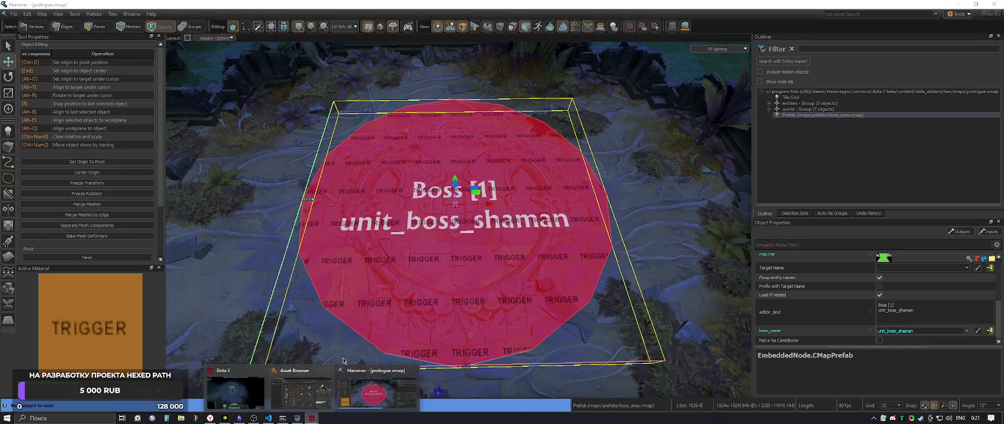
# Step: Add an empty indented line inside the Activate function of boss_area.lua and save the script
pyautogui.hotkey('alt', 'Tab')
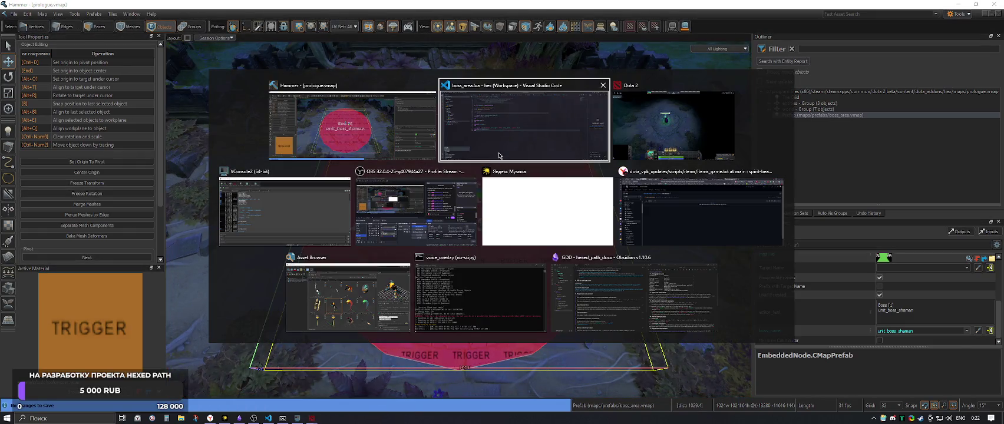
pyautogui.click(499, 155)
pyautogui.click(280, 203)
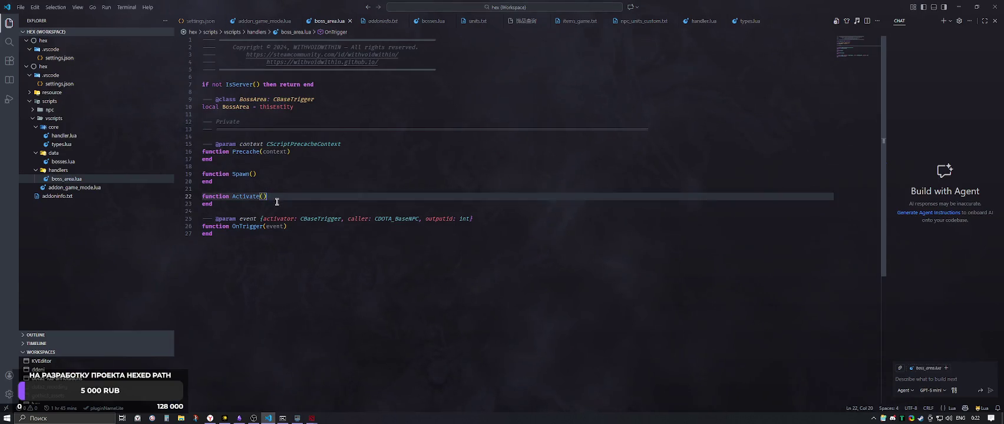
pyautogui.click(288, 233)
pyautogui.click(277, 198)
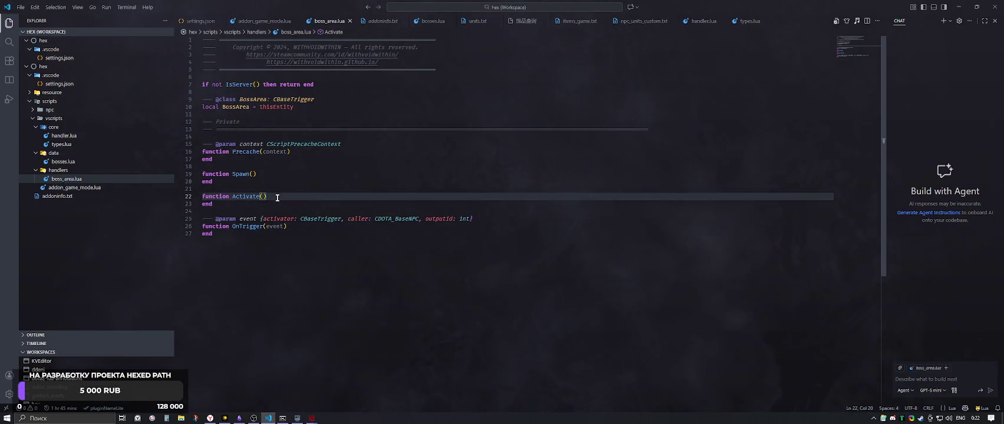
pyautogui.hotkey('alt', 'Tab')
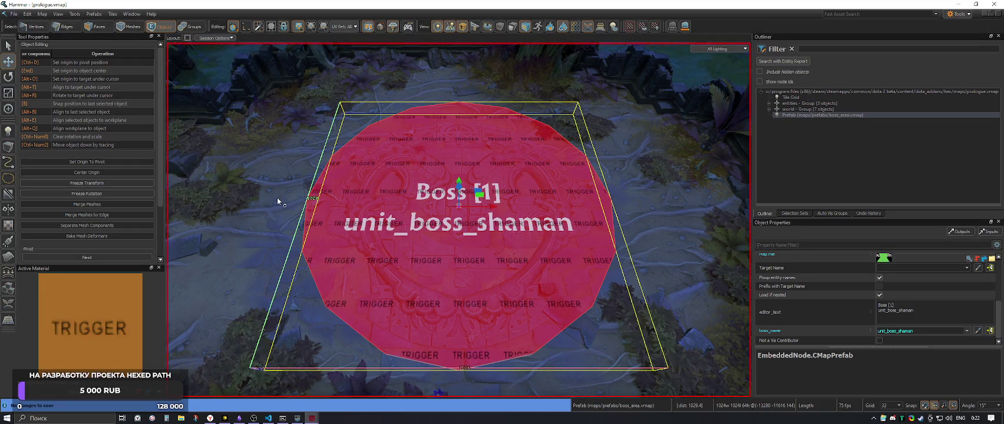
pyautogui.hotkey('alt', 'Tab')
pyautogui.click(273, 204)
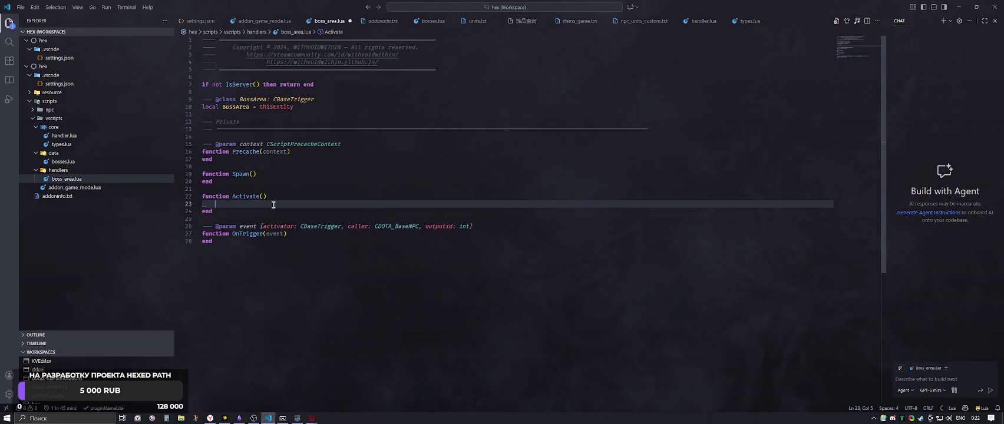
pyautogui.hotkey('ctrl', 's')
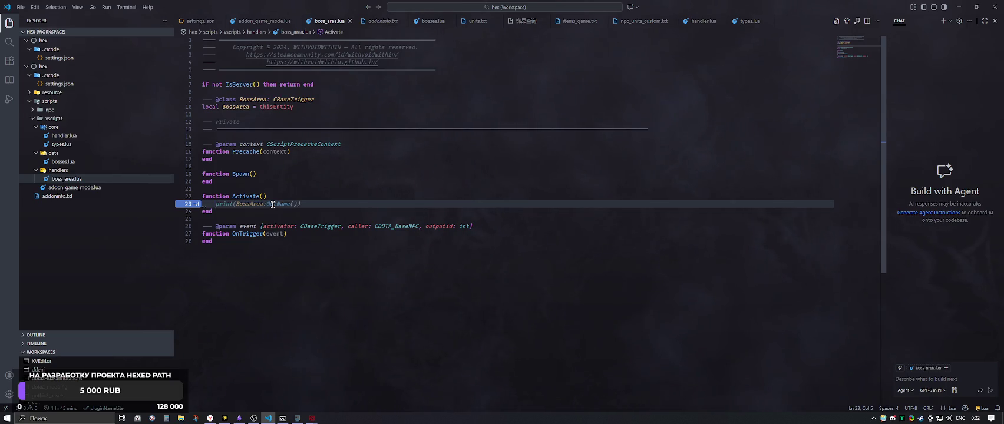
# Step: Cross-check the boss trigger in Hammer against the script, then bring up the GitHub items_game.txt page
pyautogui.hotkey('alt', 'Tab')
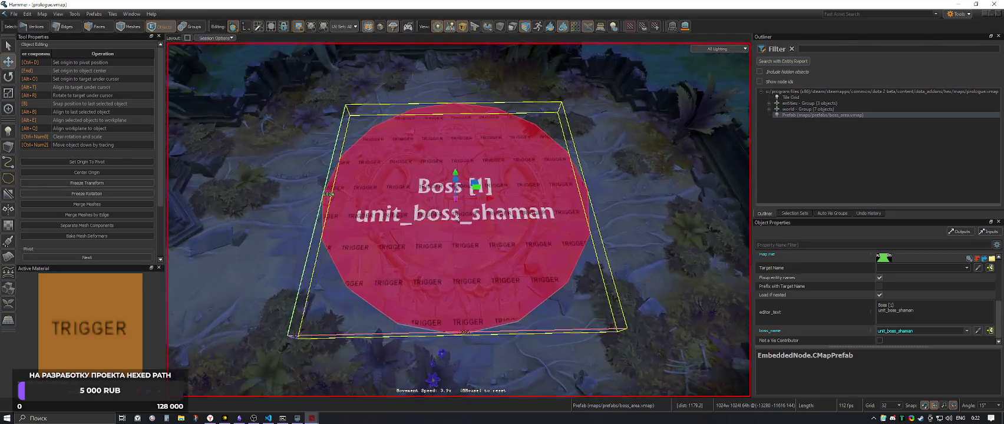
pyautogui.hotkey('alt', 'Tab')
pyautogui.click(269, 167)
pyautogui.click(277, 181)
pyautogui.click(285, 196)
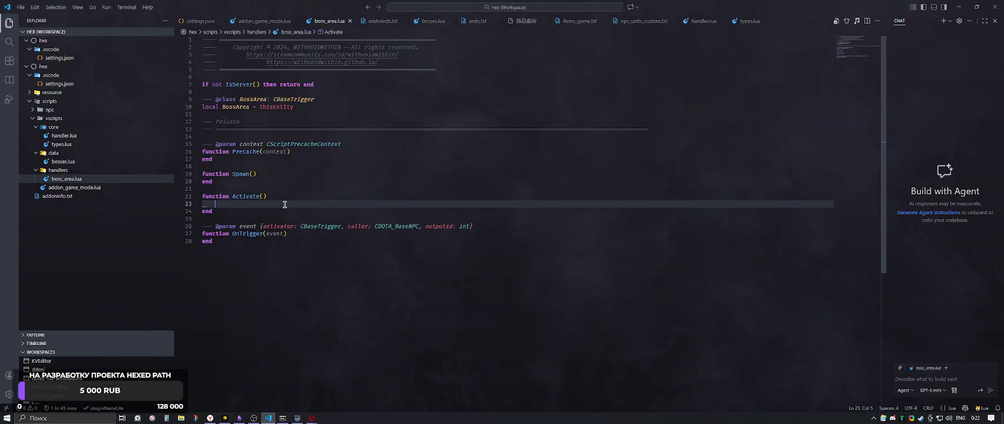
pyautogui.hotkey('alt', 'Tab')
pyautogui.scroll(3, 458, 219)
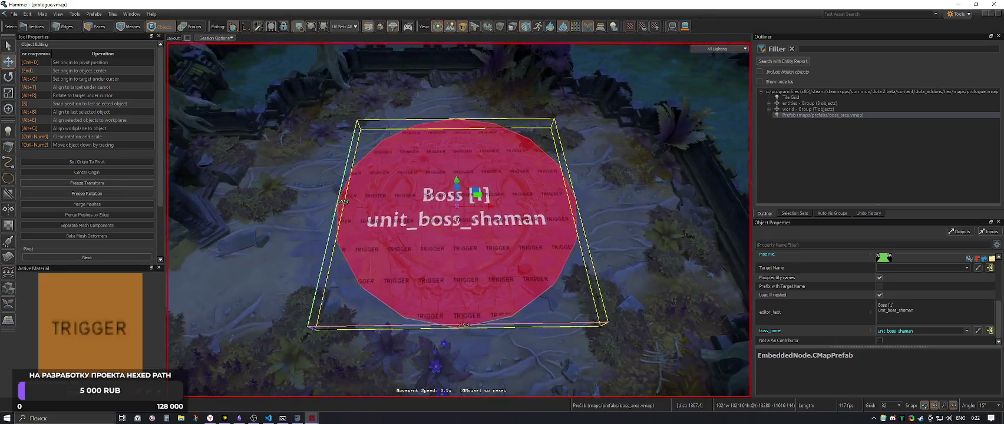
pyautogui.moveTo(316, 418)
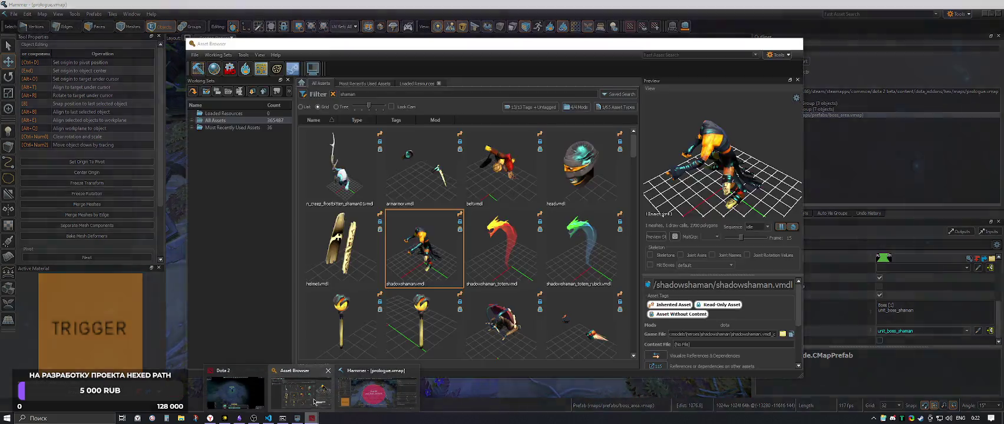
pyautogui.scroll(-3, 504, 198)
pyautogui.hotkey('alt', 'Tab')
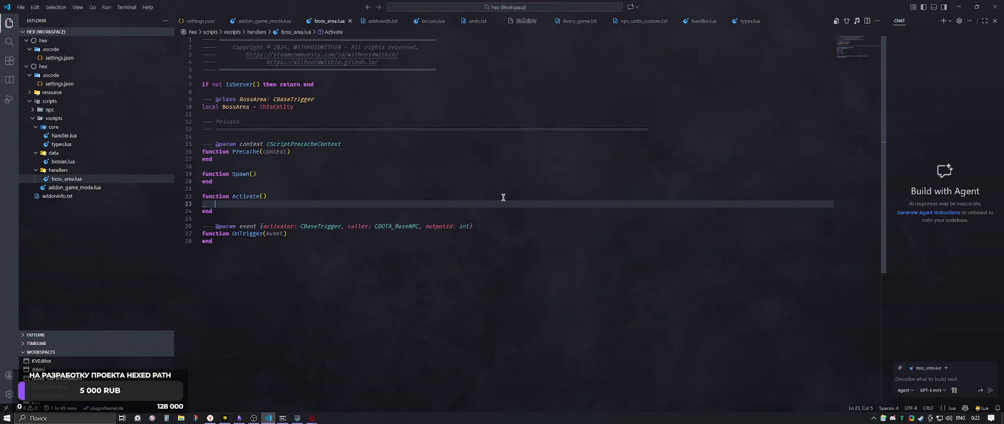
pyautogui.click(275, 202)
pyautogui.click(210, 418)
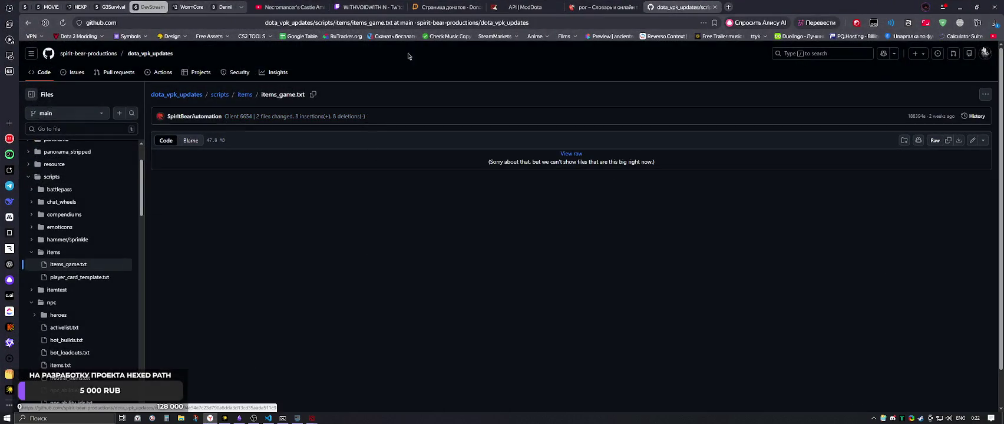
# Step: Start the ambient music video playing on the YouTube tab
pyautogui.click(369, 7)
pyautogui.hotkey('ctrl', 'shift', 'Tab')
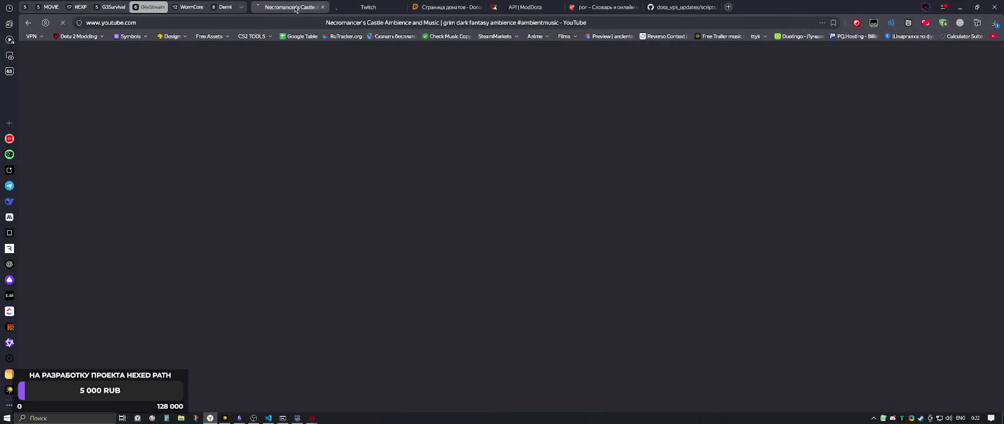
pyautogui.click(682, 6)
pyautogui.click(289, 7)
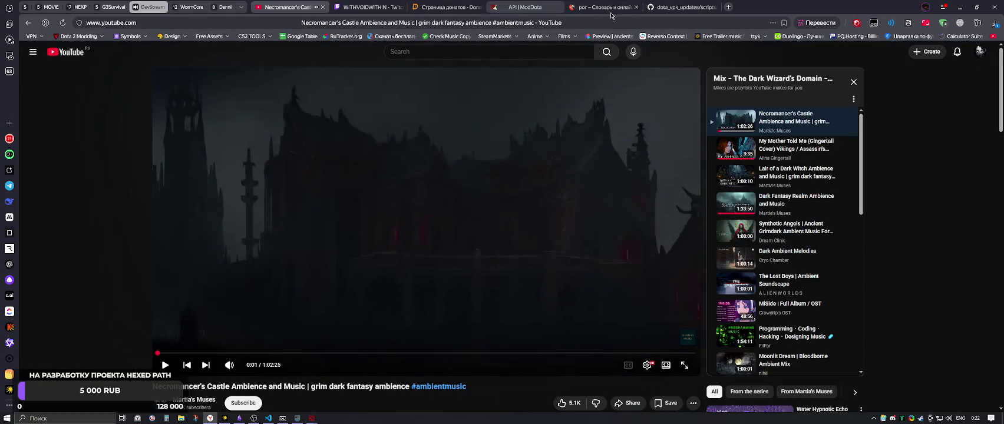
# Step: Close the dictionary tab, open the ModDota API tab, and return to boss_area.lua
pyautogui.click(673, 10)
pyautogui.click(635, 7)
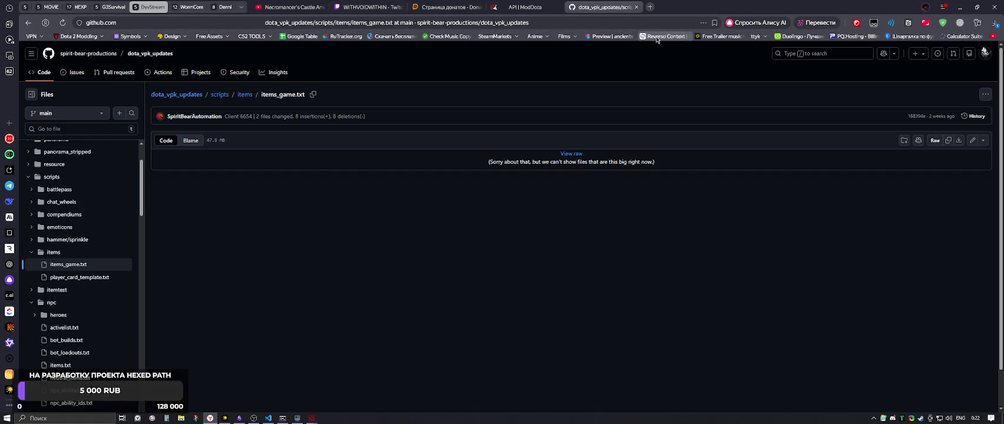
pyautogui.click(542, 8)
pyautogui.hotkey('alt', 'Tab')
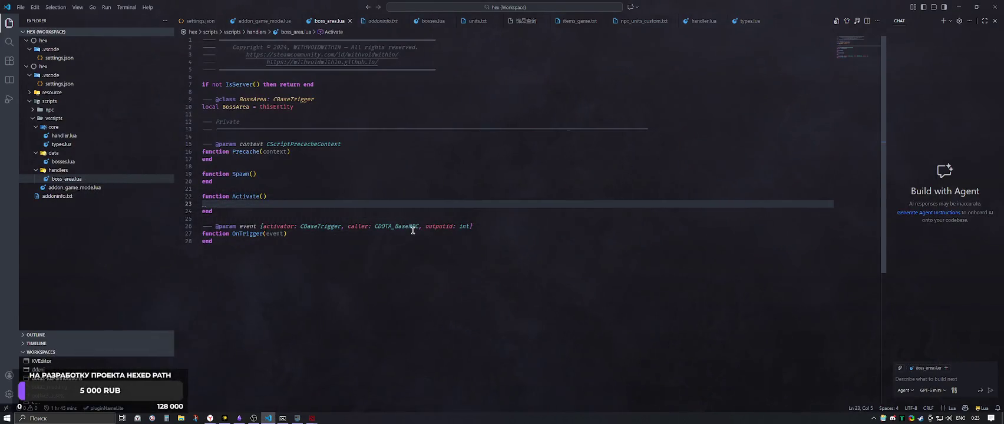
# Step: Type p on line 23 of Activate, leaving the inline BossArea:GetName() print suggestion
pyautogui.click(271, 205)
pyautogui.press('Up')
pyautogui.press('Down')
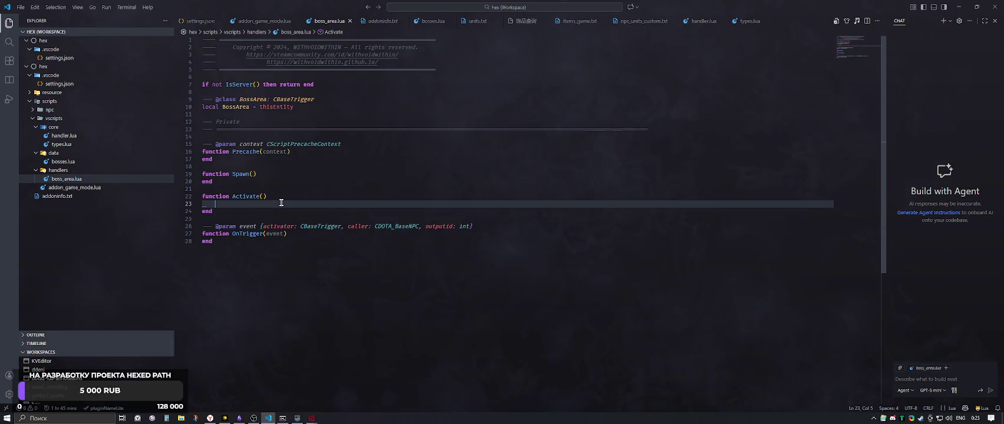
pyautogui.press('Up')
pyautogui.press('Down')
pyautogui.press('Up')
pyautogui.press('Up')
pyautogui.press('Up')
pyautogui.press('Down')
pyautogui.click(274, 203)
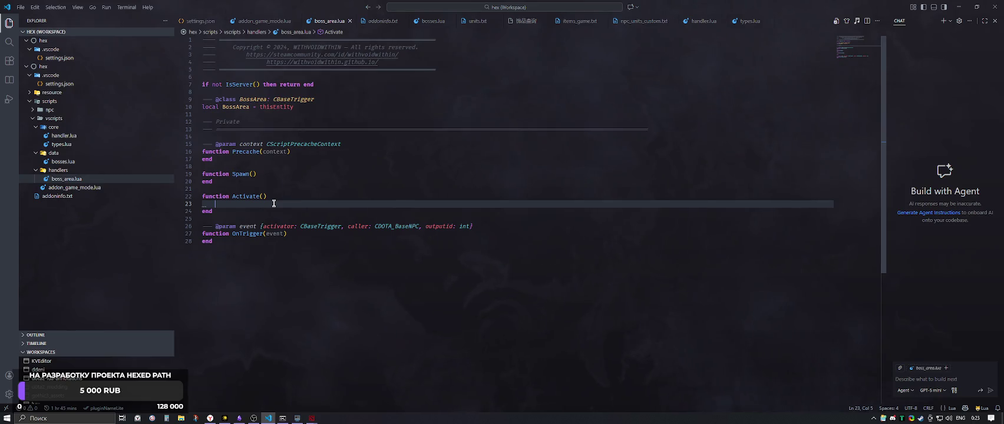
pyautogui.write('p')
pyautogui.press('BackSpace')
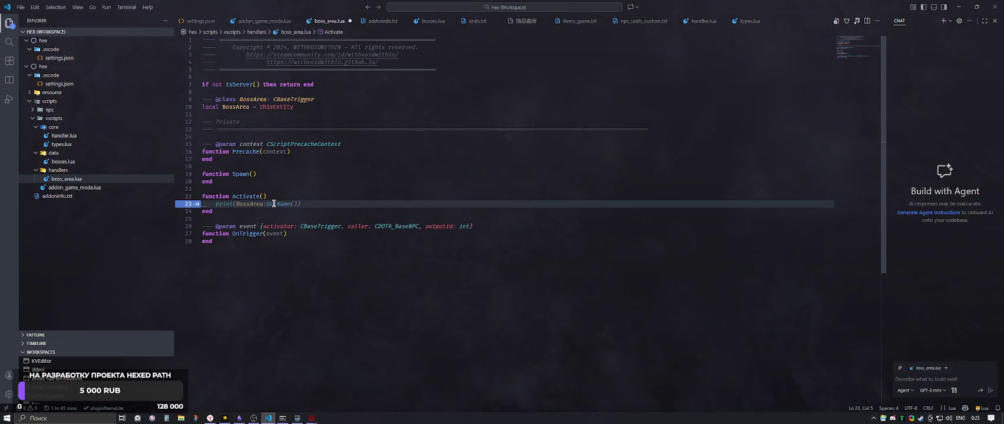
pyautogui.click(211, 416)
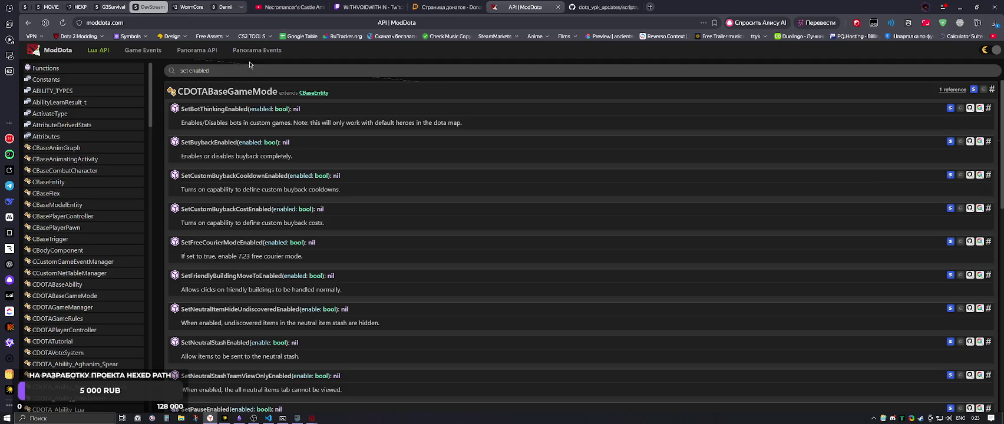
# Step: Search the ModDota API for radius-based entity finders and copy FindAllByClassnameWithin
pyautogui.hotkey('ctrl', 'a')
pyautogui.write('f')
pyautogui.write('rad')
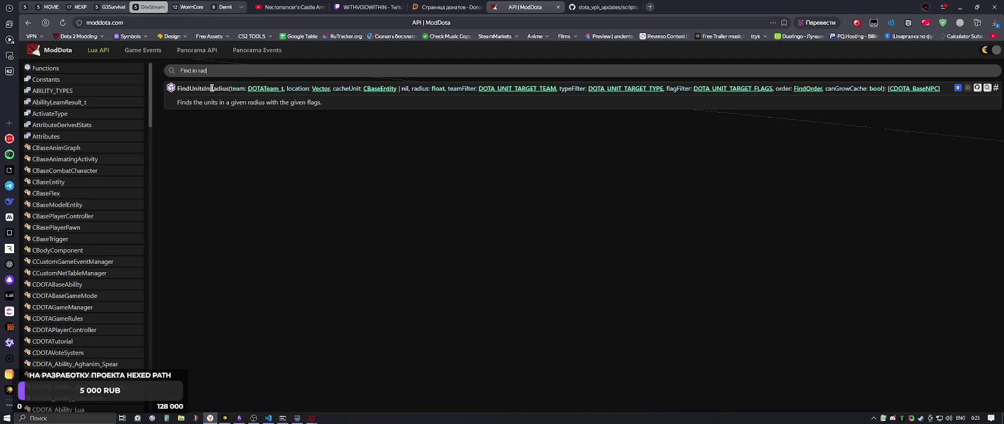
pyautogui.moveTo(334, 69); pyautogui.dragTo(139, 67)
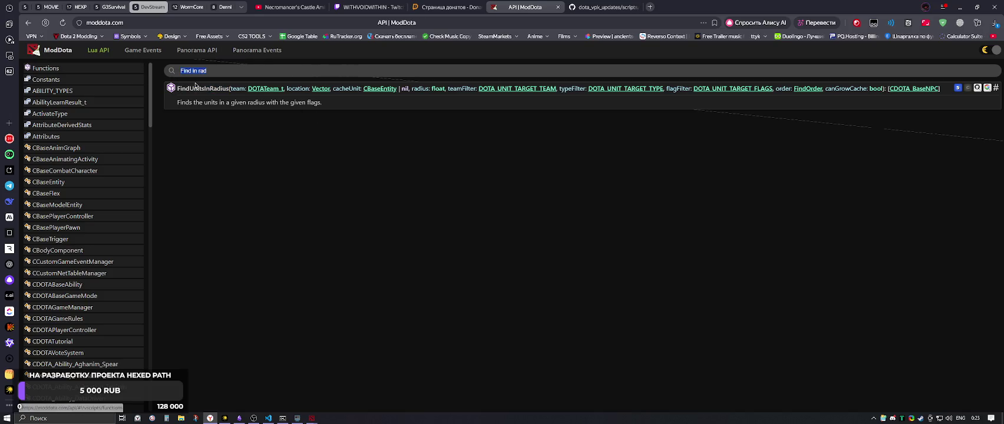
pyautogui.write('En')
pyautogui.write('ind')
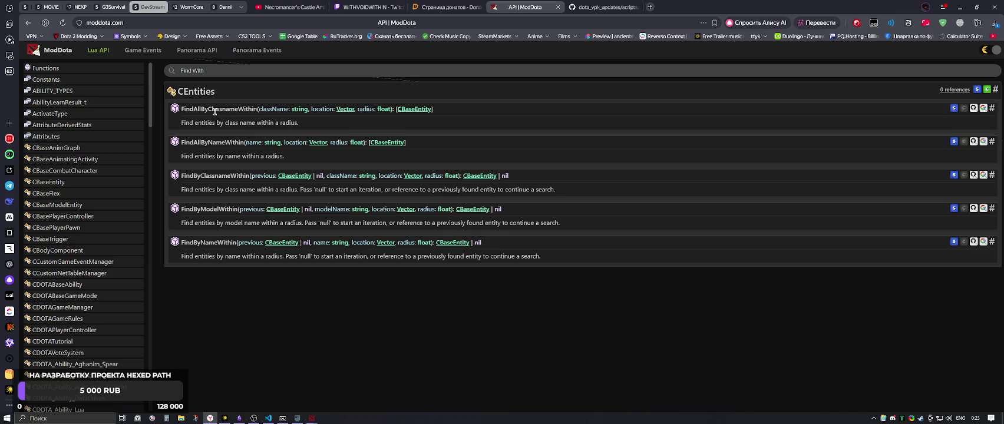
pyautogui.doubleClick(214, 110)
pyautogui.click(278, 96)
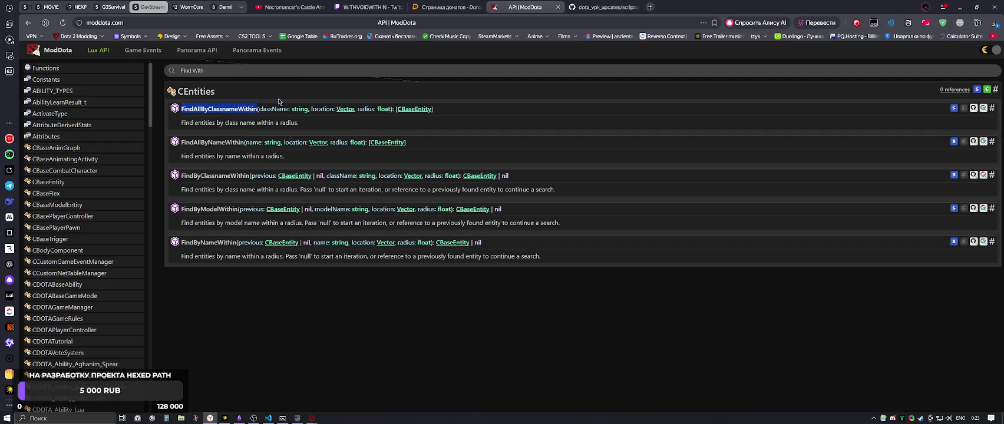
pyautogui.hotkey('alt', 'Tab')
# Step: Write Entities:FindAllByClassnameWithin( on line 23 of the Activate function
pyautogui.write('ntities:')
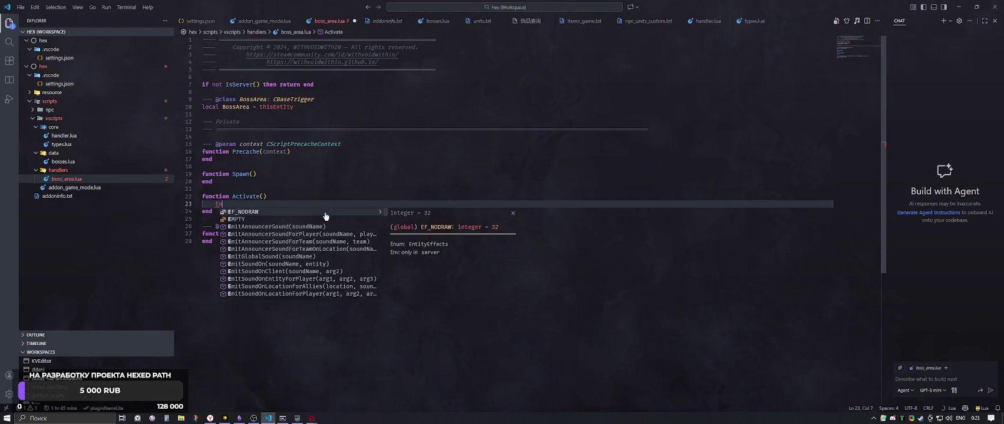
pyautogui.hotkey('ctrl', 'v')
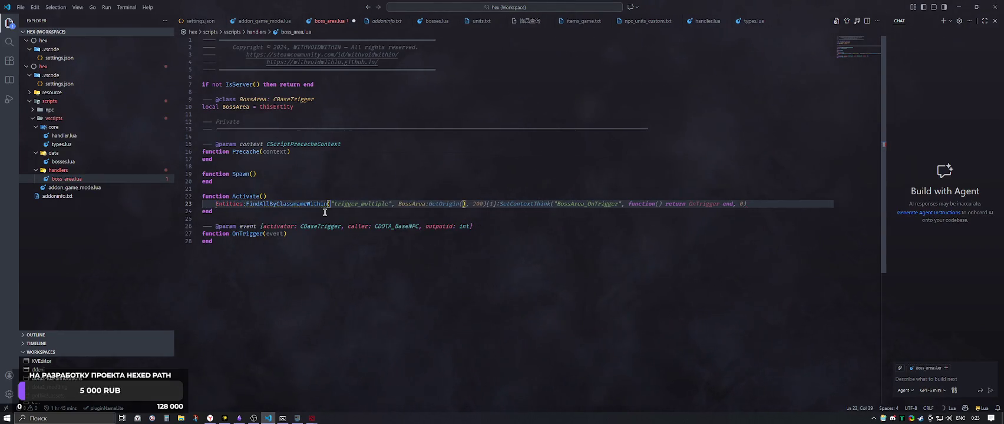
pyautogui.hotkey('alt', 'Tab')
pyautogui.hotkey('alt', 'Tab')
pyautogui.write('(')
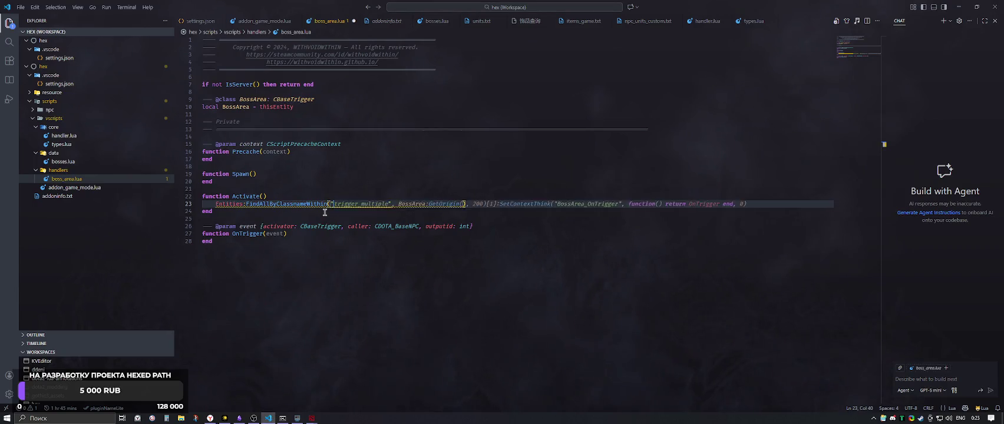
pyautogui.hotkey('alt', 'Tab')
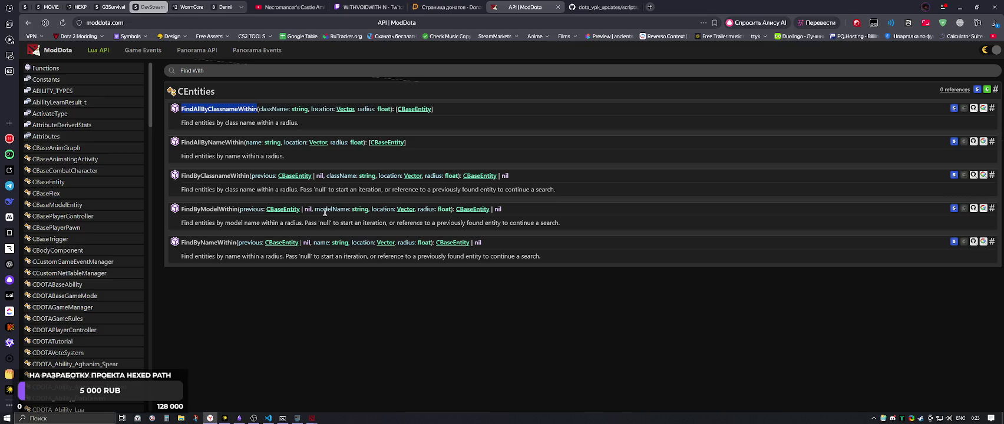
# Step: Compare the line 23 call against FindAllByNameWithin in the ModDota API reference
pyautogui.doubleClick(225, 142)
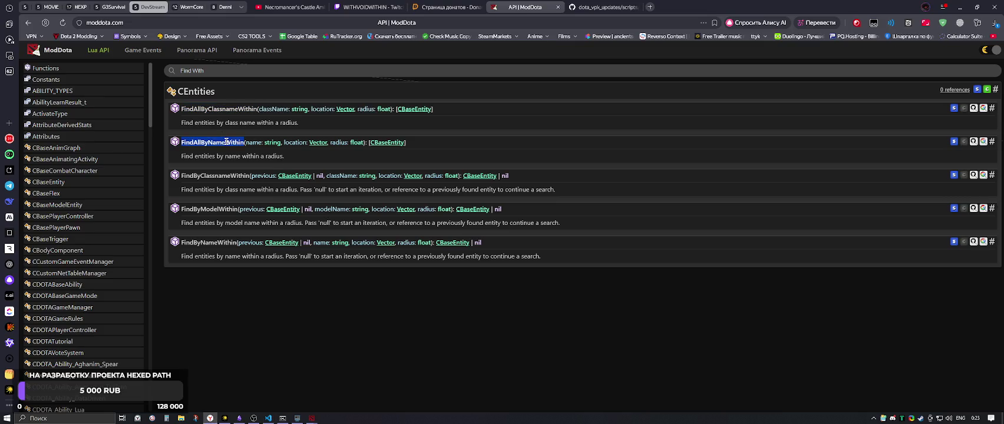
pyautogui.hotkey('alt', 'Tab')
pyautogui.click(302, 204)
pyautogui.hotkey('alt', 'Tab')
pyautogui.hotkey('alt', 'Tab')
pyautogui.hotkey('ctrl', 'v')
pyautogui.hotkey('alt', 'Tab')
pyautogui.hotkey('alt', 'Tab')
pyautogui.hotkey('ctrl', 'v')
pyautogui.hotkey('alt', 'Tab')
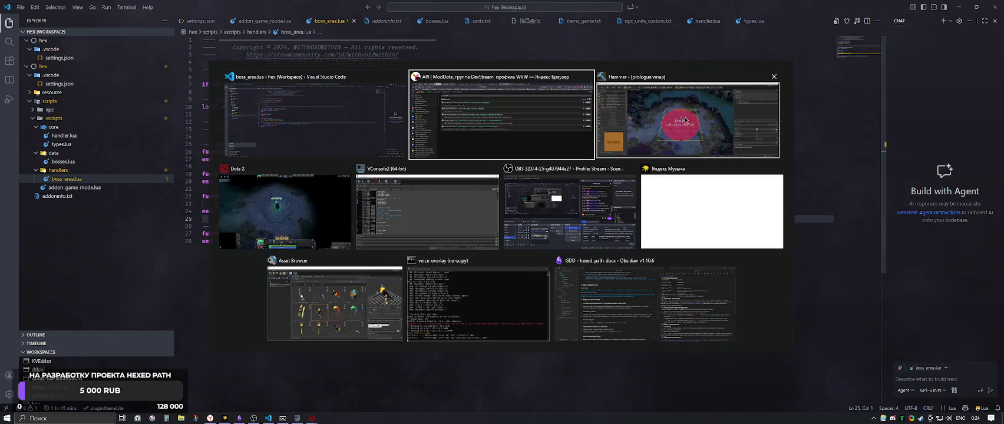
# Step: Open boss_area.vmap in Hammer and check the info_target_server_only entity's class name
pyautogui.hotkey('alt', 'shift', 'Tab')
pyautogui.click(317, 204)
pyautogui.hotkey('alt', 'Tab')
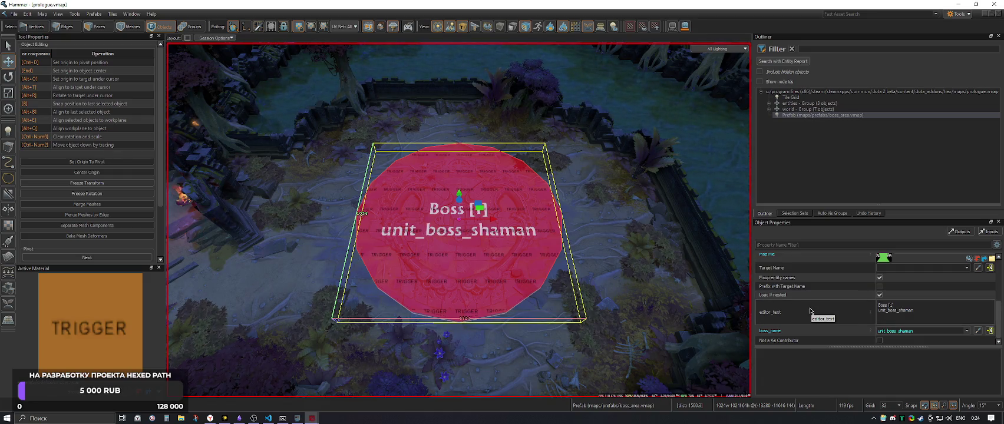
pyautogui.click(806, 117)
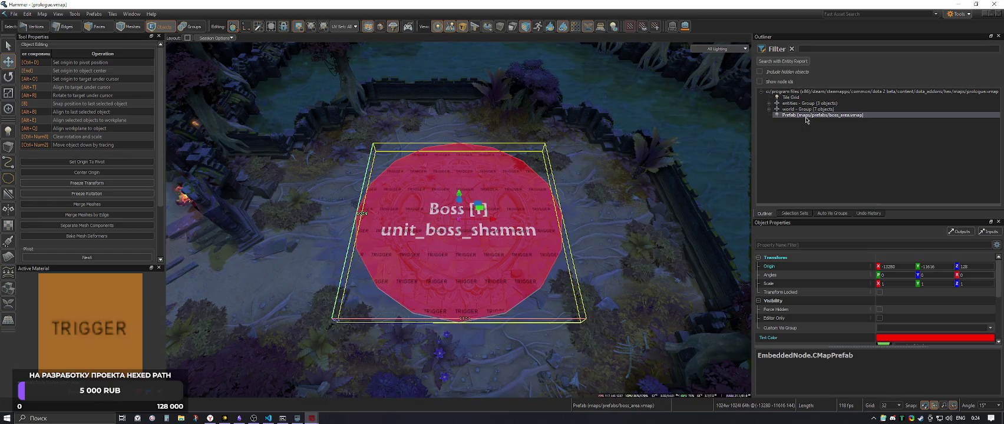
pyautogui.click(130, 14)
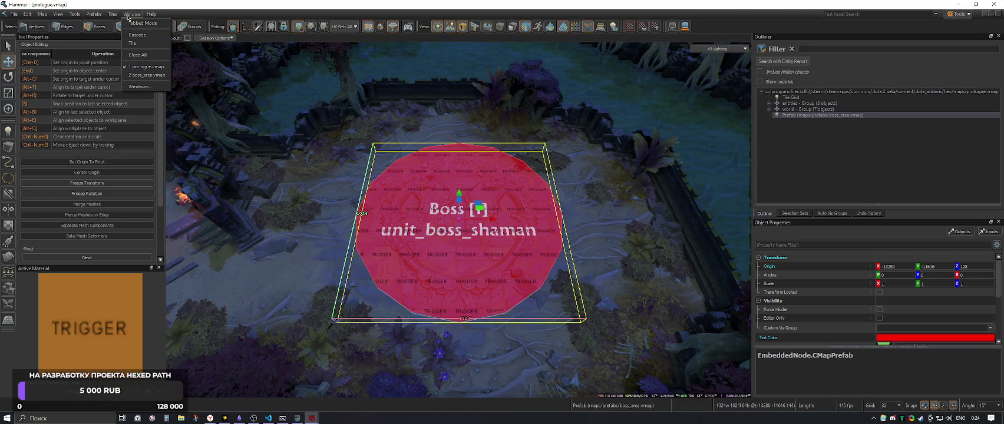
pyautogui.click(150, 74)
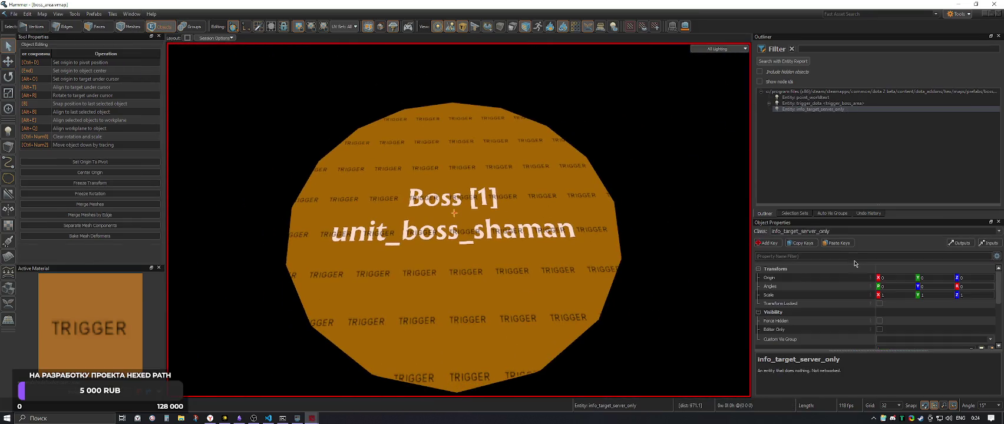
pyautogui.click(810, 110)
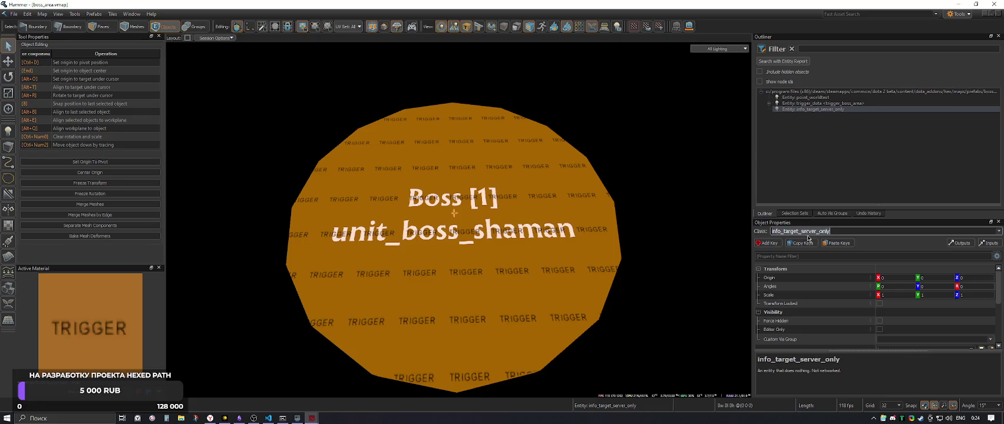
pyautogui.hotkey('alt', 'Tab')
pyautogui.doubleClick(321, 204)
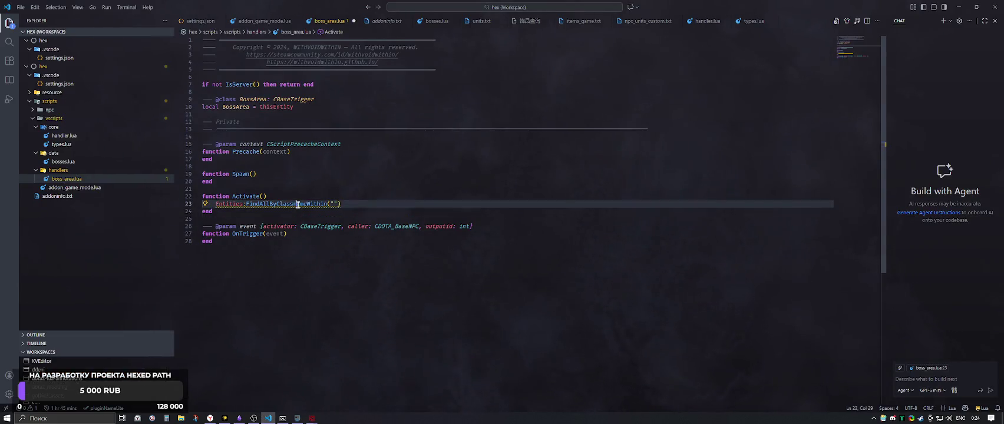
# Step: Pass "info_target_server_only" to FindAllByClassnameWithin and accept the suggested remaining arguments
pyautogui.click(334, 204)
pyautogui.write('"info_target_server_only",')
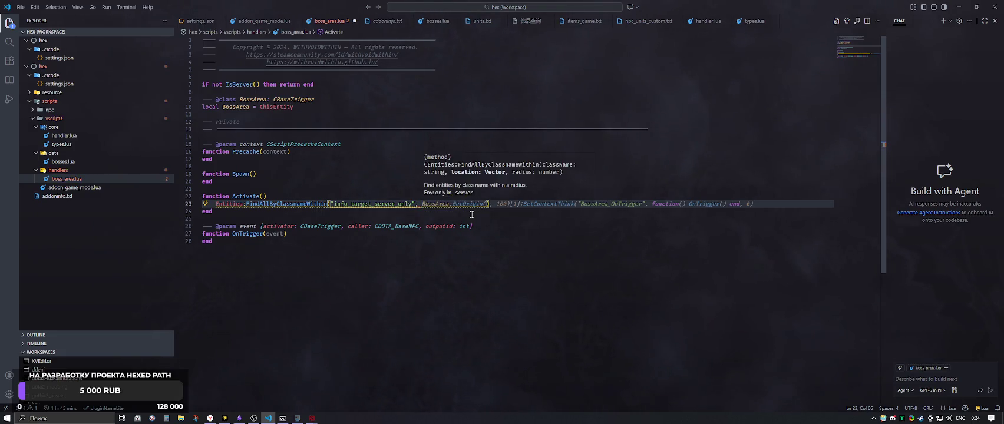
pyautogui.press('Tab')
# Step: Change GetOrigin to GetAbsOrigin and close the call right after radius 1
pyautogui.click(461, 204)
pyautogui.write('Abs')
pyautogui.doubleClick(472, 204)
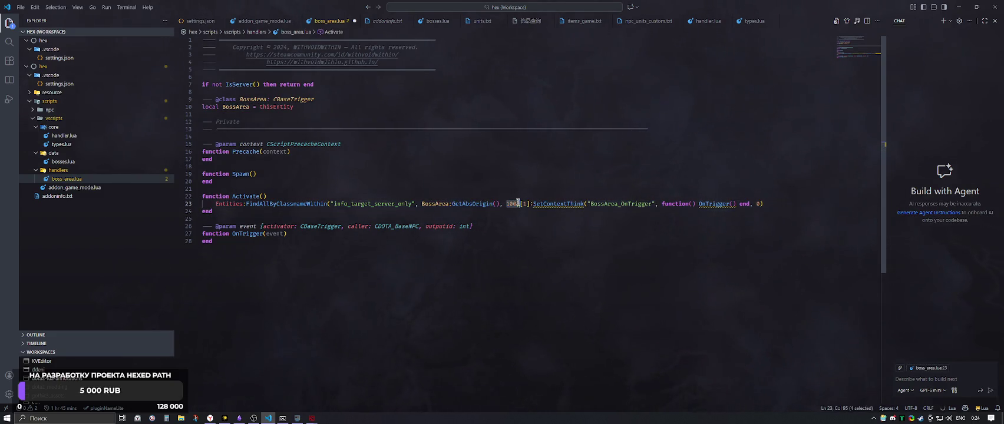
pyautogui.click(514, 218)
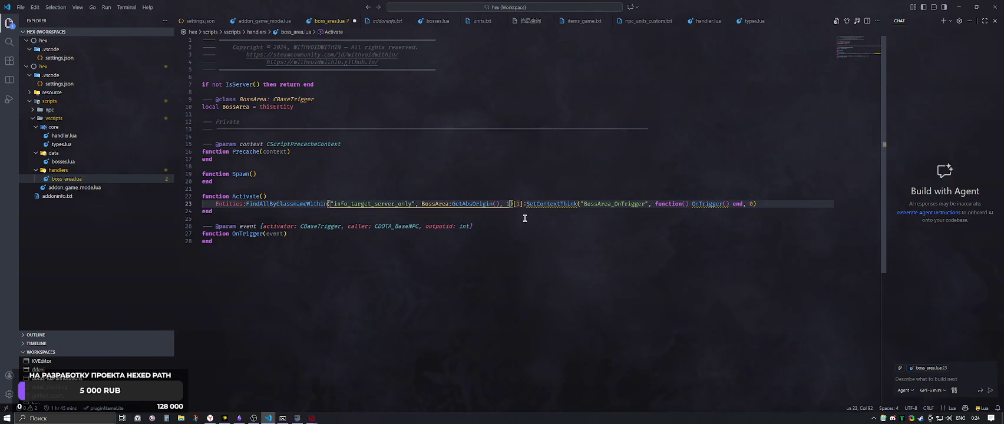
pyautogui.moveTo(510, 203); pyautogui.dragTo(763, 201)
pyautogui.write(')')
pyautogui.press('Down')
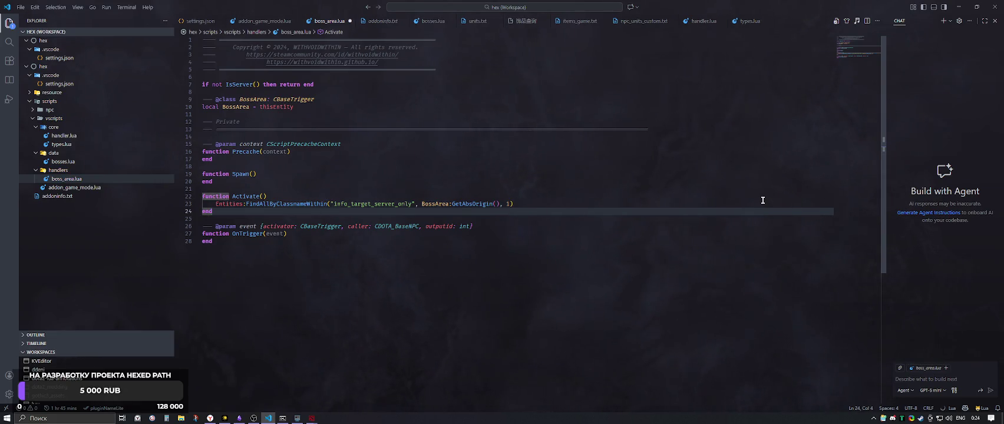
pyautogui.press('Up')
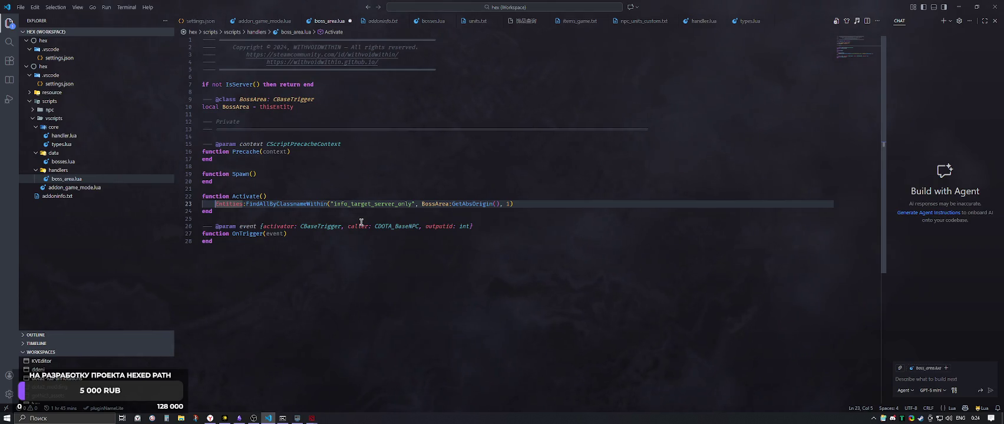
pyautogui.hotkey('alt', 'Tab')
pyautogui.hotkey('alt', 'Tab')
pyautogui.hotkey('alt', 'Tab')
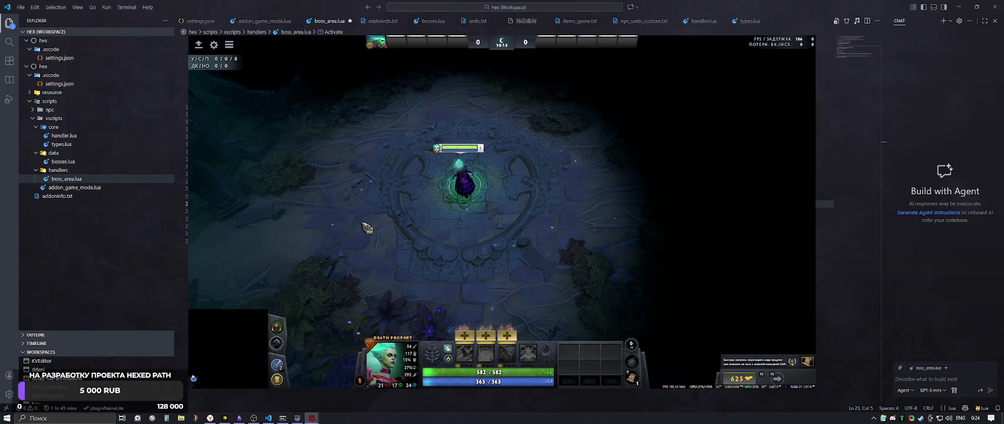
# Step: Inspect the boss arena in prologue.vmap and deselect the boss_area prefab
pyautogui.hotkey('alt', 'Tab')
pyautogui.hotkey('alt', 'Tab')
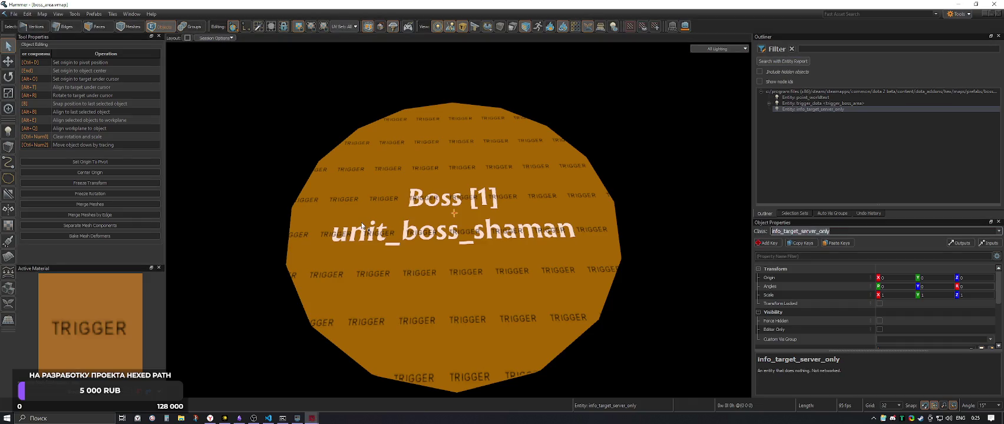
pyautogui.hotkey('ctrl', 'Tab')
pyautogui.hotkey('ctrl', 'Tab')
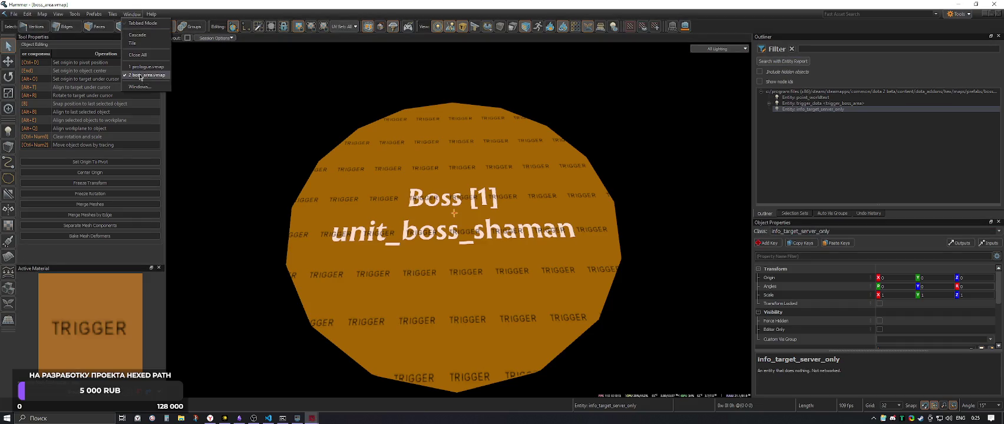
pyautogui.scroll(-5, 382, 186)
pyautogui.scroll(5, 458, 220)
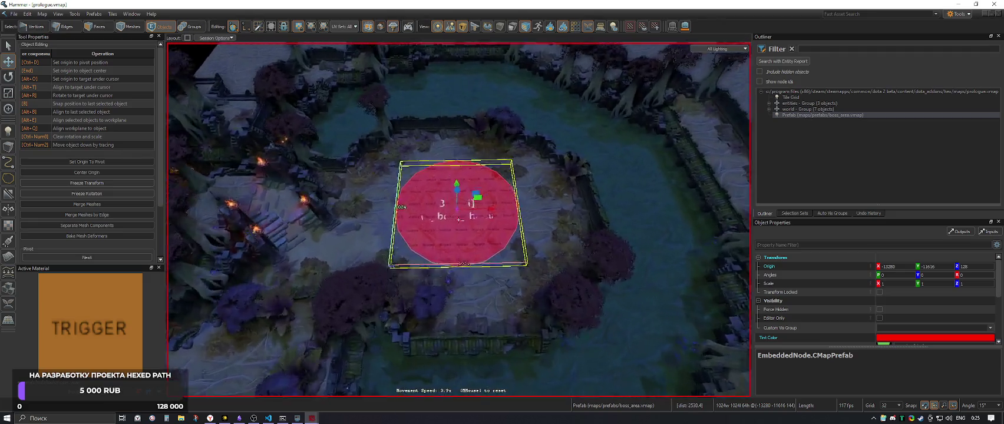
pyautogui.scroll(-6, 459, 220)
pyautogui.click(307, 121)
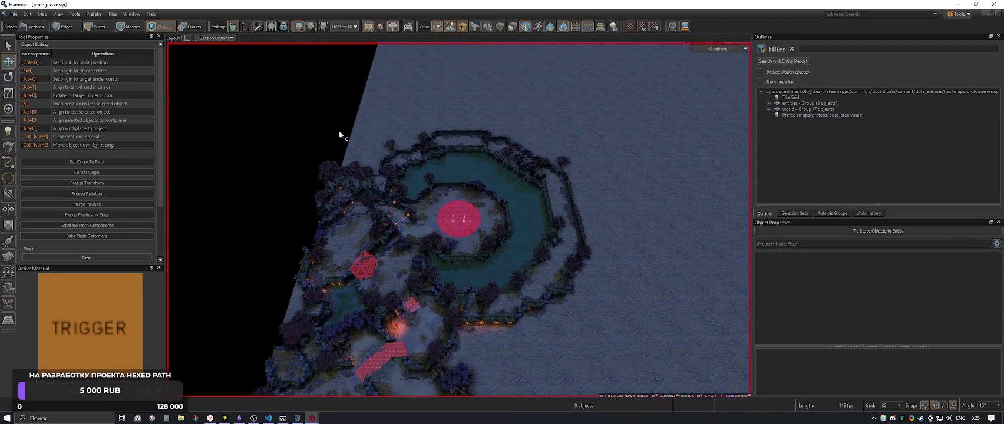
pyautogui.scroll(6, 458, 219)
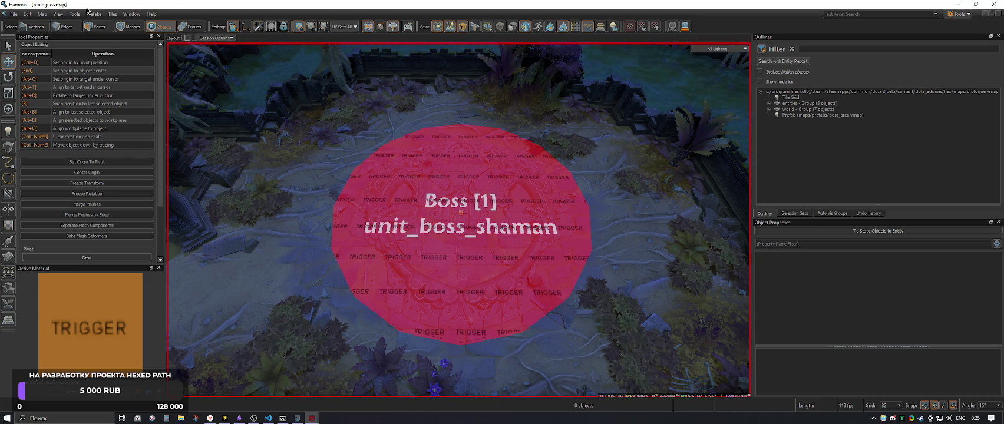
# Step: In boss_area.vmap, check the trigger_dota's Team Number and Start Disabled properties
pyautogui.click(131, 14)
pyautogui.click(147, 69)
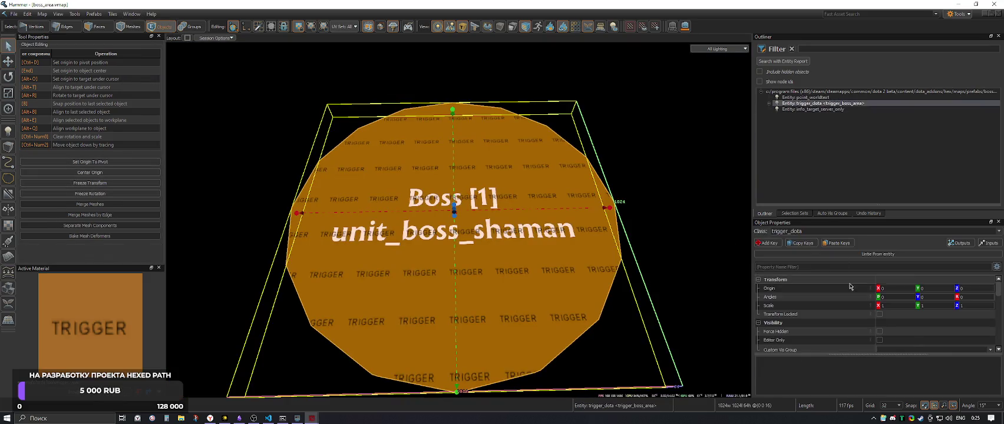
pyautogui.scroll(-3, 830, 288)
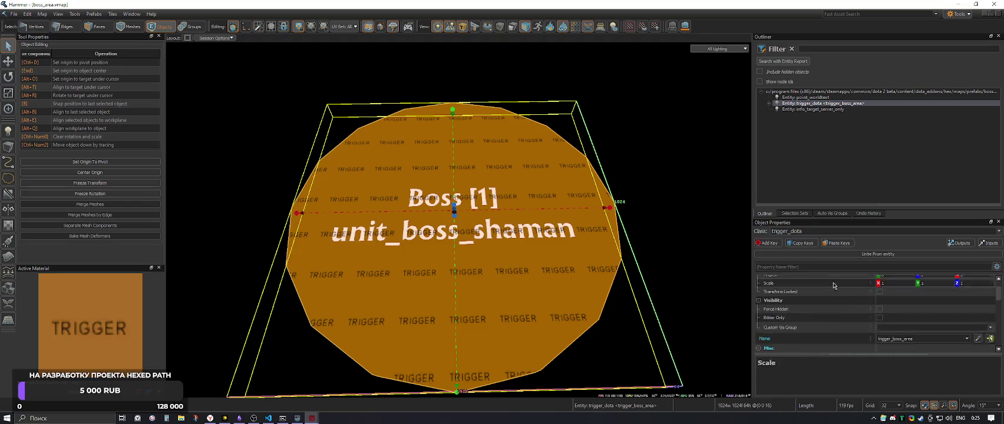
pyautogui.scroll(-5, 809, 296)
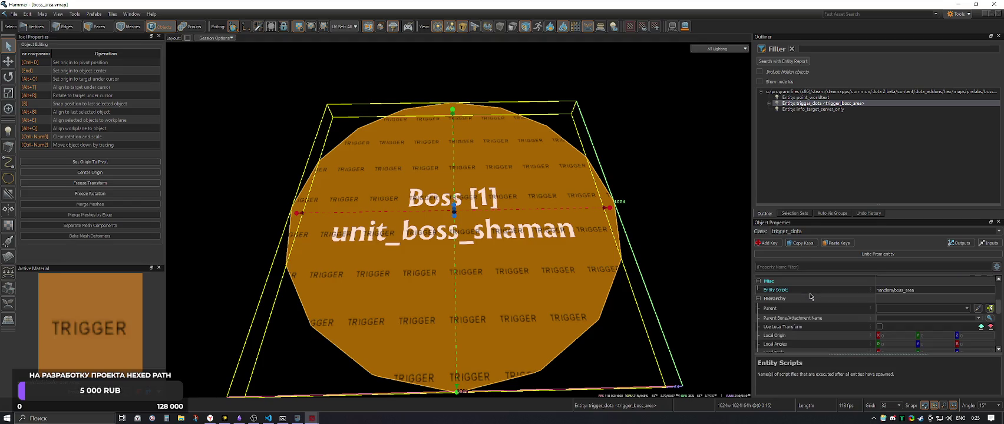
pyautogui.scroll(-3, 806, 301)
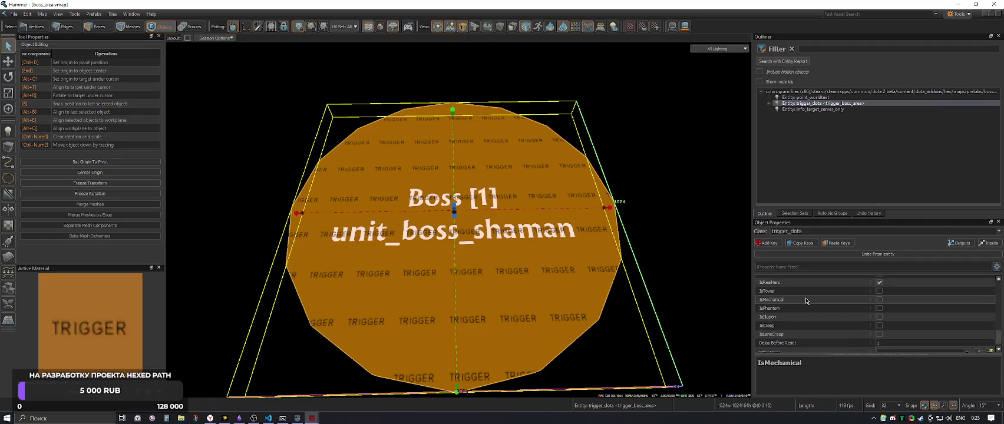
pyautogui.scroll(5, 806, 301)
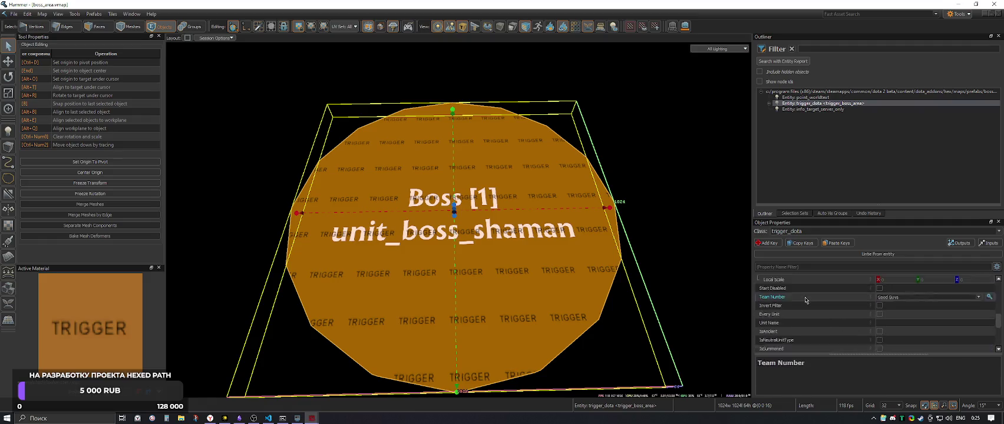
pyautogui.click(788, 323)
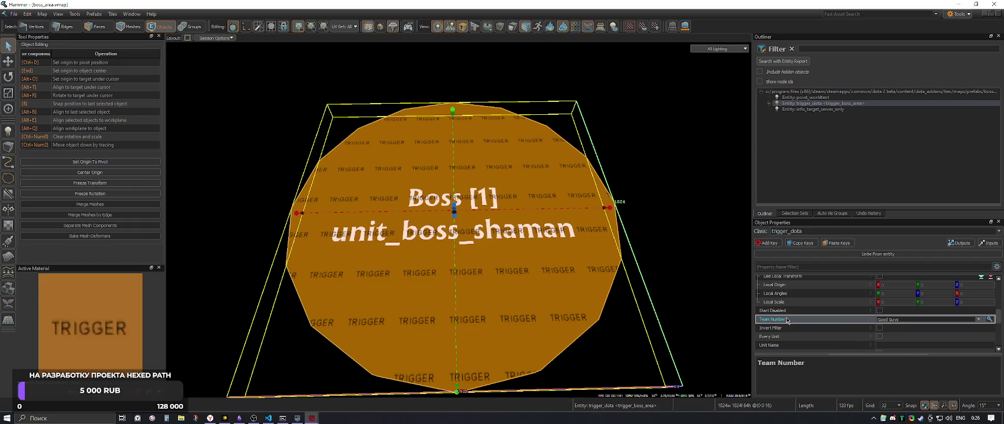
pyautogui.click(848, 313)
pyautogui.click(848, 319)
# Step: Review the trigger's handlers/boss_area entity script and Good Guys team number
pyautogui.scroll(-2, 848, 320)
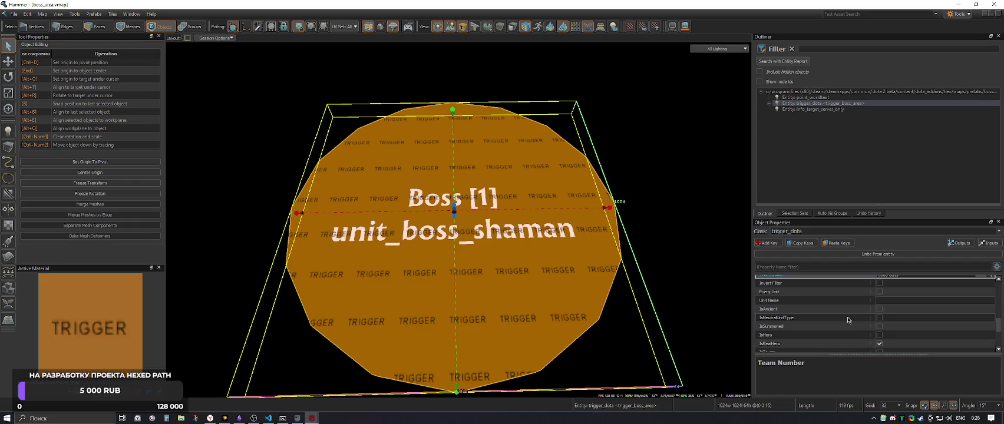
pyautogui.scroll(2, 847, 319)
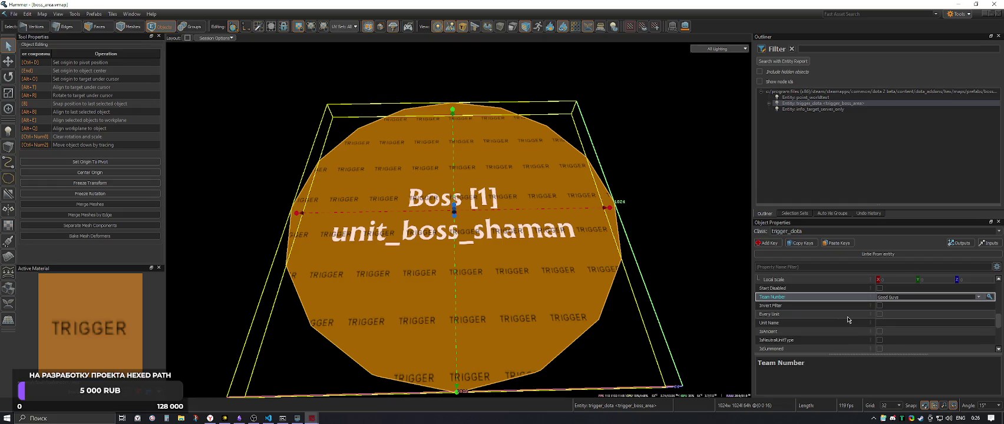
pyautogui.scroll(-2, 847, 319)
pyautogui.scroll(-3, 847, 319)
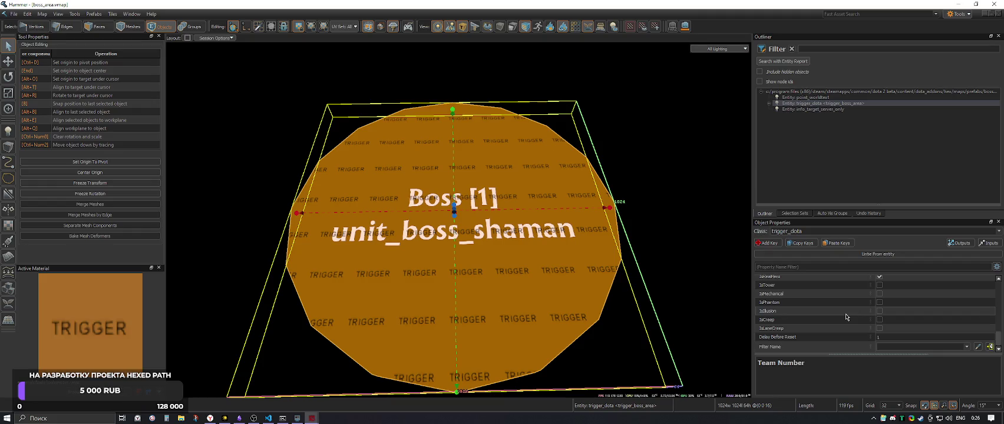
pyautogui.scroll(5, 847, 317)
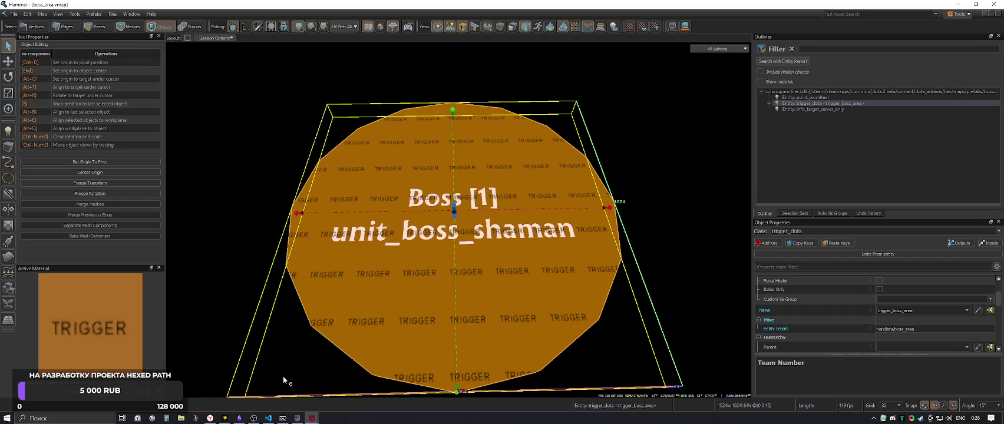
pyautogui.moveTo(310, 420)
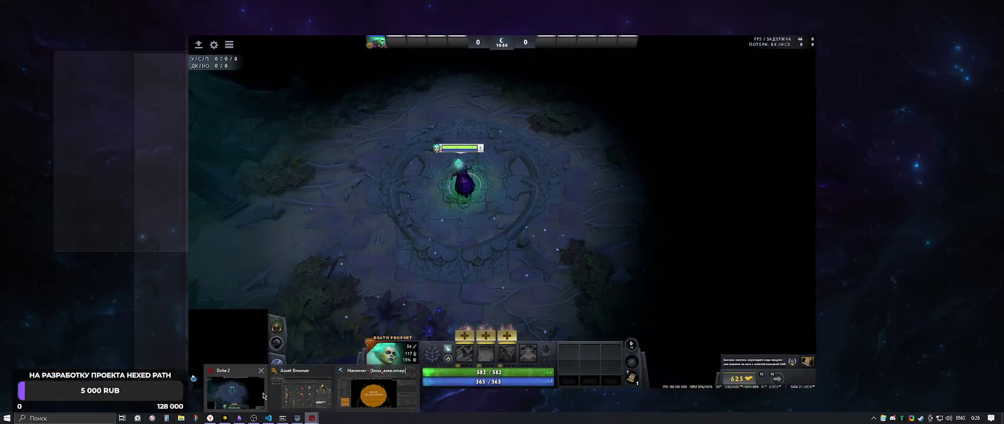
pyautogui.click(263, 395)
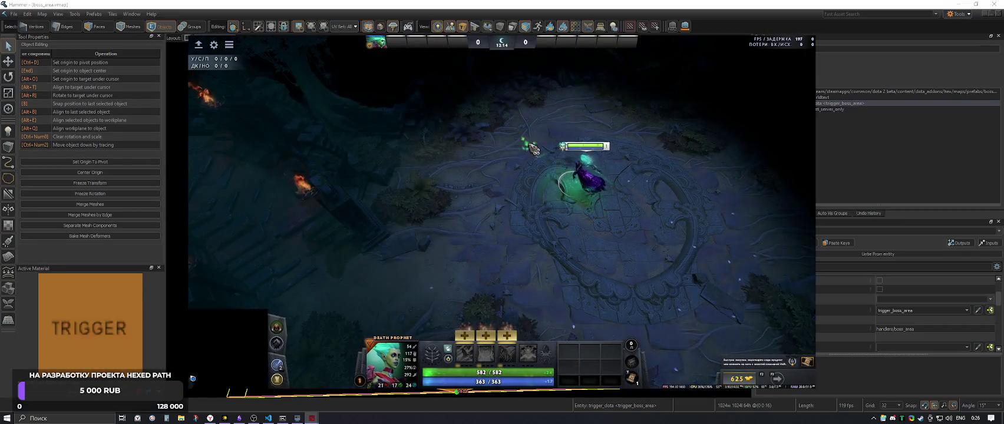
# Step: Walk Death Prophet around the boss arena's edges and walls, in and out of the trigger area
pyautogui.rightClick(576, 214)
pyautogui.press('F1')
pyautogui.press('F1')
pyautogui.rightClick(636, 248)
pyautogui.rightClick(524, 212)
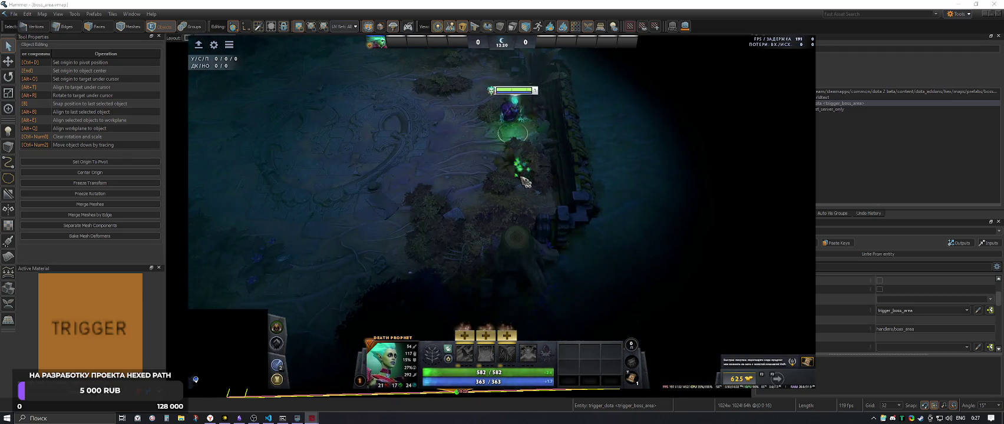
pyautogui.rightClick(484, 185)
pyautogui.rightClick(539, 154)
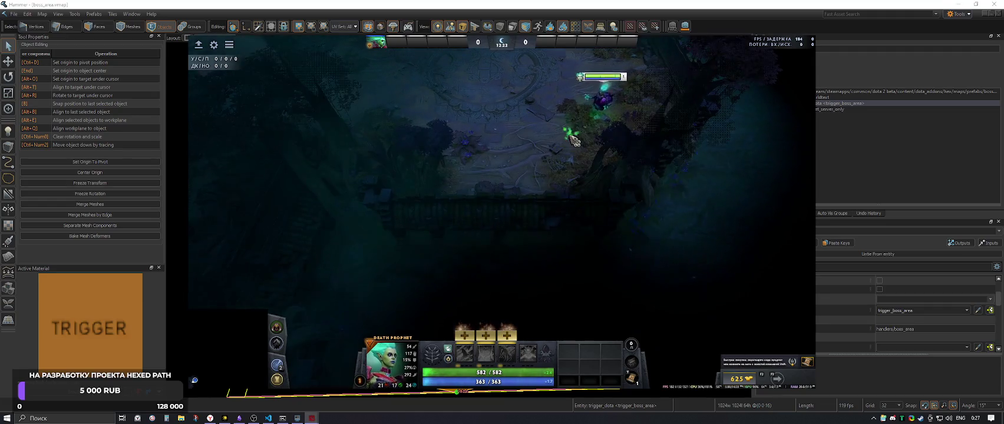
pyautogui.rightClick(486, 171)
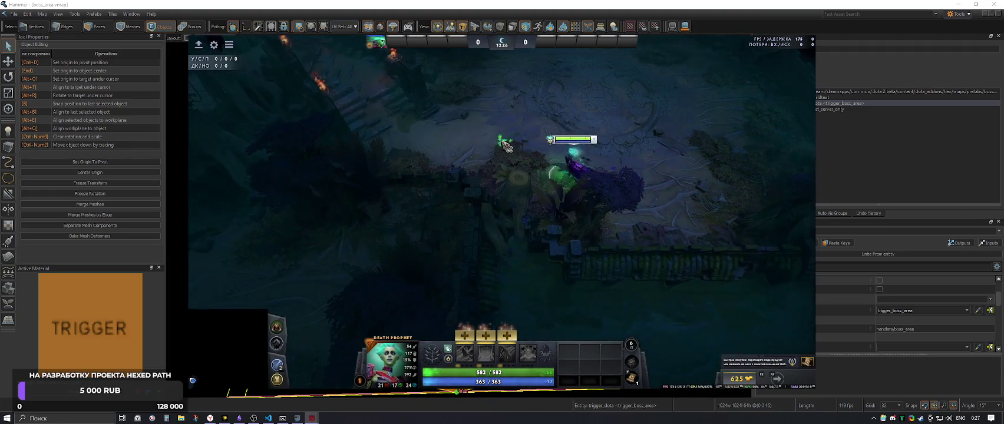
pyautogui.rightClick(475, 184)
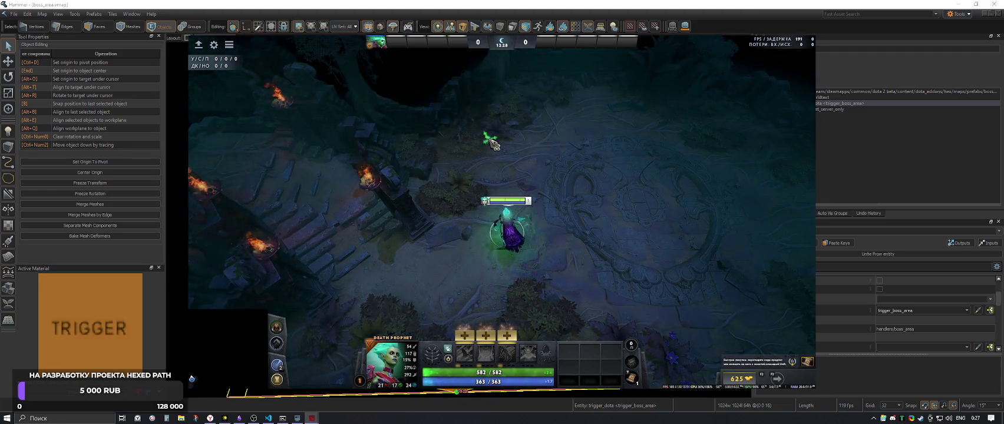
pyautogui.rightClick(489, 209)
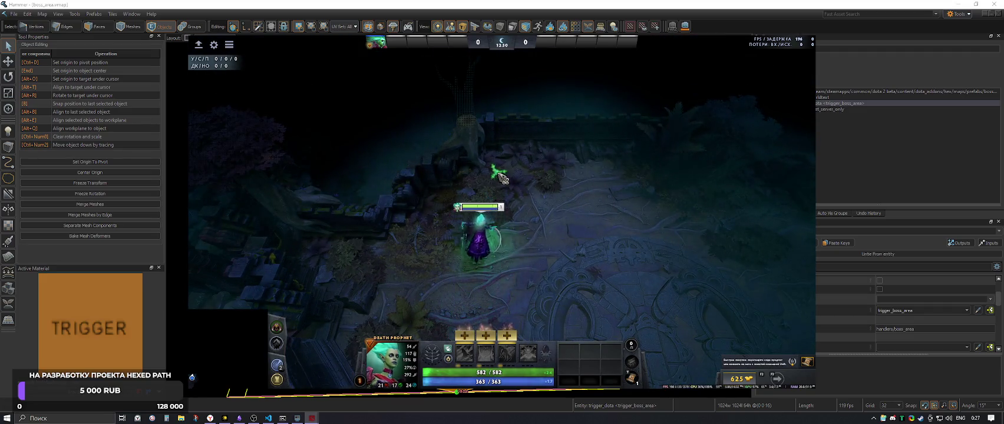
pyautogui.rightClick(500, 249)
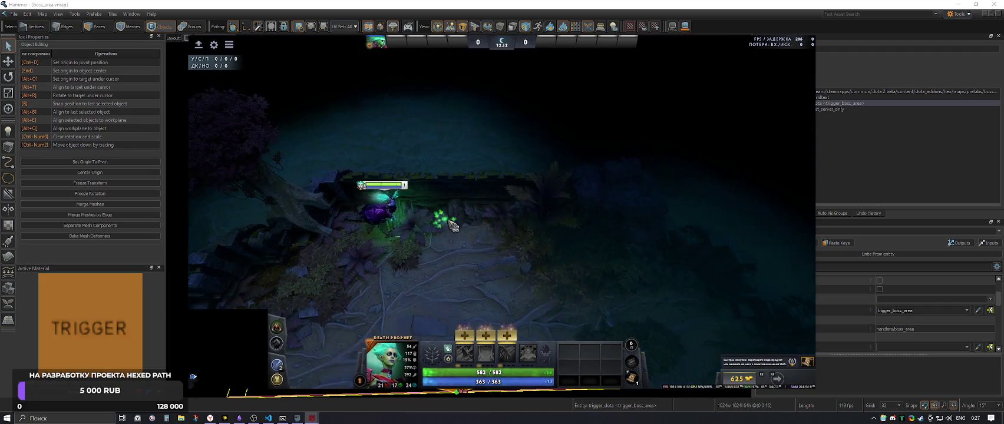
pyautogui.rightClick(502, 268)
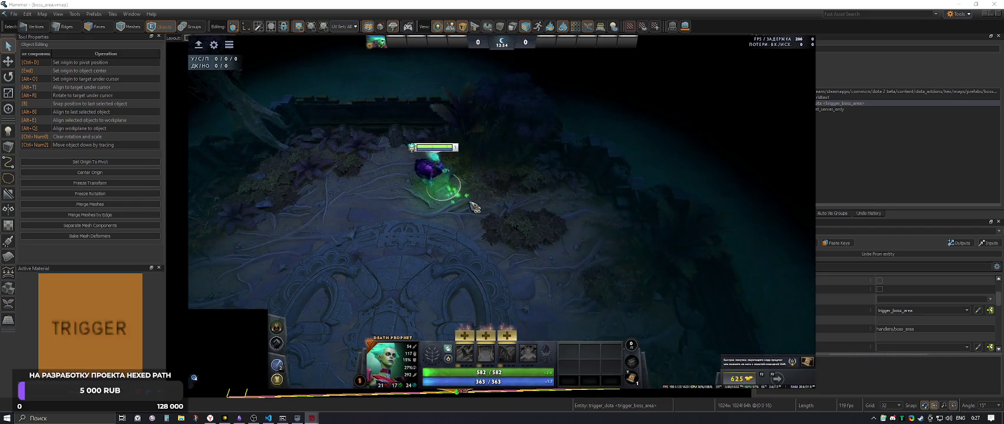
pyautogui.rightClick(477, 122)
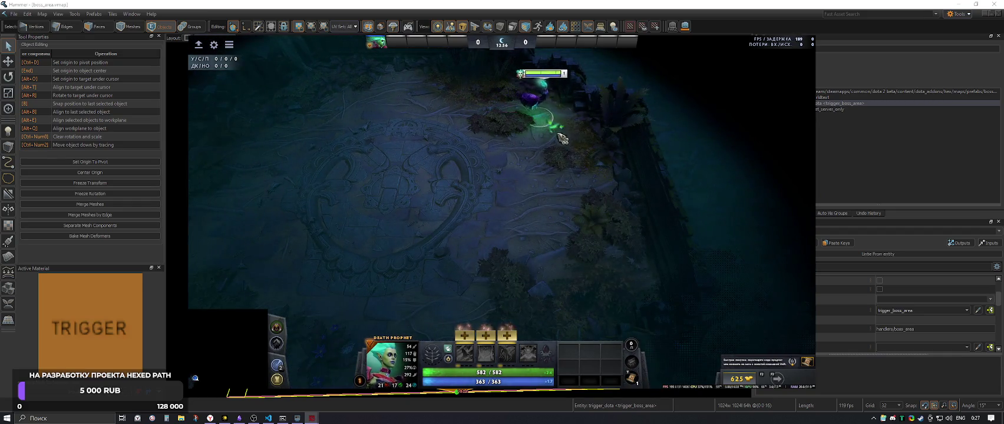
pyautogui.rightClick(607, 207)
pyautogui.rightClick(416, 200)
pyautogui.rightClick(463, 145)
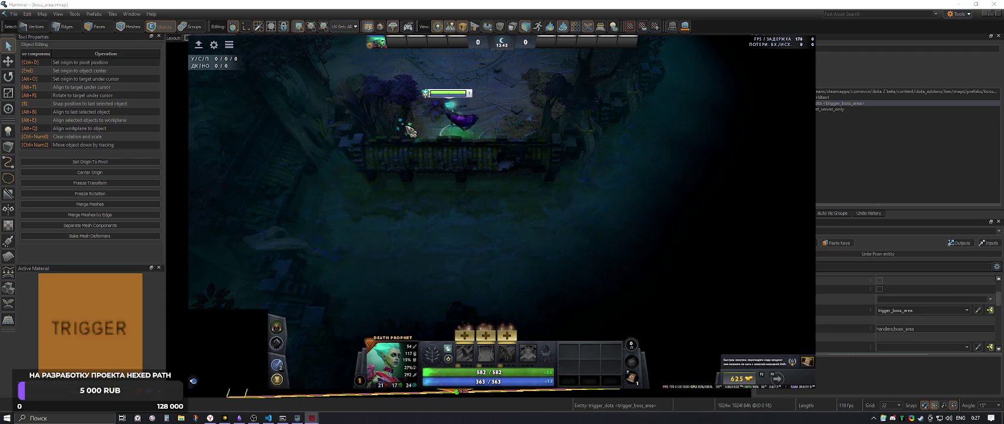
pyautogui.rightClick(537, 180)
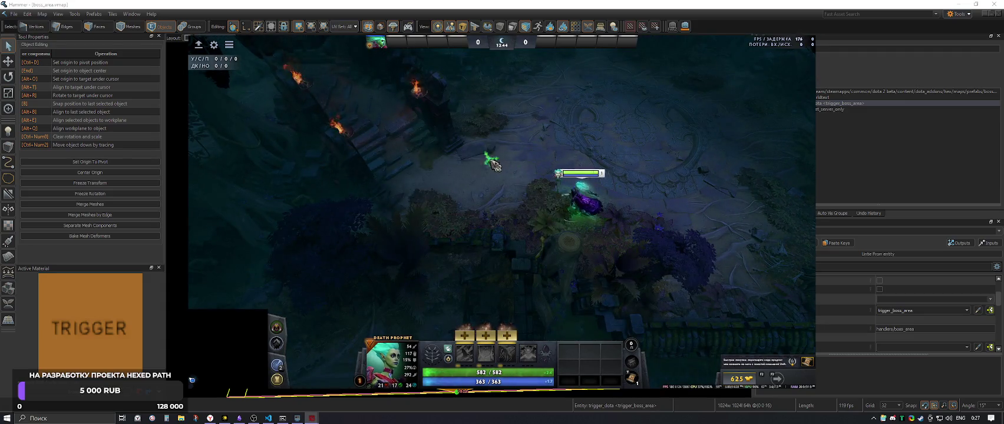
# Step: Walk Death Prophet onto the arena's central circle, then back out down-right
pyautogui.rightClick(493, 126)
pyautogui.rightClick(484, 180)
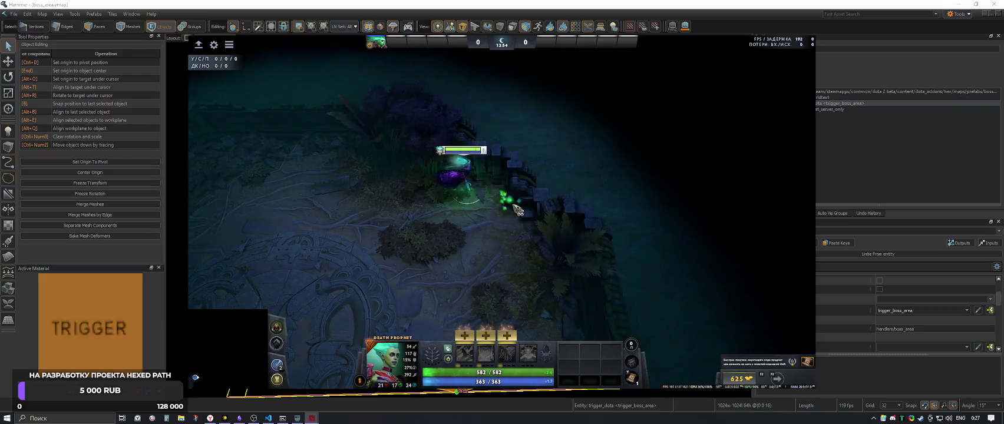
pyautogui.rightClick(495, 187)
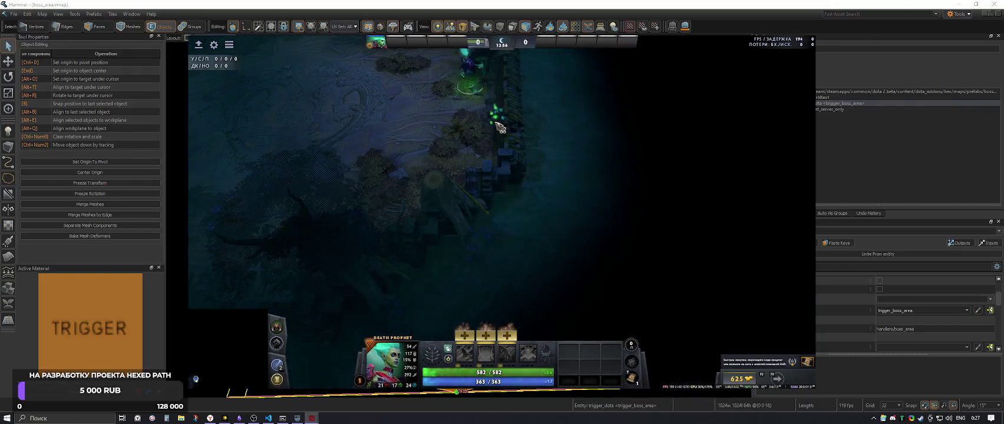
pyautogui.rightClick(472, 264)
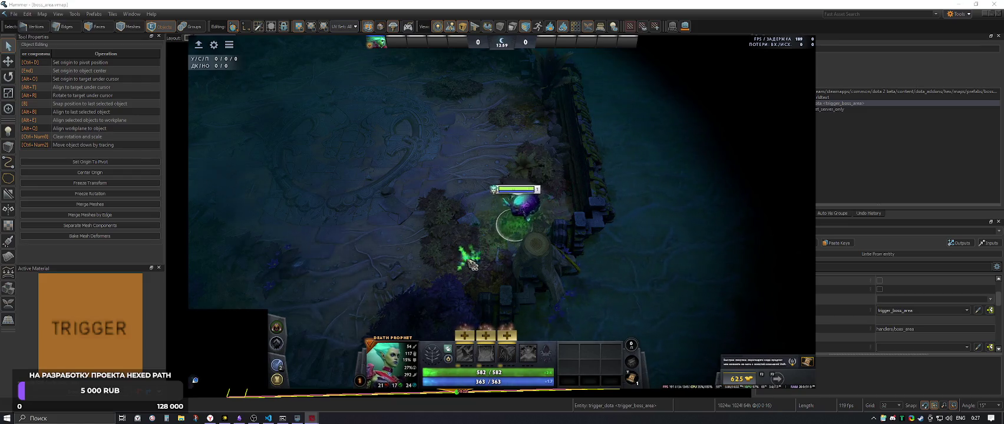
pyautogui.rightClick(431, 235)
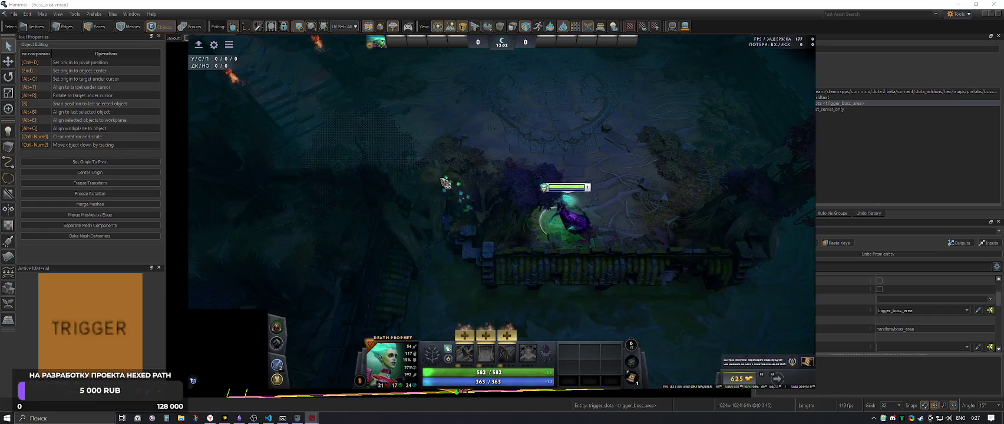
pyautogui.rightClick(453, 220)
pyautogui.rightClick(440, 277)
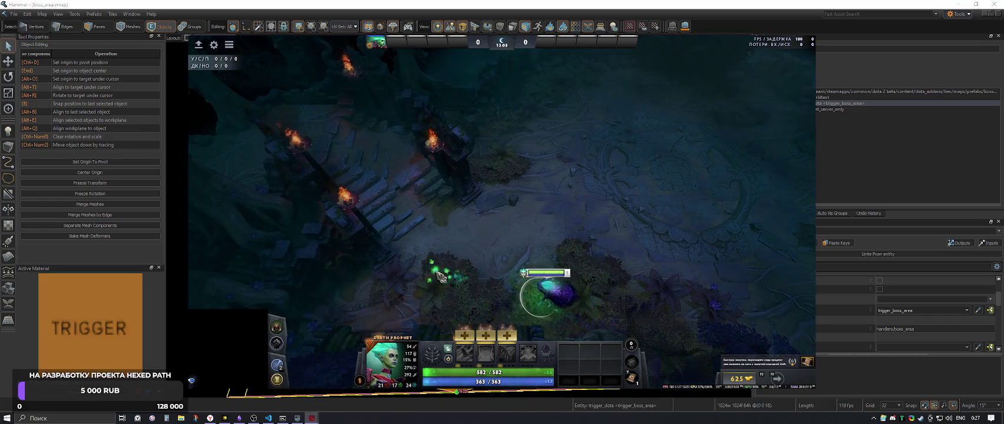
pyautogui.rightClick(492, 158)
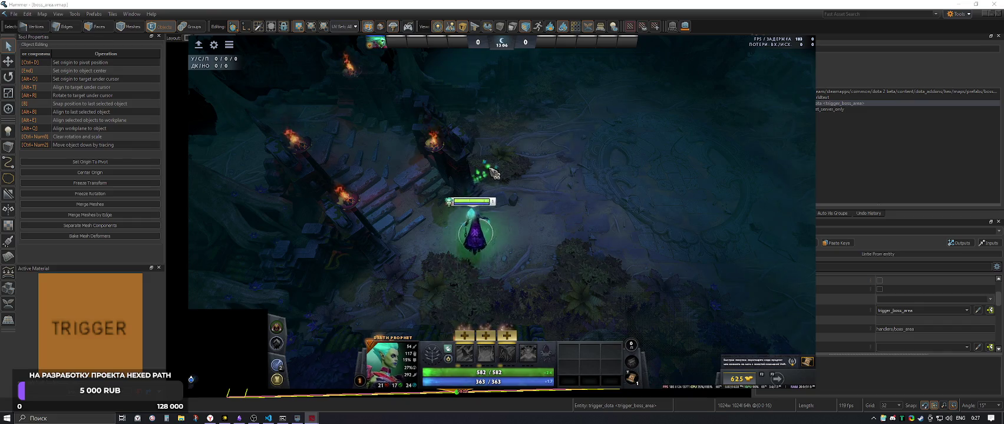
pyautogui.rightClick(502, 262)
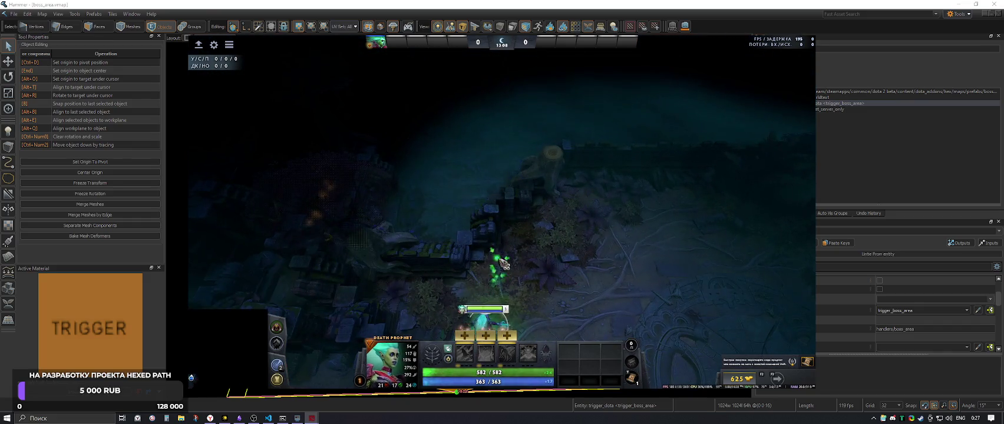
pyautogui.rightClick(482, 282)
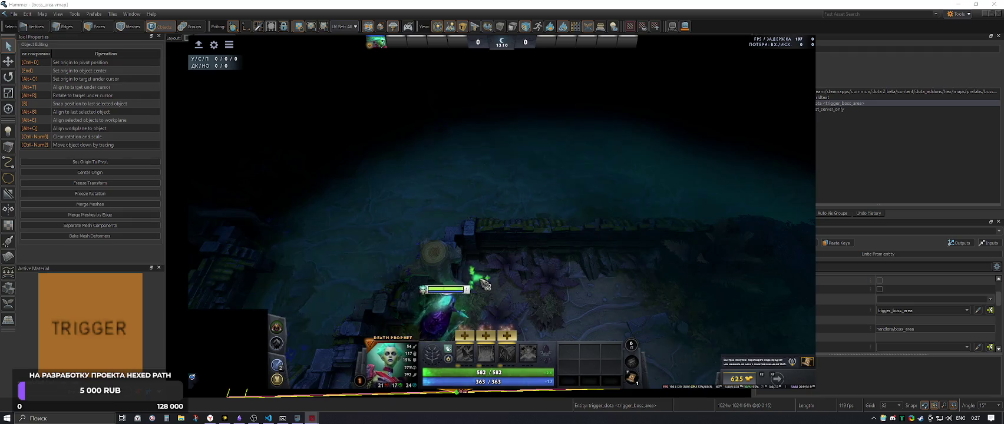
pyautogui.rightClick(580, 277)
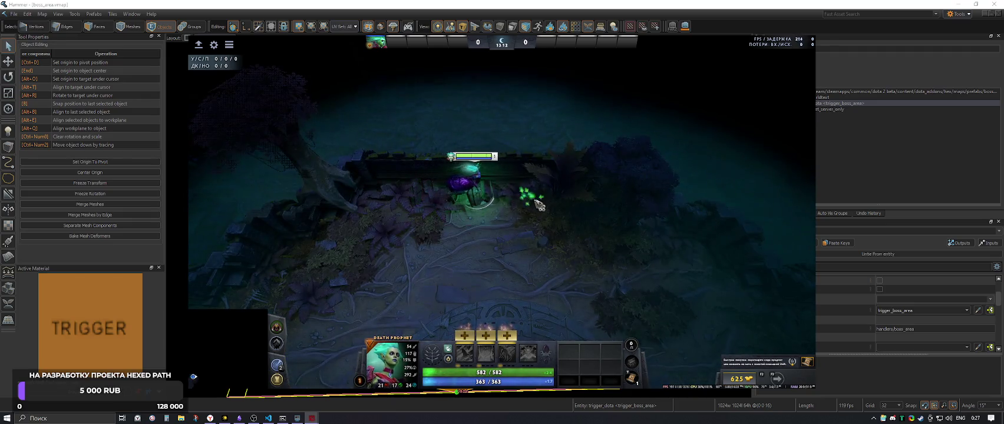
pyautogui.rightClick(531, 172)
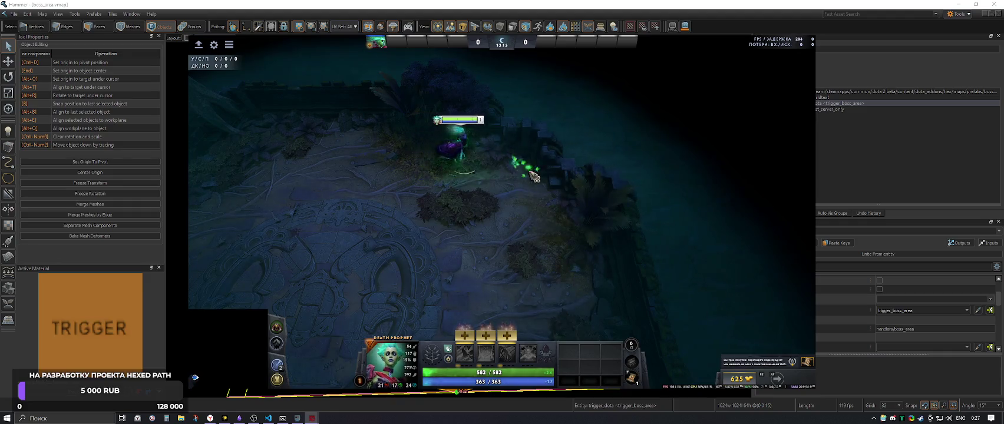
pyautogui.rightClick(420, 215)
pyautogui.rightClick(449, 173)
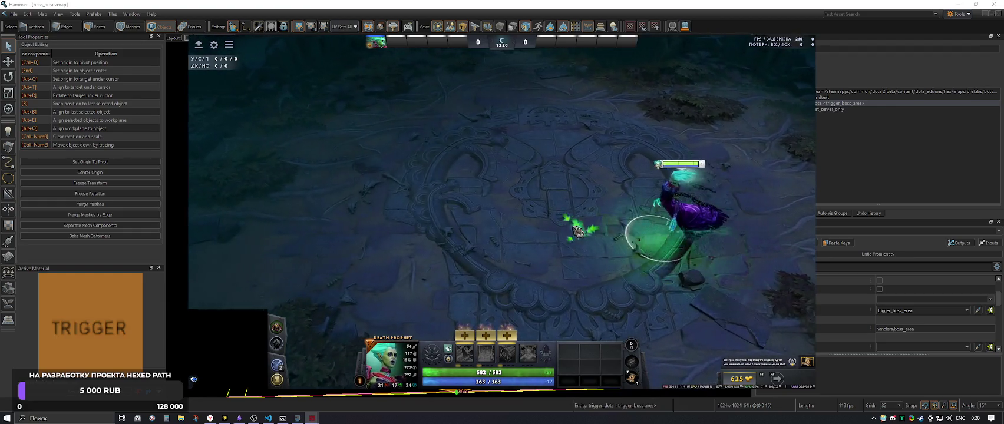
pyautogui.rightClick(565, 193)
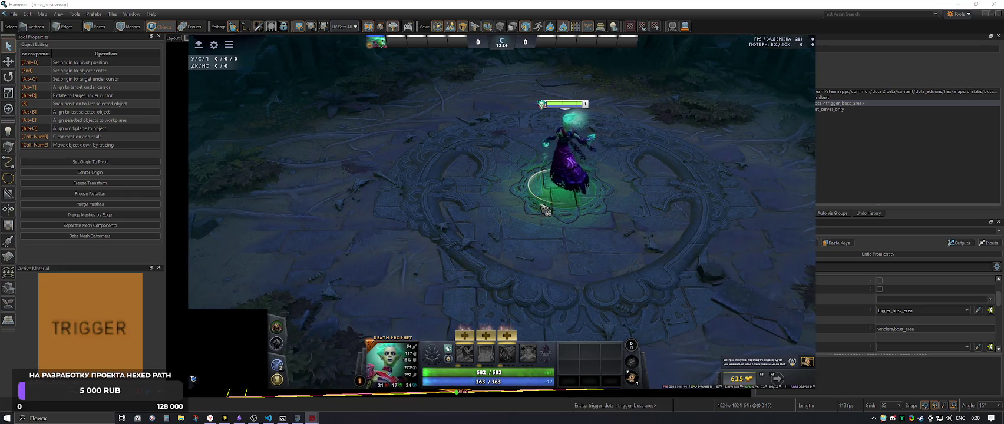
pyautogui.moveTo(576, 199); pyautogui.dragTo(489, 106)
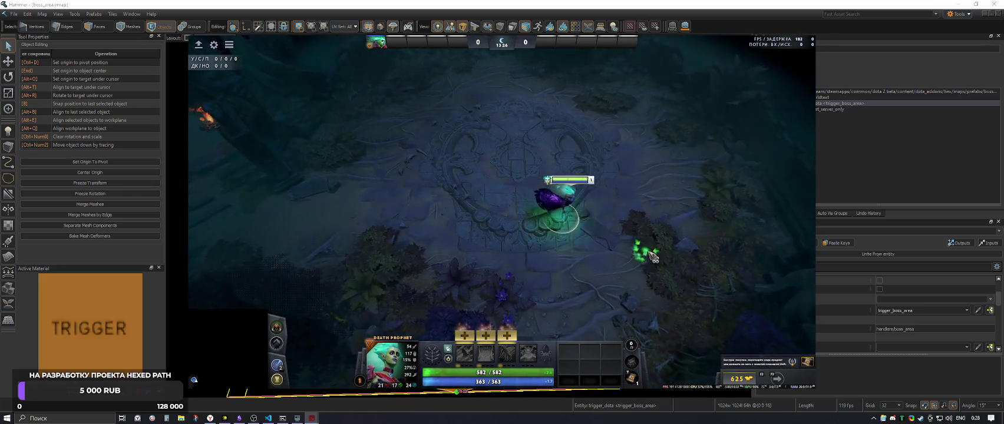
pyautogui.rightClick(570, 312)
pyautogui.hotkey('alt', 'Tab')
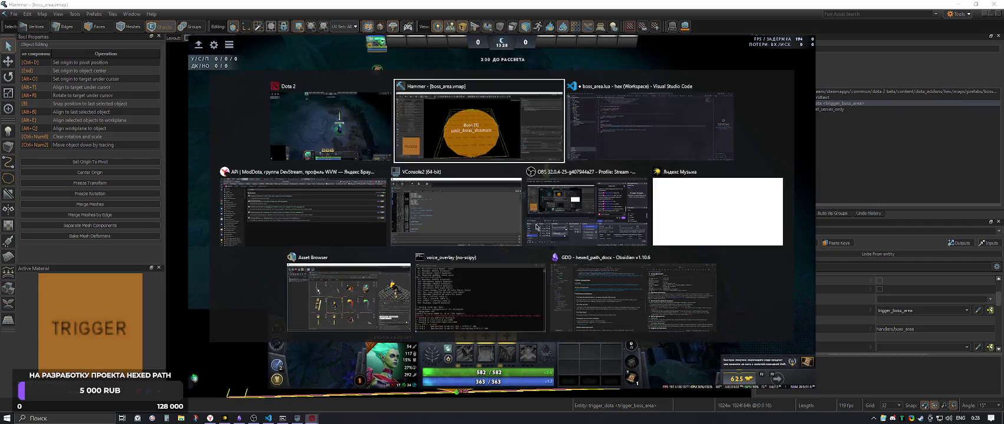
# Step: Back in Dota 2, walk the hero lower-left and then up through the boss arena
pyautogui.scroll(-5, 481, 124)
pyautogui.scroll(3, 530, 153)
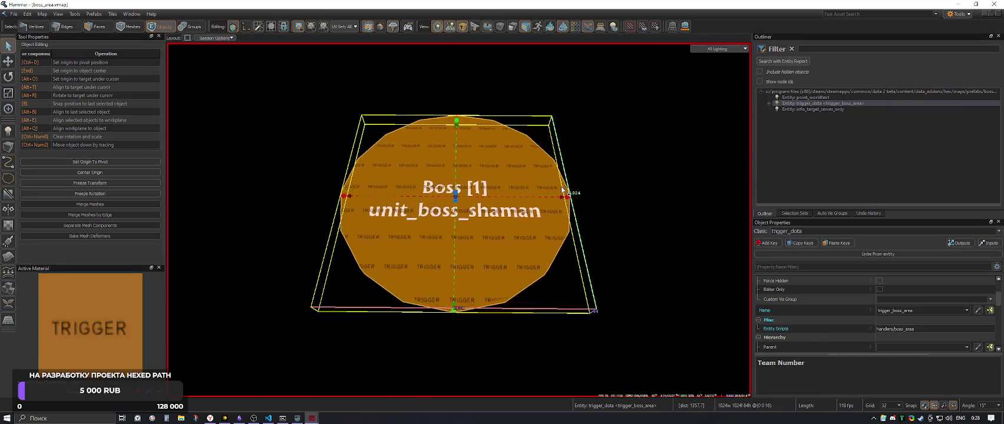
pyautogui.hotkey('alt', 'Tab')
pyautogui.click(503, 126)
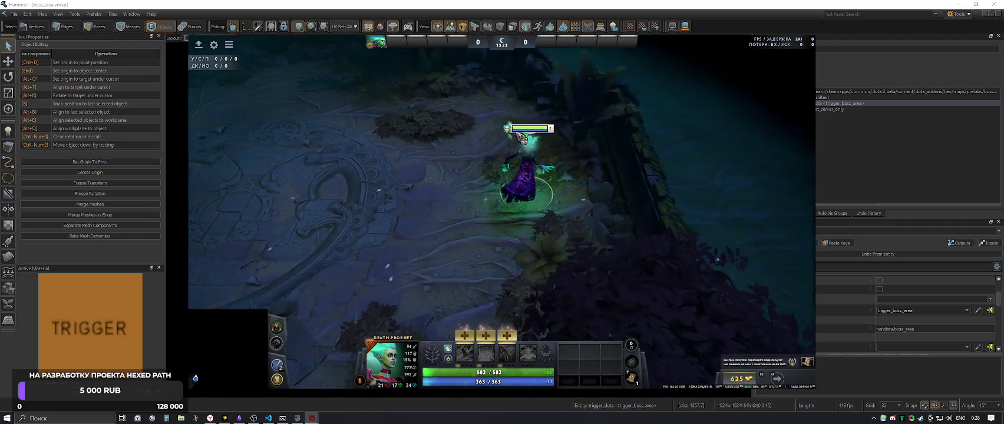
pyautogui.rightClick(550, 282)
pyautogui.rightClick(392, 275)
pyautogui.rightClick(345, 263)
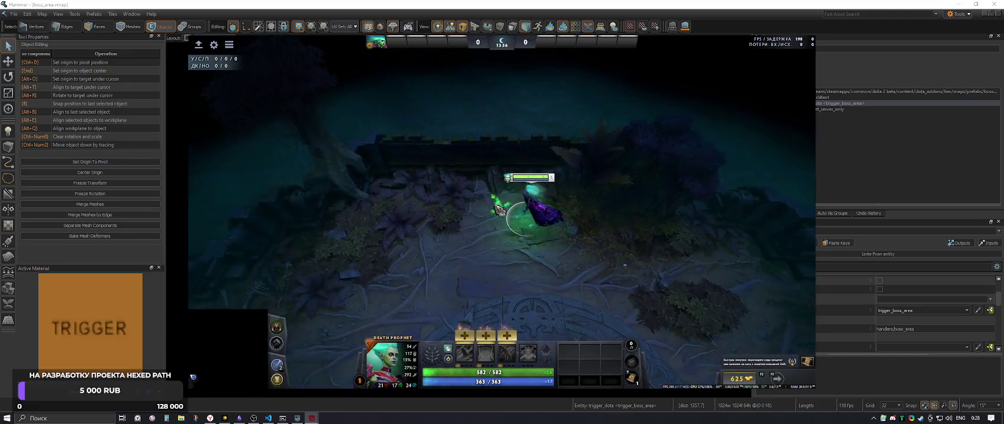
pyautogui.rightClick(435, 204)
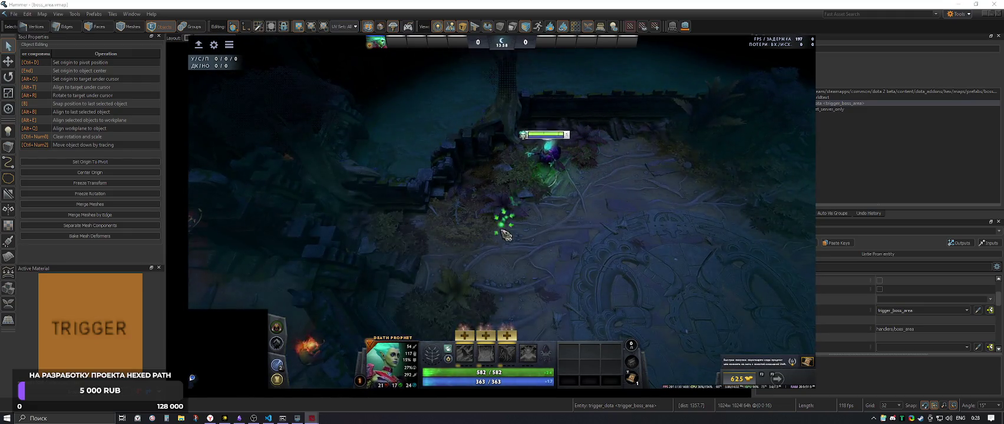
pyautogui.rightClick(507, 144)
pyautogui.rightClick(526, 150)
pyautogui.rightClick(527, 212)
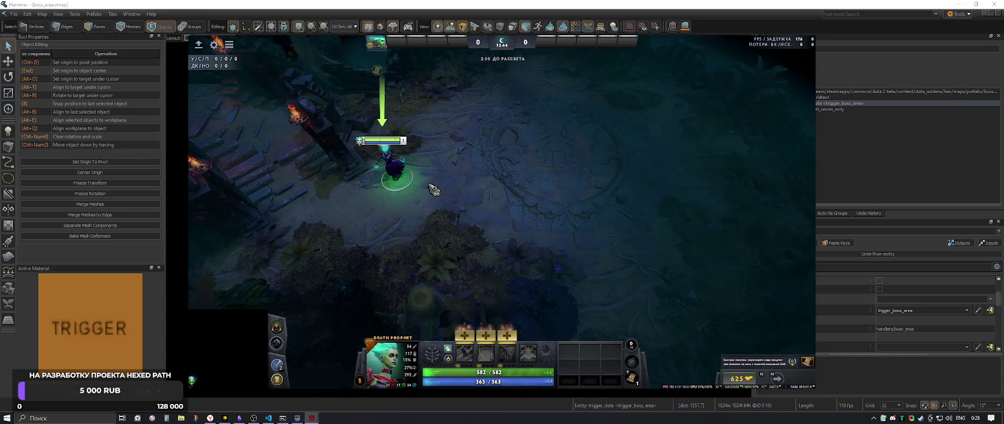
# Step: Save boss_area.lua in VS Code, then return to the boss_area prefab in Hammer
pyautogui.hotkey('alt', 'Tab')
pyautogui.hotkey('alt', 'Tab')
pyautogui.click(270, 196)
pyautogui.click(559, 206)
pyautogui.press('Down')
pyautogui.hotkey('ctrl', 's')
pyautogui.hotkey('alt', 'Tab')
pyautogui.rightClick(533, 176)
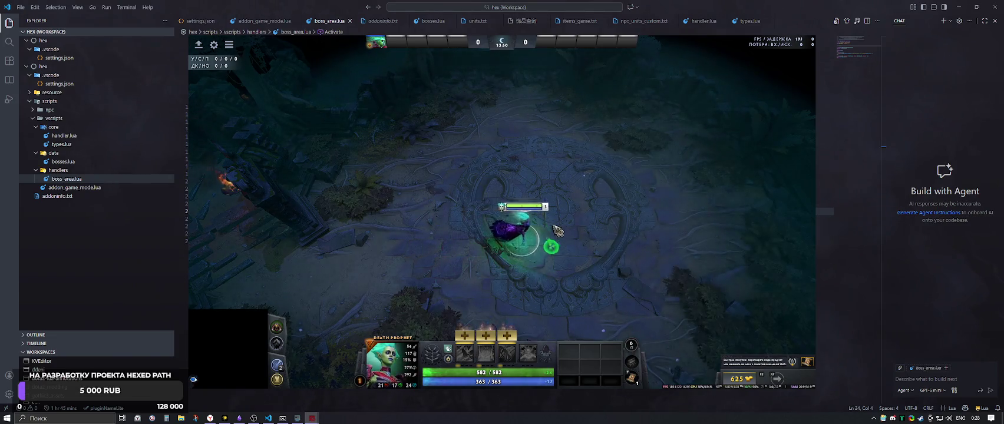
pyautogui.hotkey('alt', 'Tab')
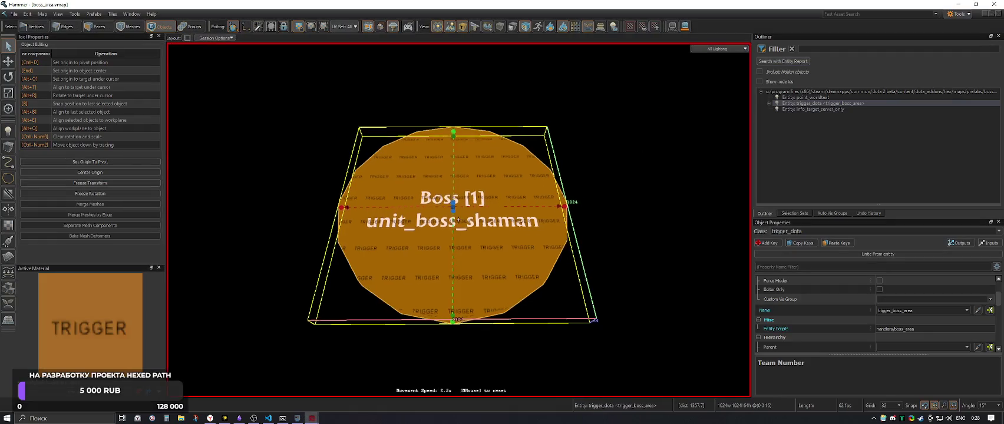
# Step: Switch Hammer to prologue.vmap, zoom out over the arena's red trigger circle, and save
pyautogui.scroll(3, 458, 220)
pyautogui.click(132, 14)
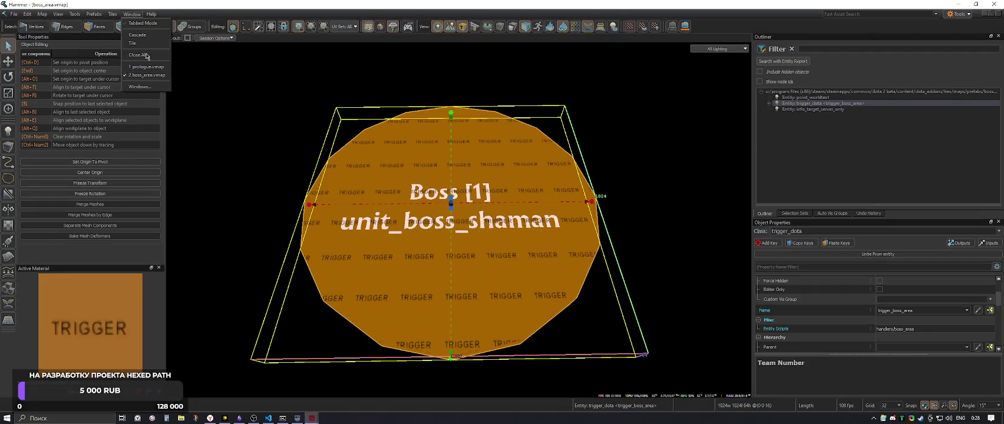
pyautogui.click(147, 78)
pyautogui.scroll(-10, 652, 167)
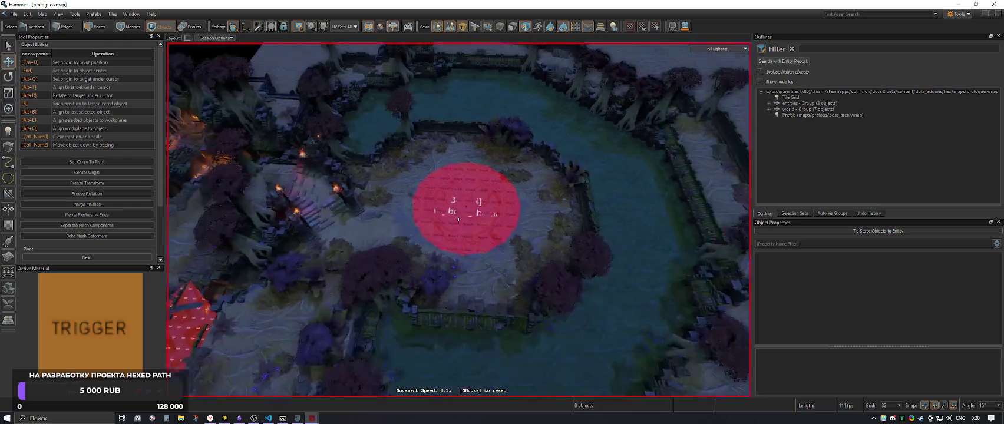
pyautogui.hotkey('ctrl', 's')
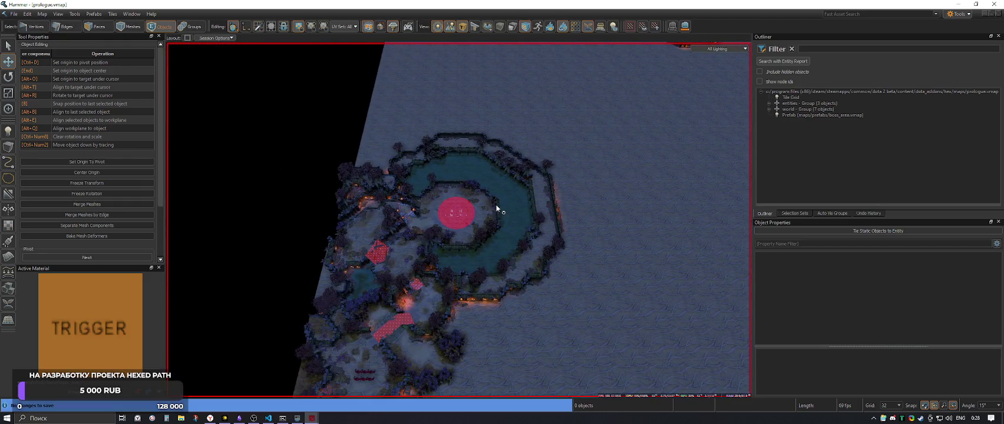
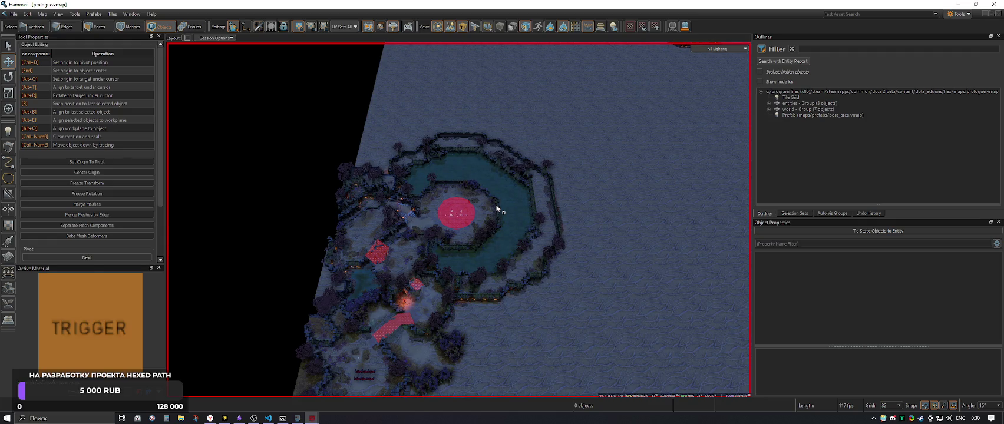
# Step: Save the map and zoom onto the Boss [1] unit_boss_shaman trigger circle
pyautogui.hotkey('ctrl', 's')
pyautogui.scroll(-10, 497, 209)
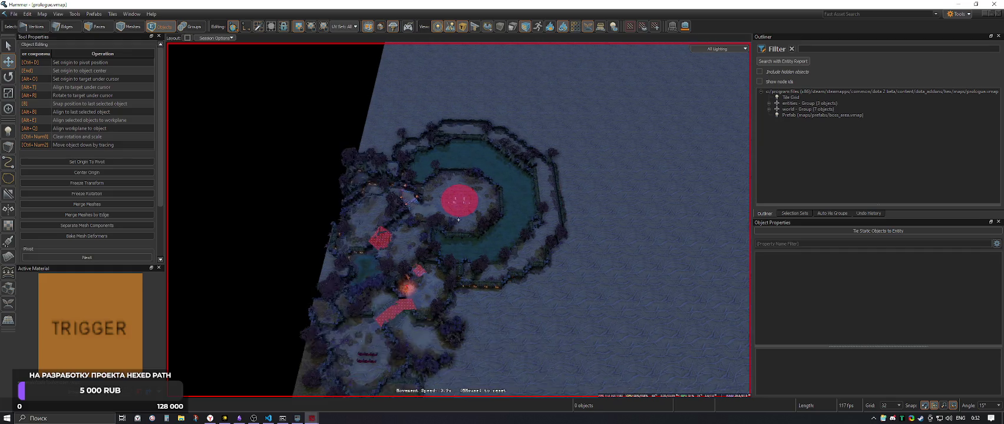
pyautogui.scroll(10, 493, 209)
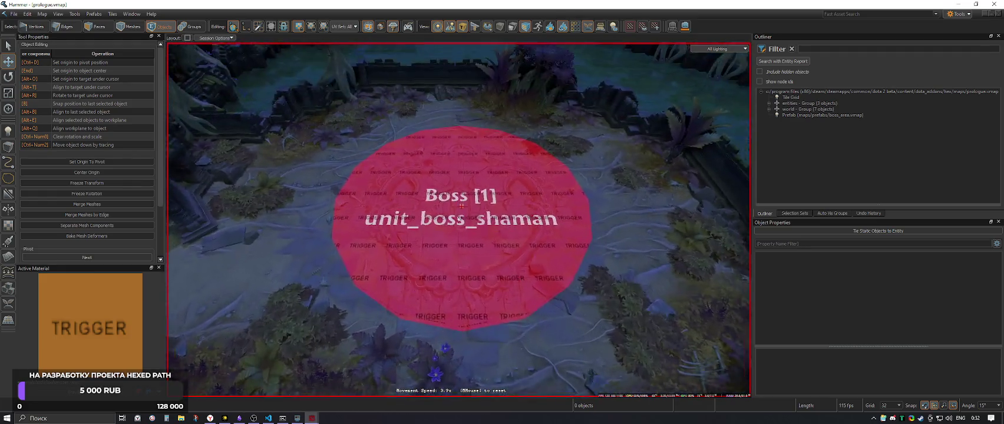
pyautogui.scroll(-5, 492, 209)
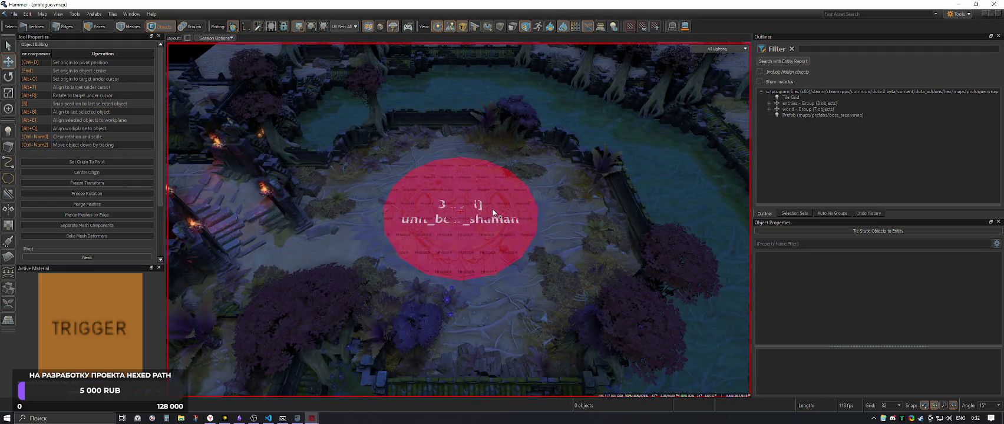
# Step: Walk the hero into the boss arena in Dota 2, then bring up boss_area.lua in the code editor
pyautogui.hotkey('alt', 'Tab')
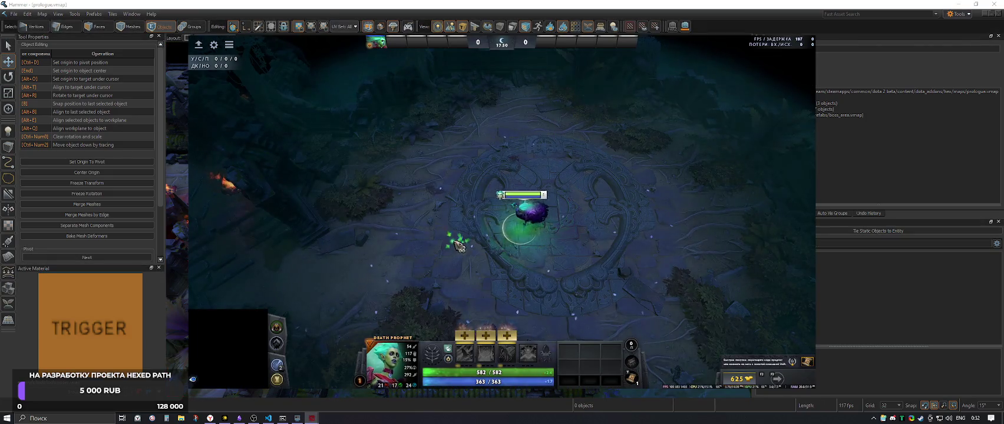
pyautogui.rightClick(517, 207)
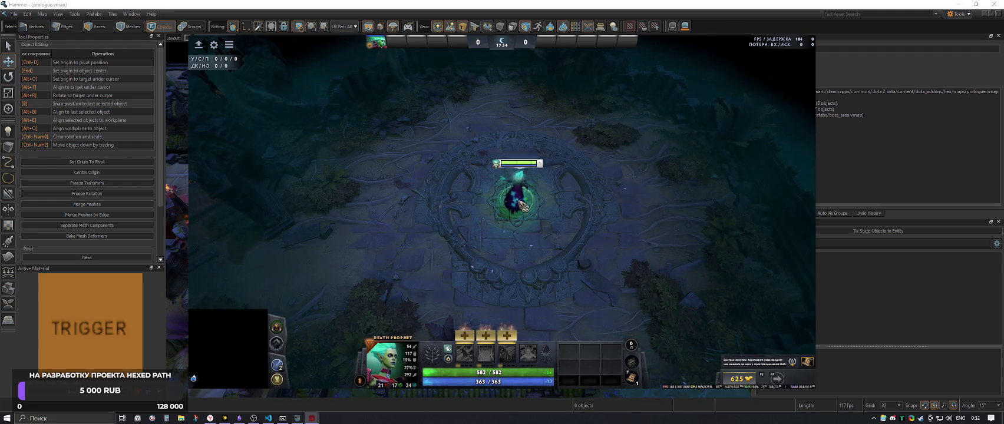
pyautogui.hotkey('alt', 'Tab')
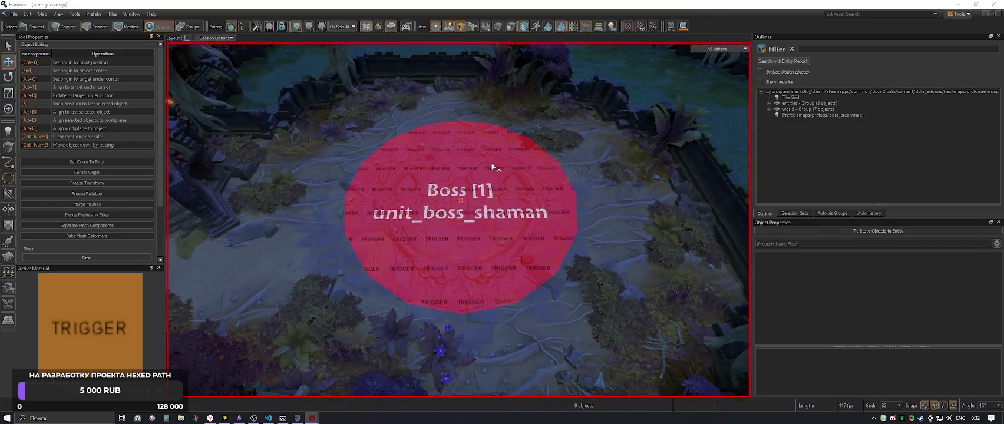
pyautogui.hotkey('alt', 'Tab')
pyautogui.click(567, 142)
pyautogui.press('Up')
pyautogui.press('Up')
pyautogui.press('Up')
pyautogui.press('Down')
pyautogui.press('Down')
pyautogui.press('Down')
pyautogui.press('Down')
pyautogui.press('Down')
pyautogui.press('Down')
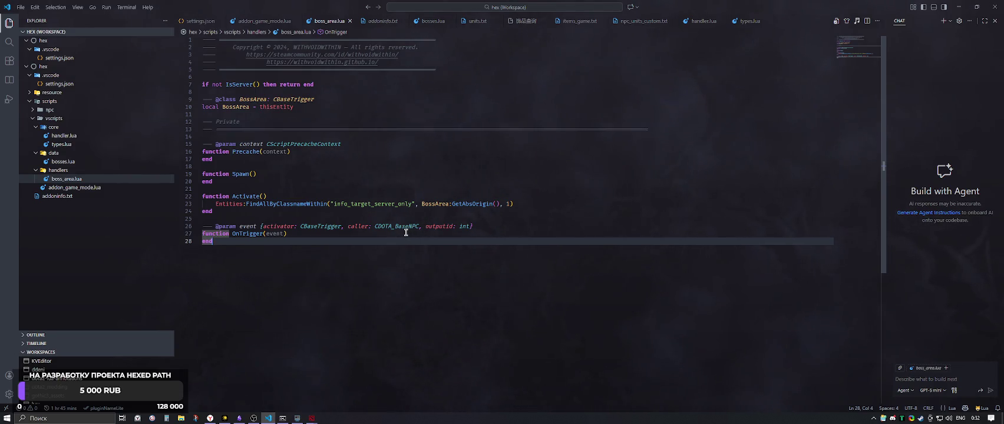
pyautogui.click(211, 207)
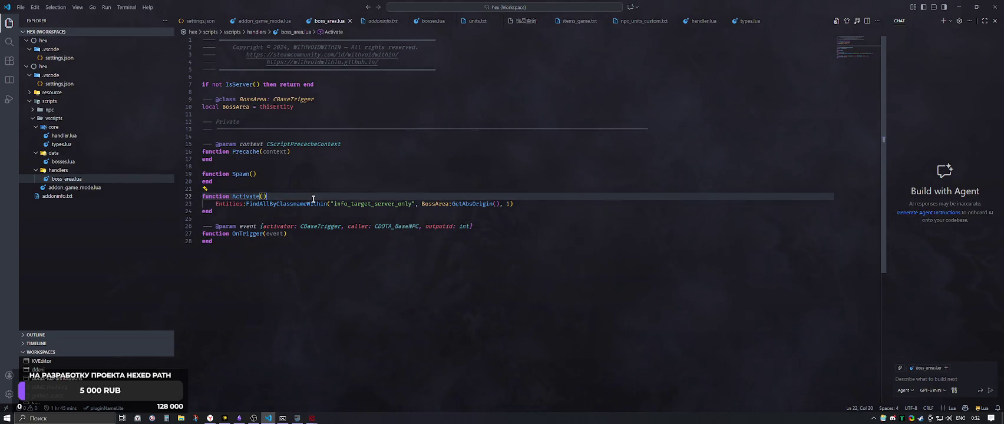
pyautogui.click(516, 215)
pyautogui.hotkey('alt', 'Tab')
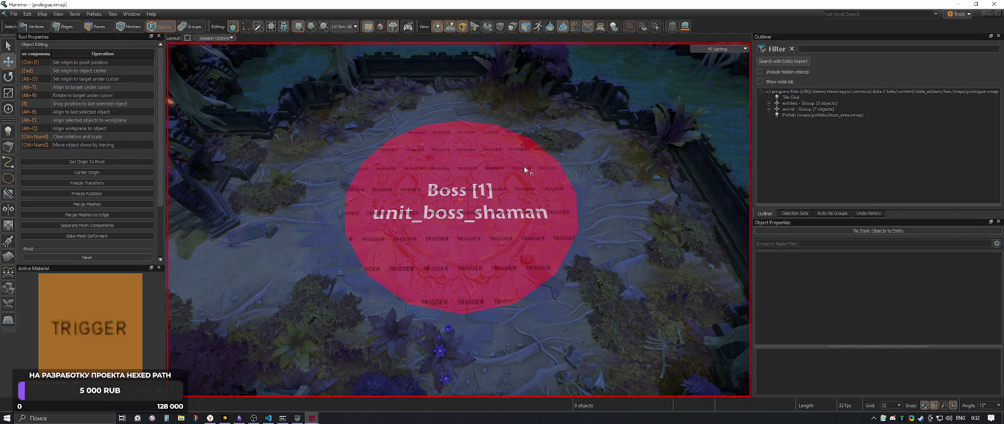
# Step: Open the boss_area prefab for editing and select its trigger_dota entity
pyautogui.scroll(-2, 523, 165)
pyautogui.click(465, 175)
pyautogui.hotkey('ctrl', 'e')
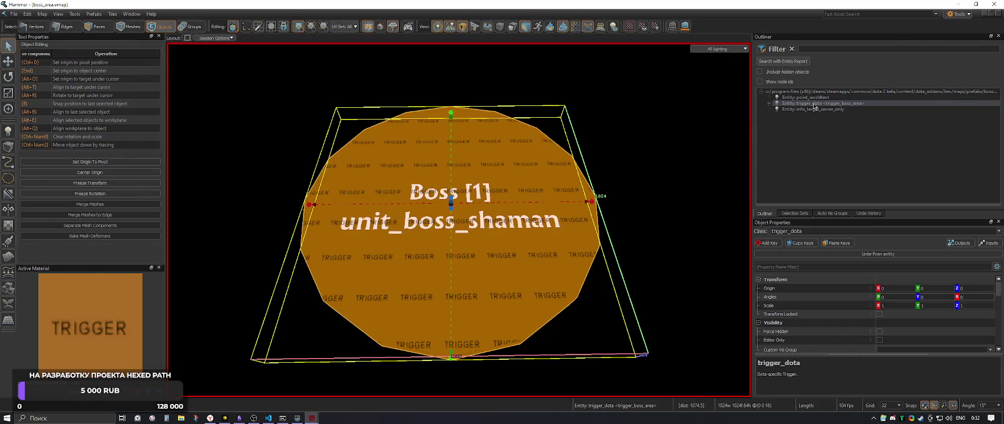
pyautogui.click(815, 109)
pyautogui.click(816, 104)
# Step: Review the trigger's properties: entity script handlers/boss_area and name trigger_boss_area
pyautogui.scroll(-3, 811, 298)
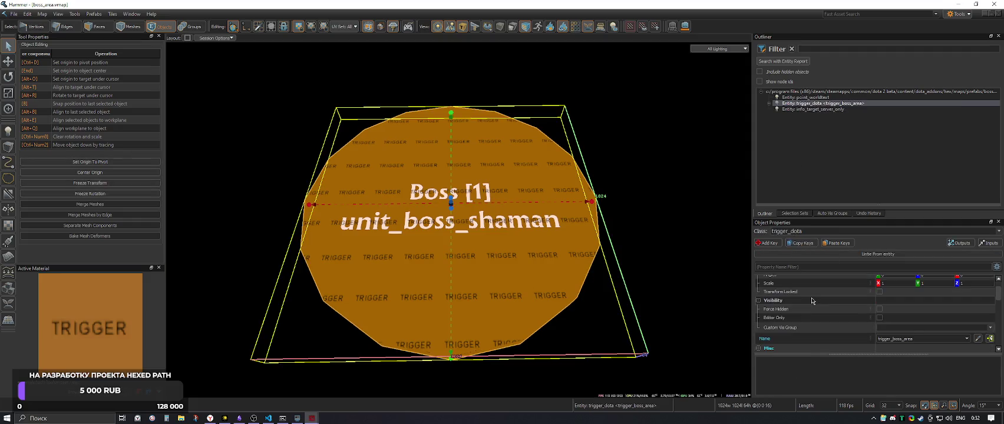
pyautogui.scroll(-1, 811, 298)
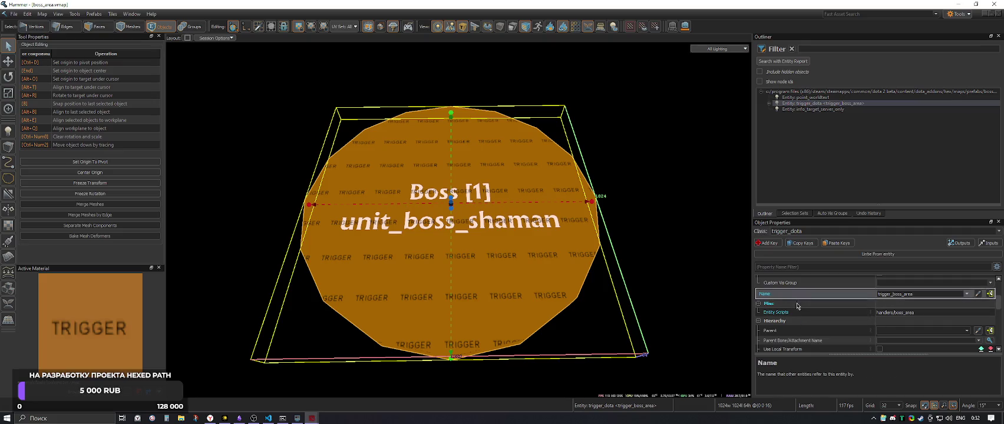
pyautogui.click(794, 313)
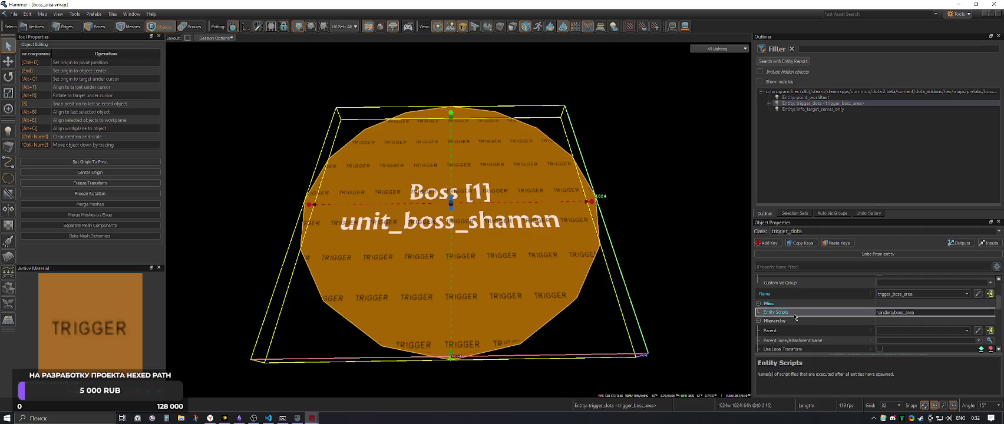
pyautogui.scroll(-8, 794, 317)
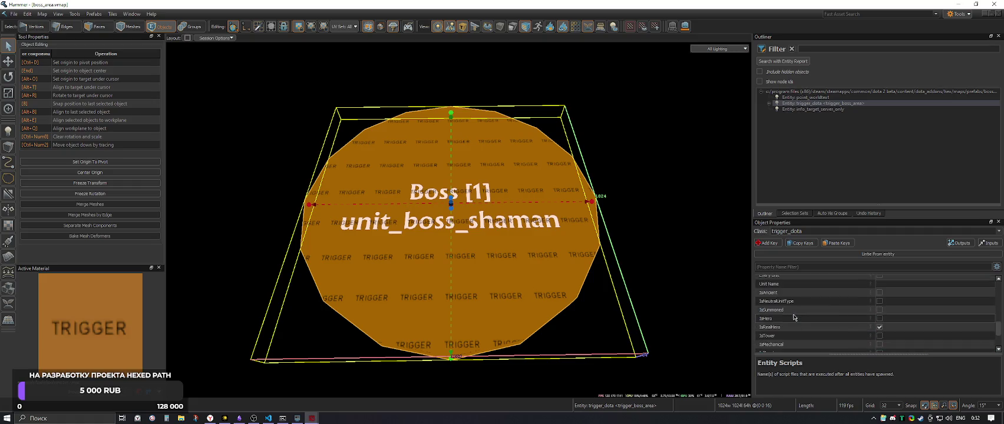
pyautogui.scroll(8, 794, 317)
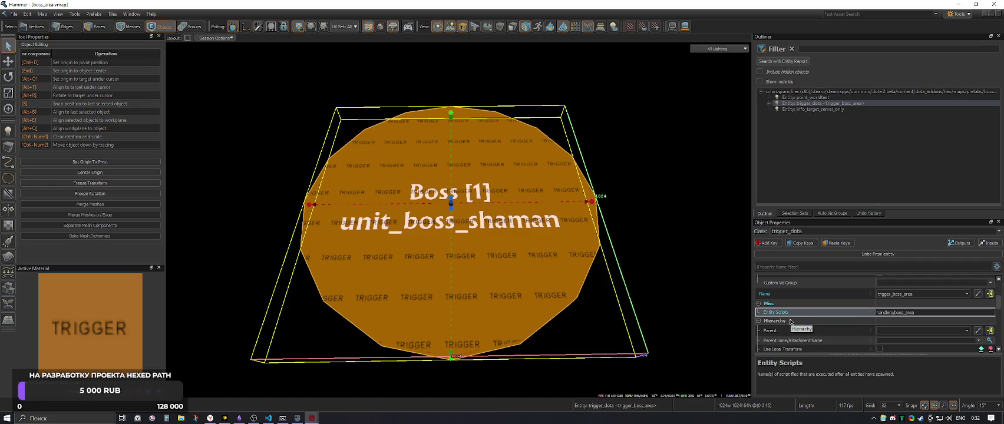
pyautogui.click(797, 296)
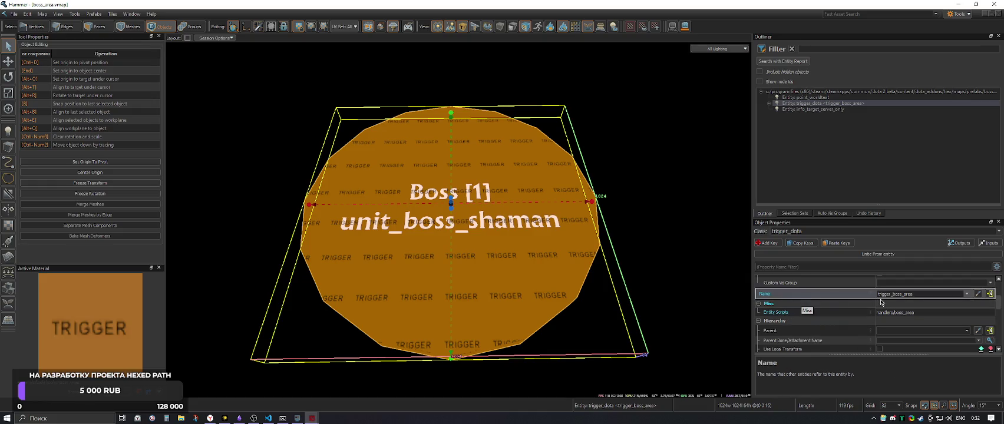
pyautogui.scroll(1, 906, 304)
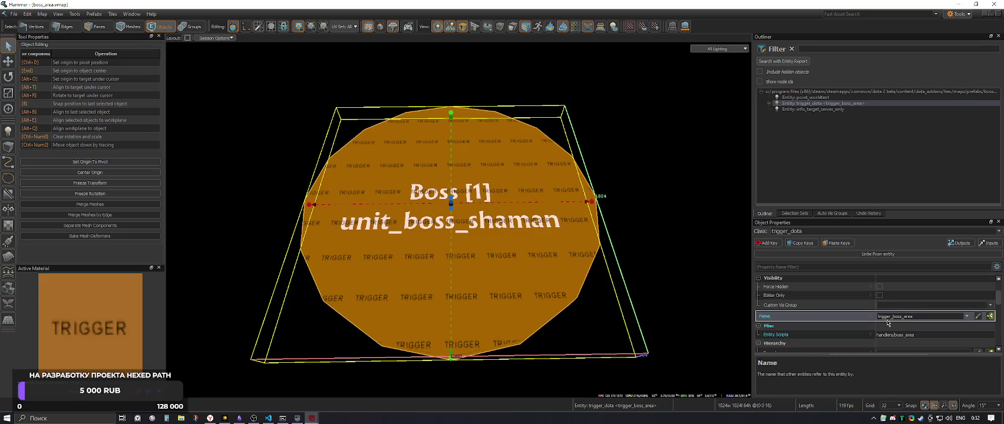
pyautogui.click(843, 307)
pyautogui.click(843, 319)
pyautogui.scroll(2, 844, 319)
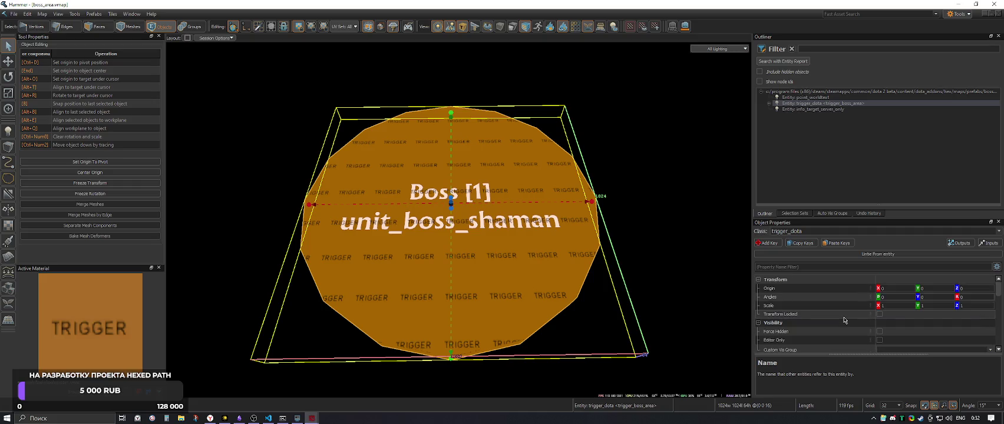
pyautogui.scroll(-1, 843, 320)
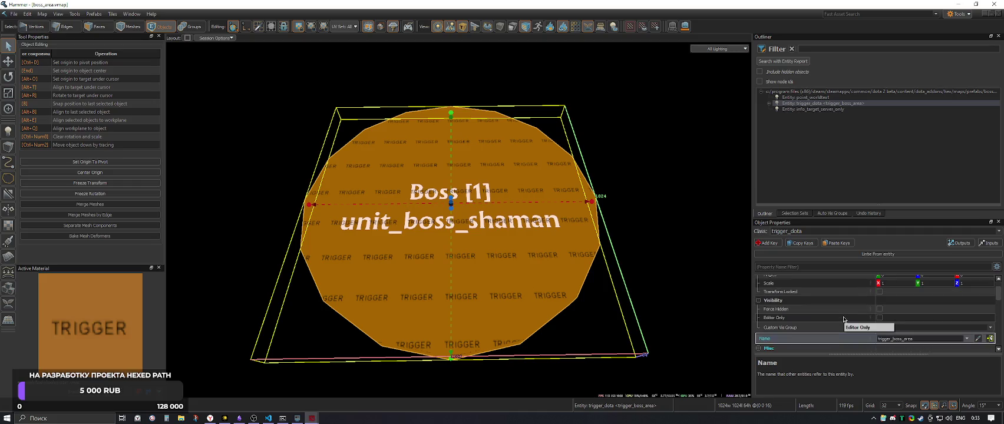
pyautogui.scroll(1, 843, 319)
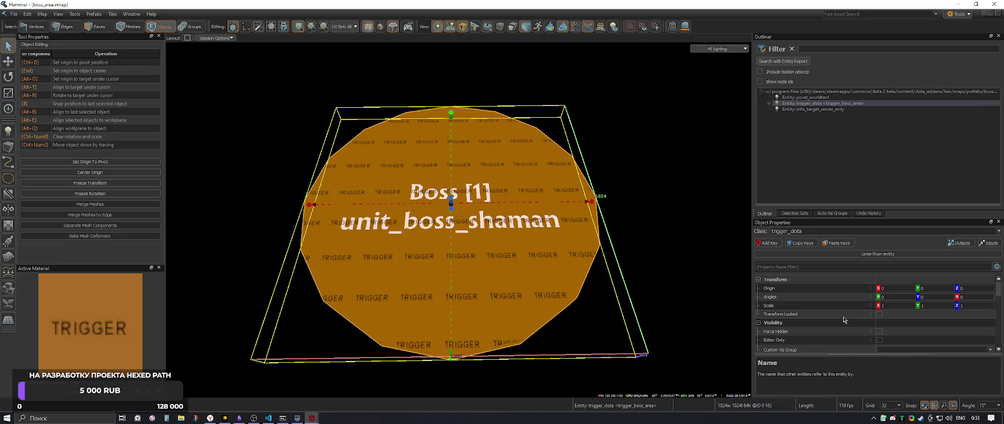
pyautogui.click(817, 299)
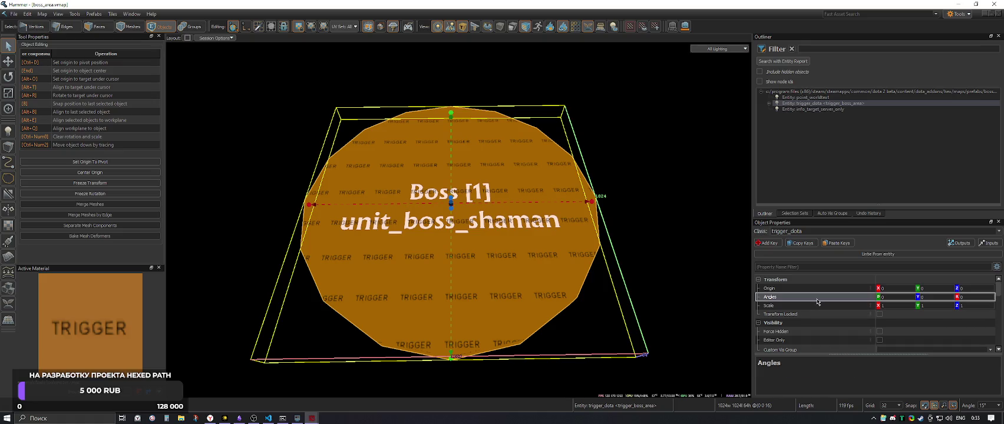
pyautogui.write('55')
pyautogui.press('Return')
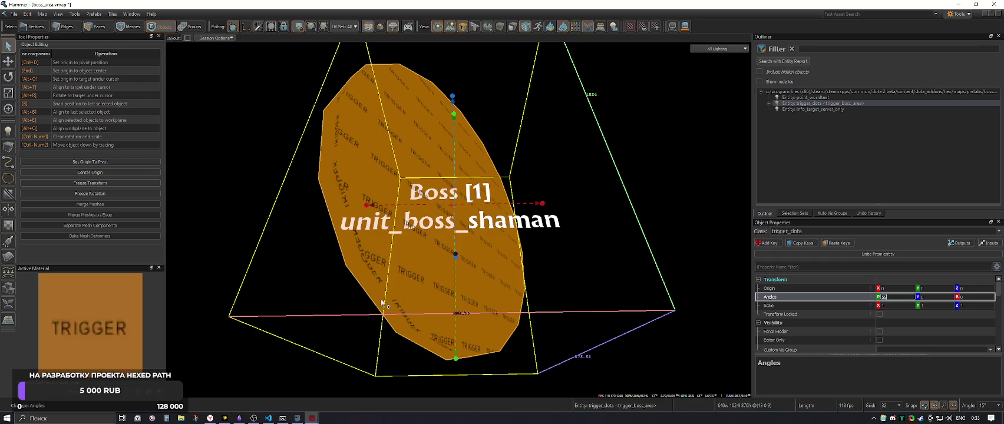
pyautogui.hotkey('ctrl', 'z')
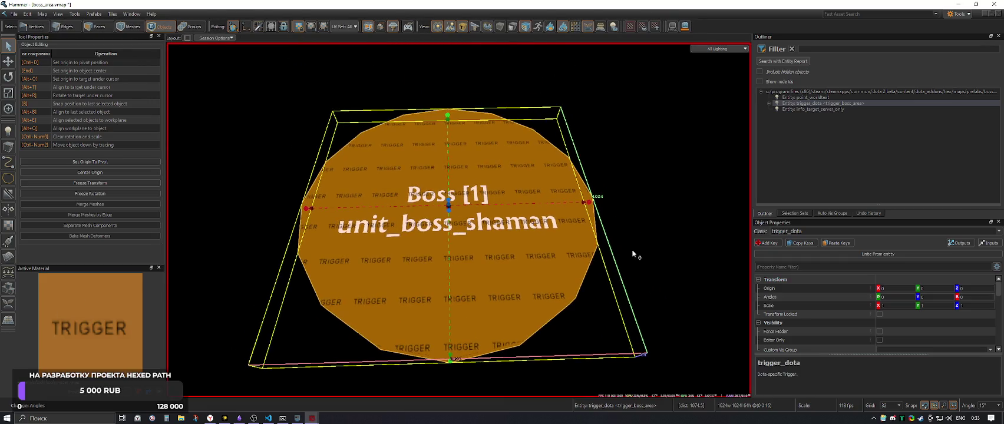
pyautogui.scroll(-2, 854, 303)
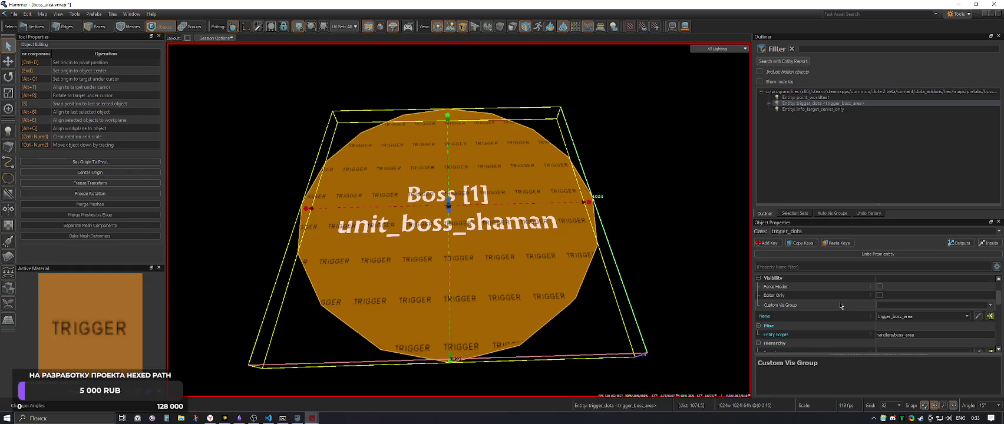
pyautogui.scroll(-1, 839, 302)
pyautogui.click(834, 299)
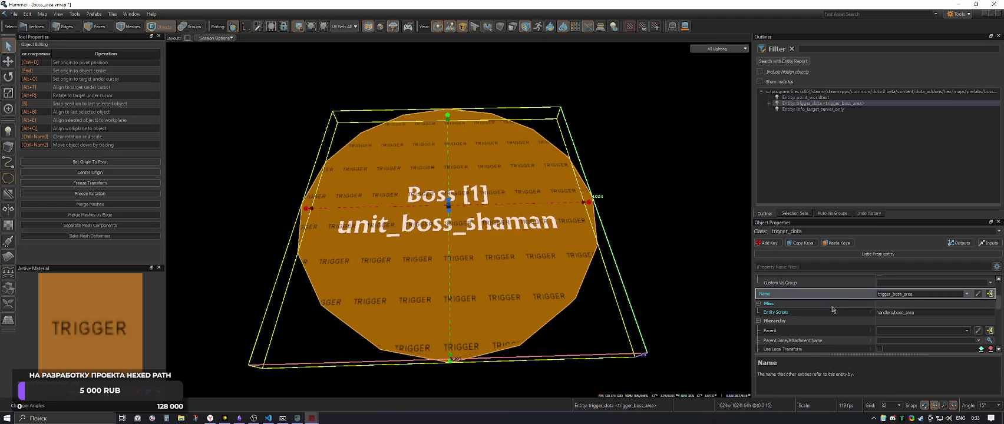
pyautogui.click(831, 316)
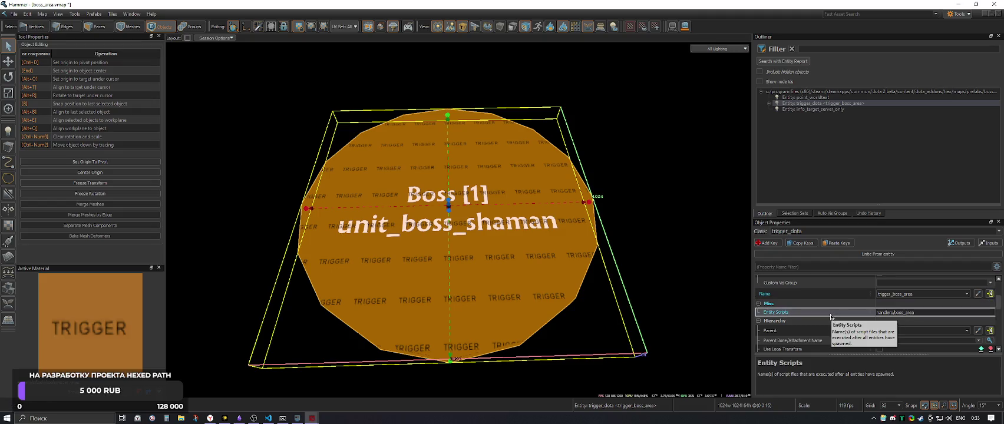
pyautogui.click(819, 321)
pyautogui.scroll(-1, 817, 323)
pyautogui.click(808, 310)
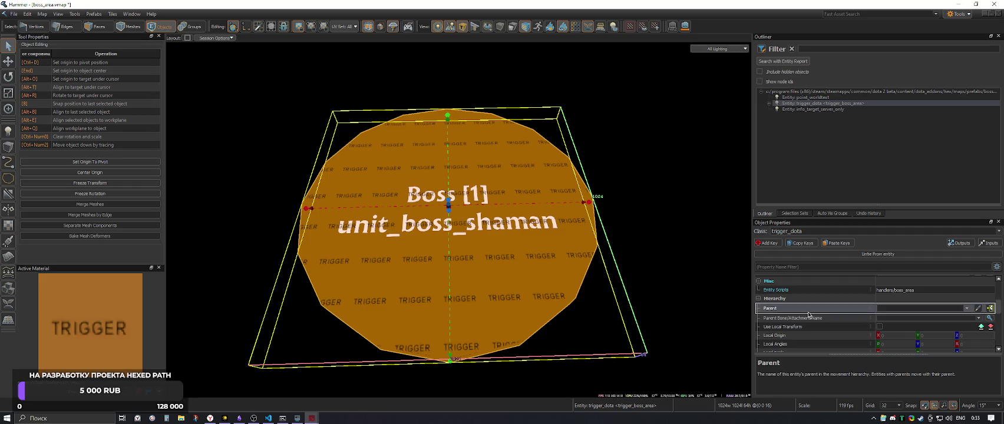
pyautogui.click(808, 319)
pyautogui.click(808, 327)
pyautogui.scroll(-2, 808, 328)
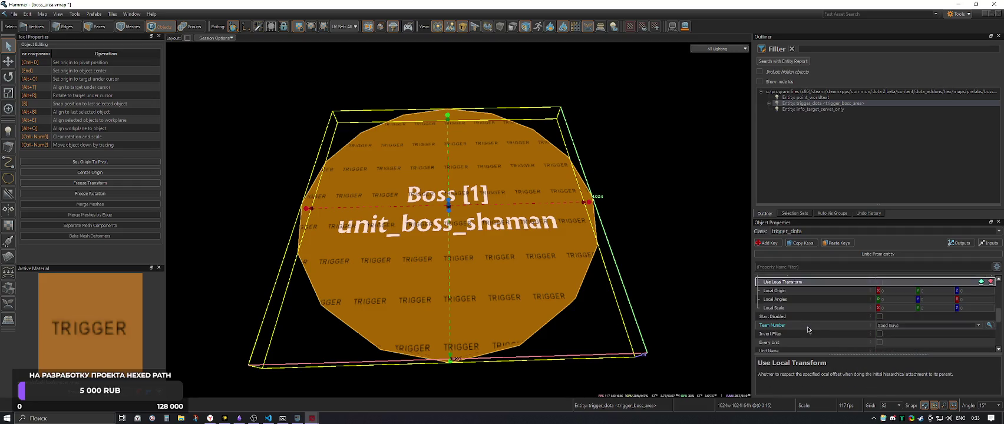
pyautogui.click(805, 317)
pyautogui.click(805, 334)
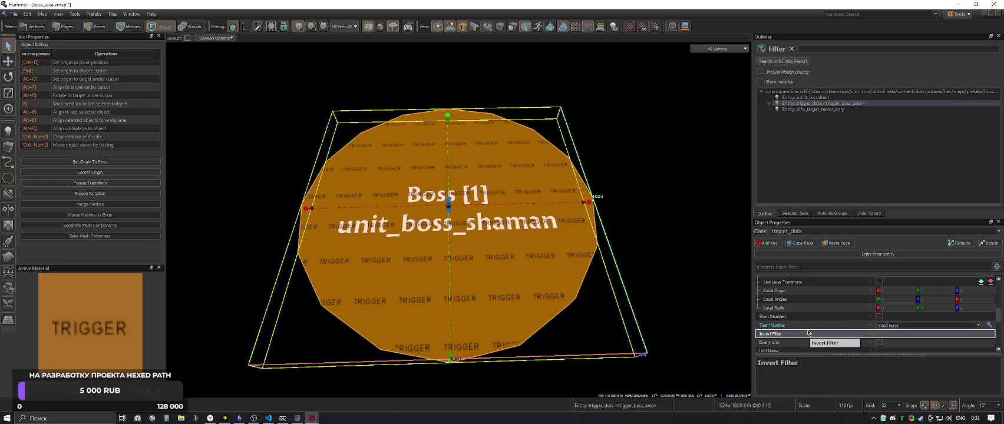
pyautogui.scroll(-5, 807, 334)
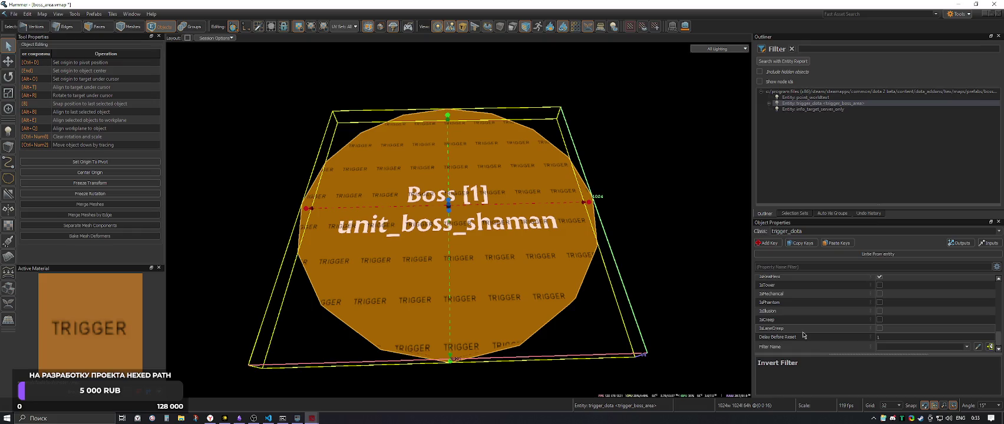
pyautogui.click(801, 346)
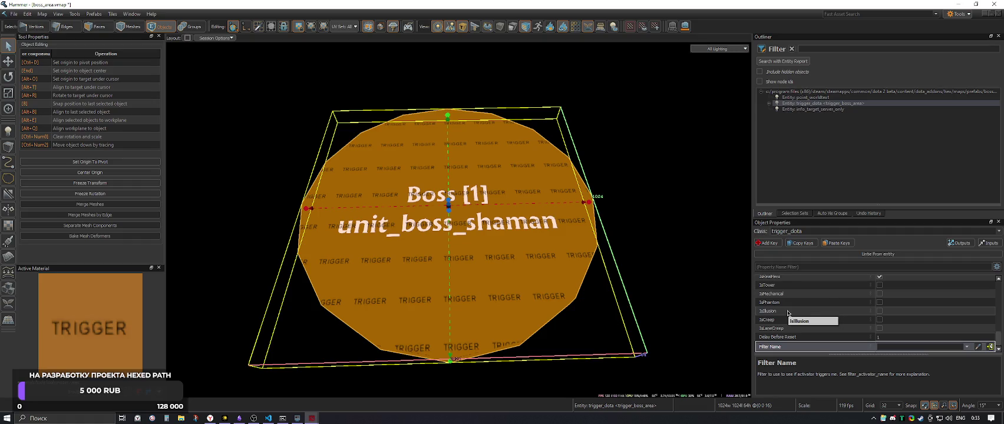
pyautogui.scroll(5, 788, 312)
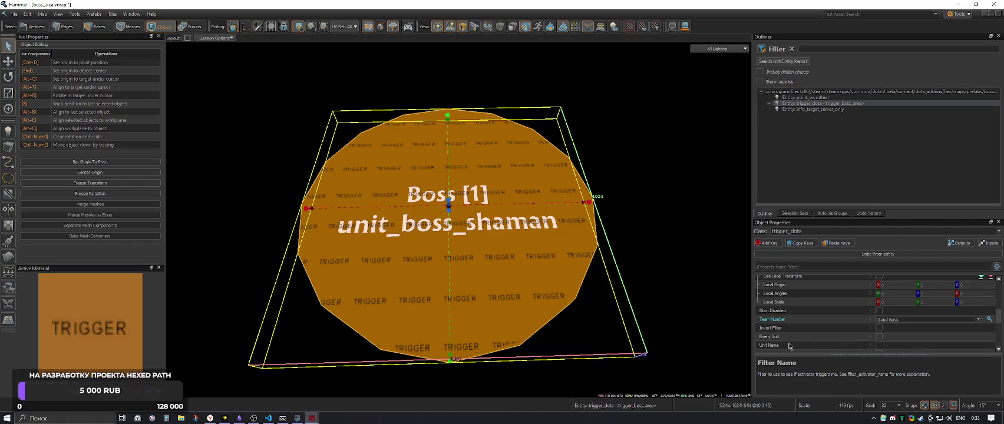
pyautogui.click(789, 345)
pyautogui.scroll(-1, 802, 332)
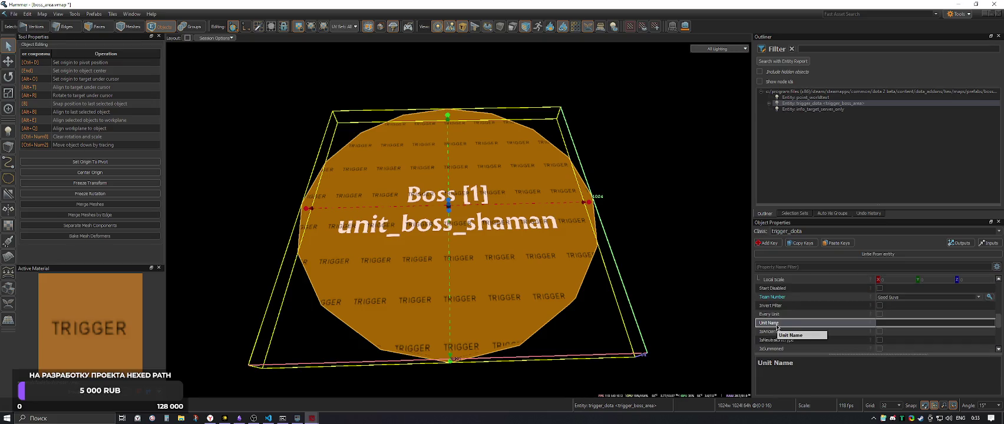
pyautogui.scroll(3, 777, 327)
pyautogui.scroll(1, 776, 328)
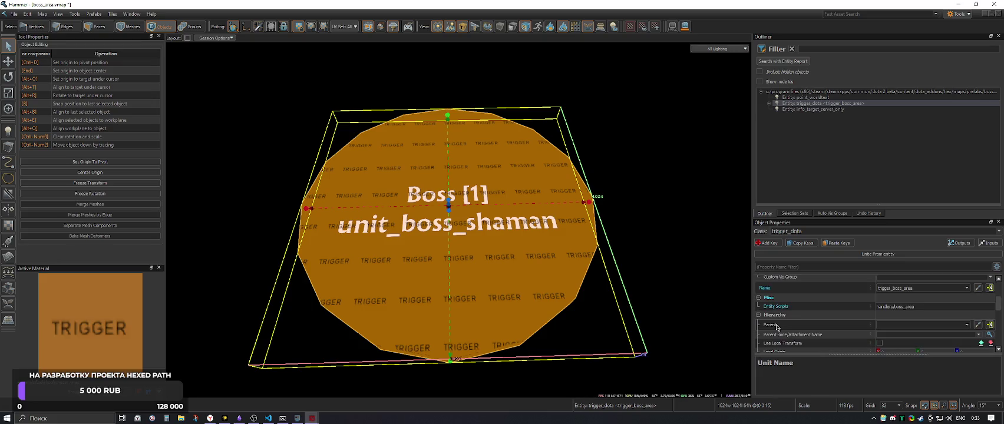
pyautogui.scroll(-3, 776, 327)
pyautogui.scroll(-1, 778, 330)
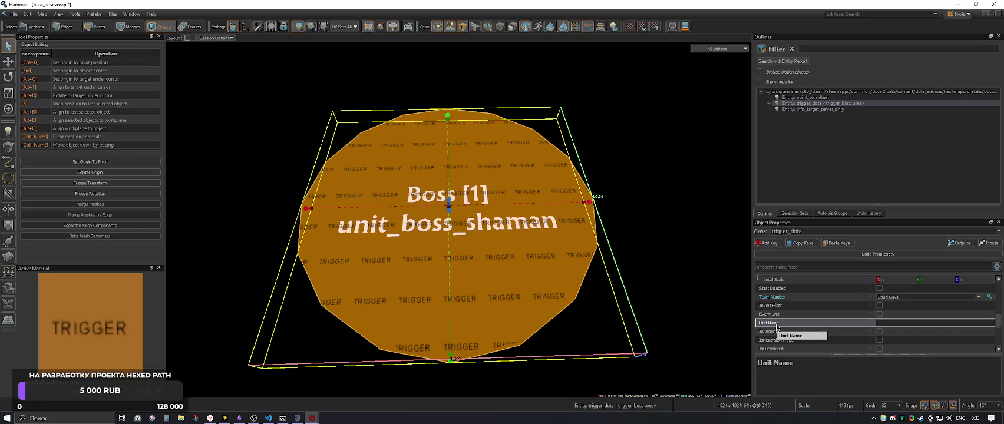
pyautogui.scroll(4, 777, 327)
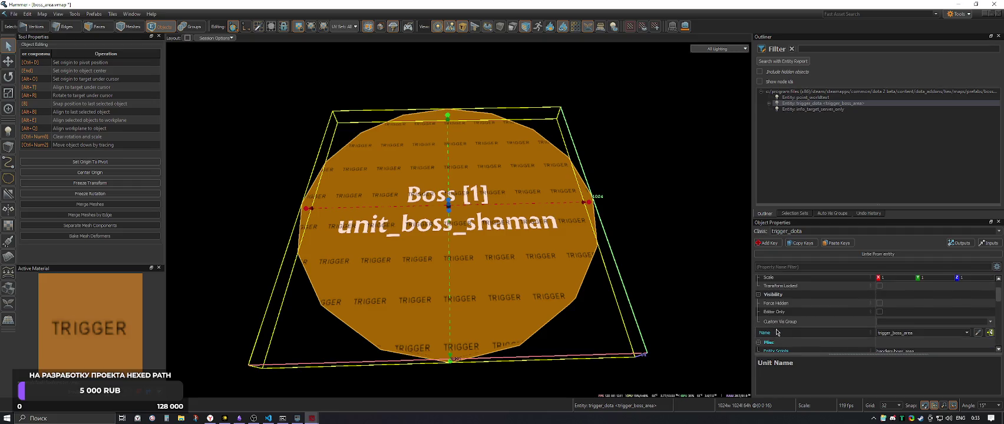
pyautogui.scroll(-1, 777, 329)
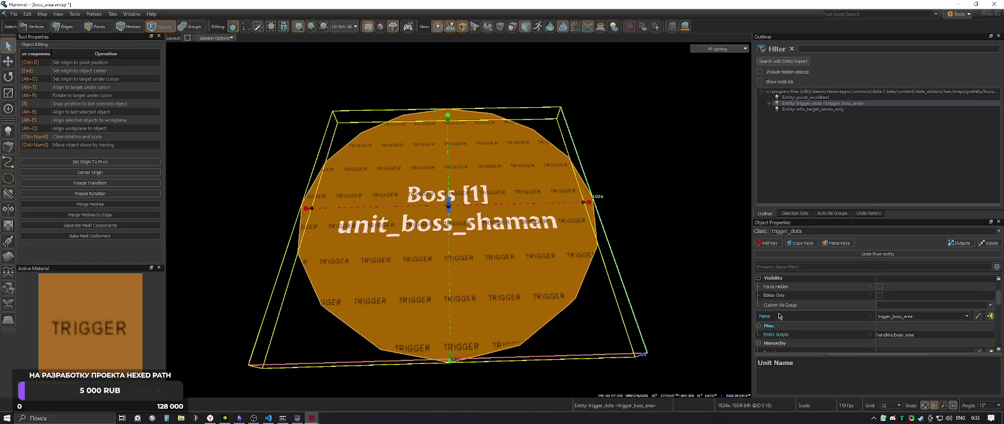
pyautogui.click(779, 316)
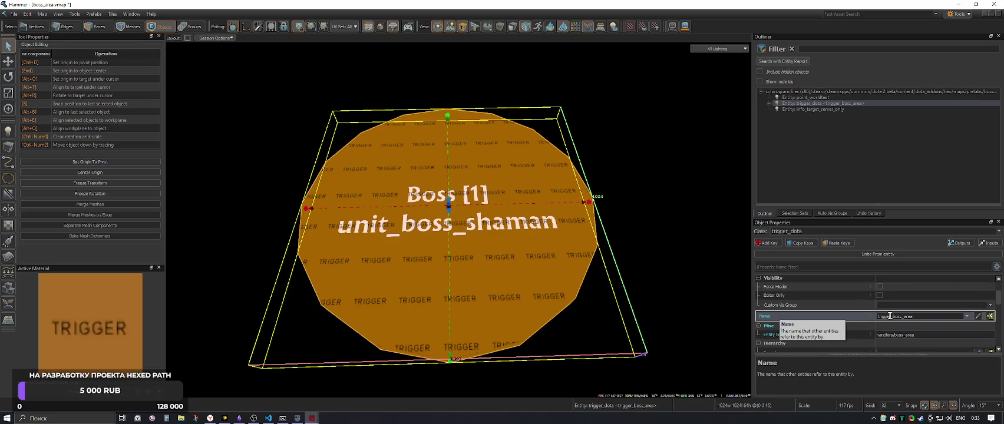
# Step: Check the world's Fixup Entity Names By Default setting in Map Properties
pyautogui.click(42, 14)
pyautogui.click(61, 51)
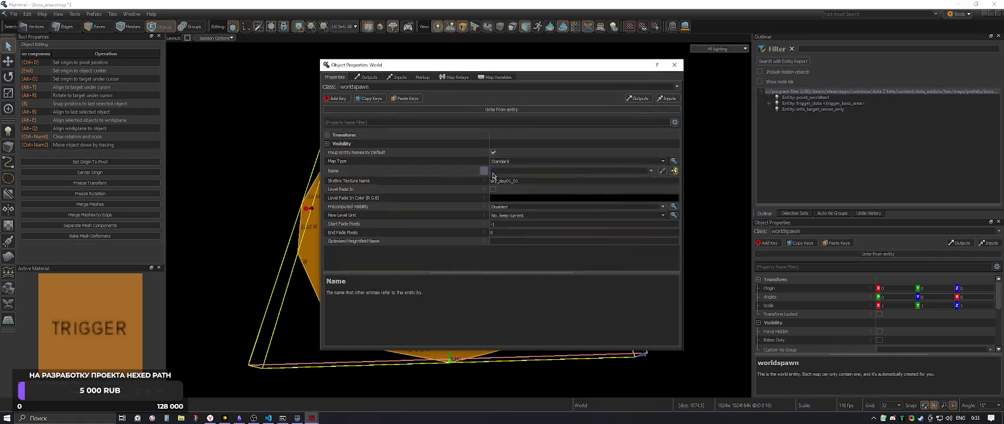
pyautogui.click(402, 154)
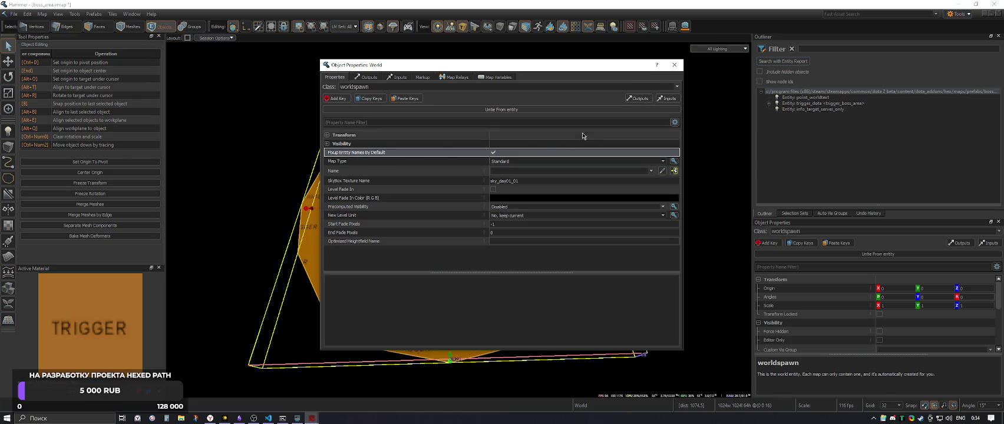
pyautogui.click(674, 64)
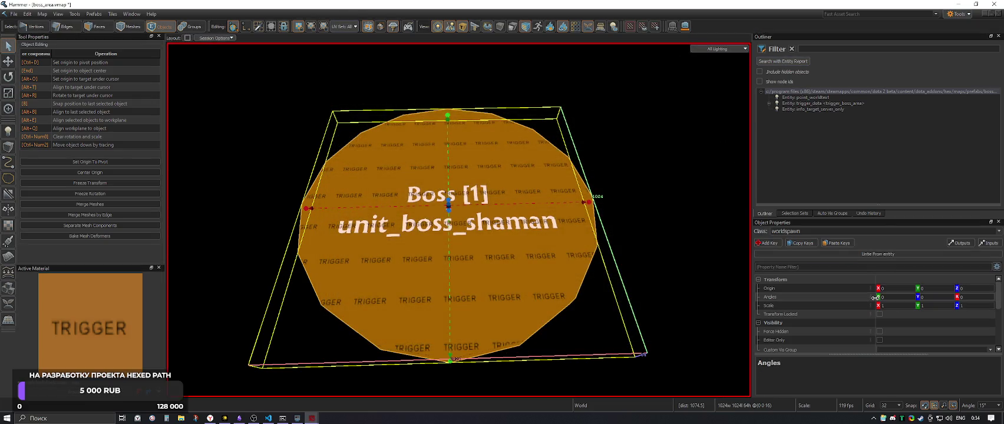
# Step: Save boss_area.vmap and deselect the trigger
pyautogui.scroll(-5, 874, 297)
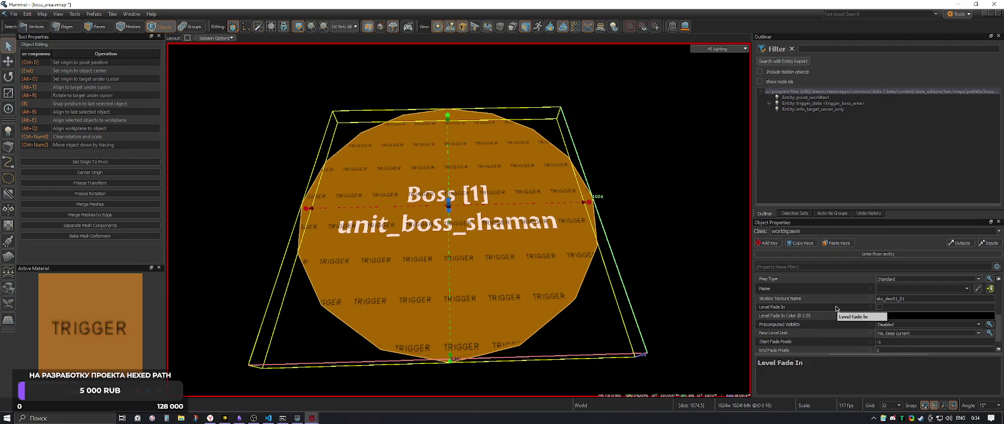
pyautogui.scroll(2, 836, 308)
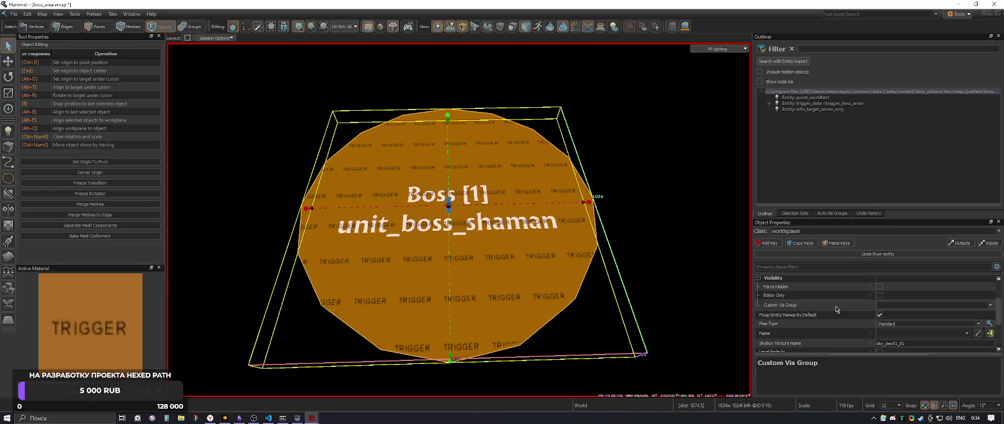
pyautogui.scroll(3, 835, 309)
pyautogui.click(126, 15)
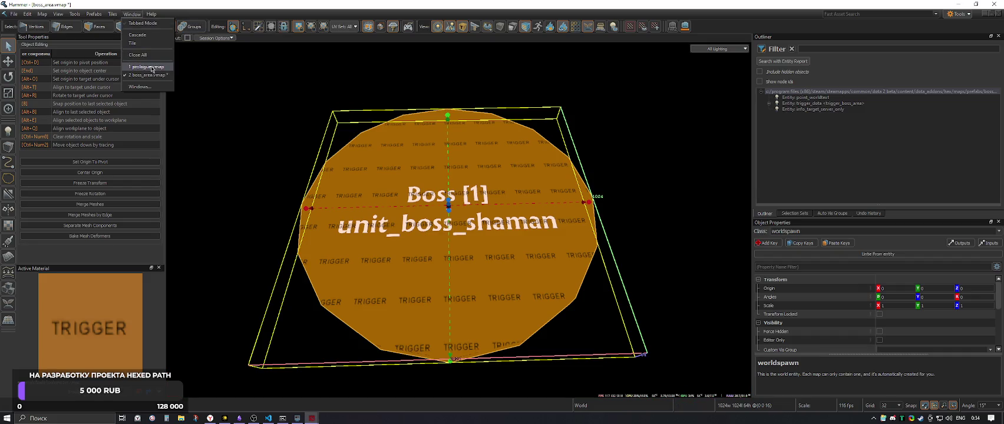
pyautogui.press('Escape')
pyautogui.hotkey('ctrl', 's')
pyautogui.click(451, 96)
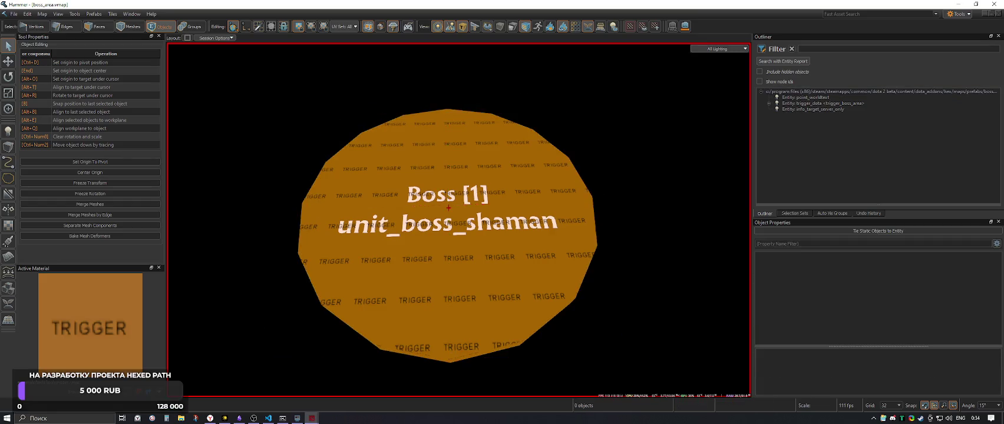
# Step: Select info_target_server_only, then switch to the prologue.vmap map
pyautogui.click(848, 110)
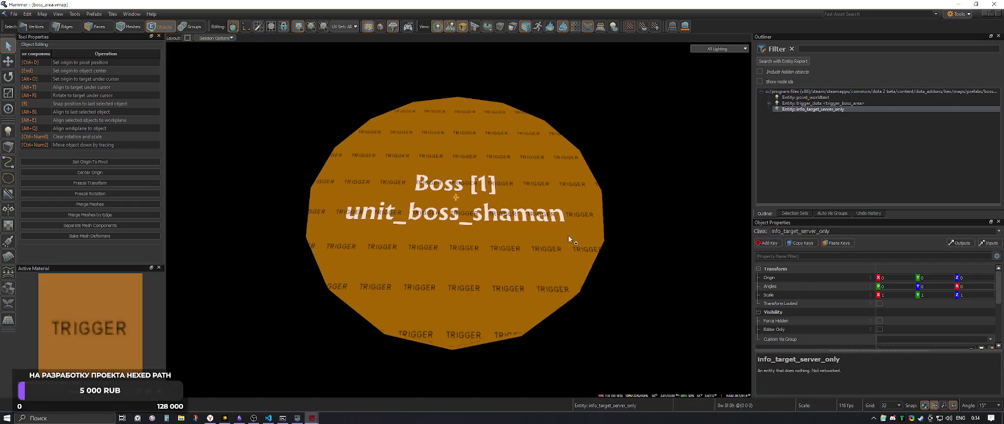
pyautogui.scroll(-4, 812, 318)
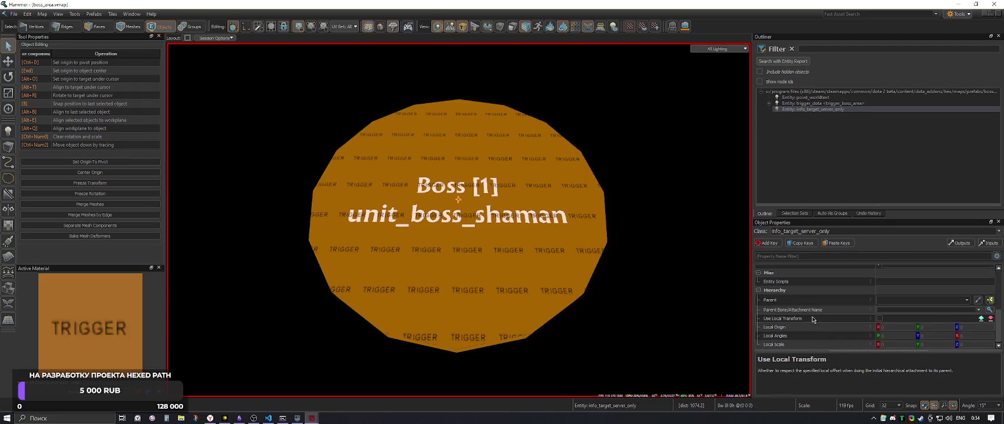
pyautogui.click(132, 14)
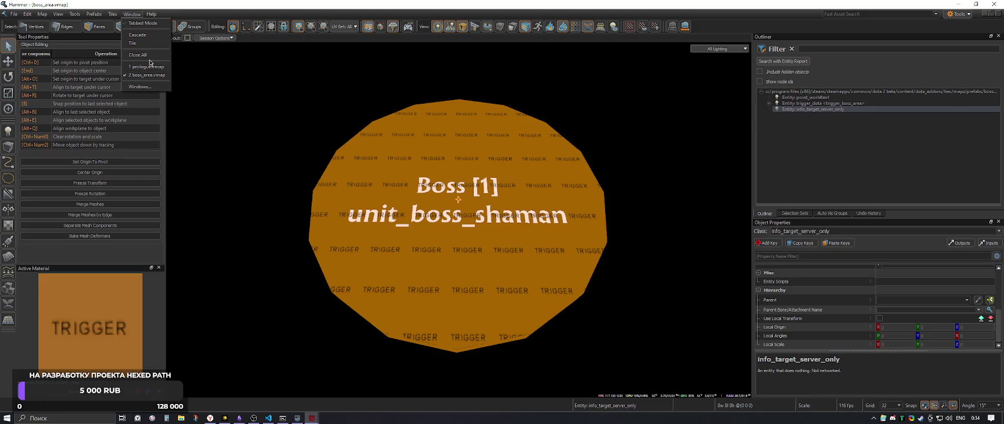
pyautogui.click(148, 68)
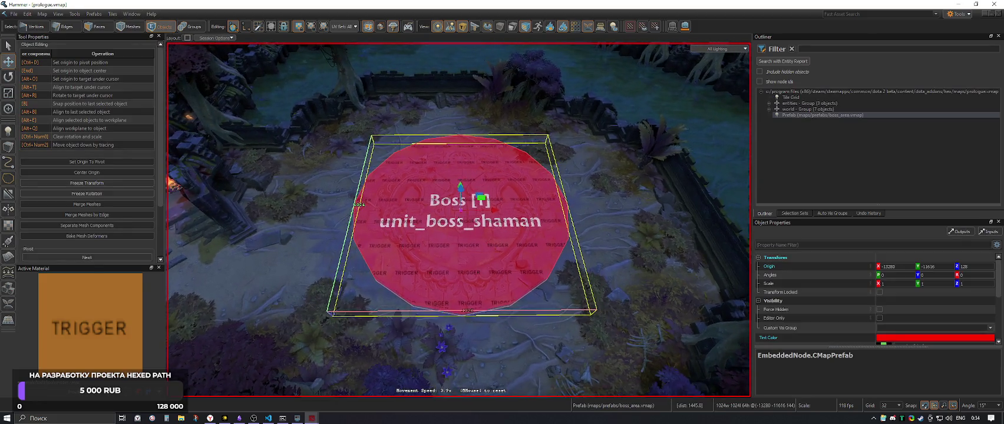
# Step: In the code editor, put the caret inside the Entities call on line 23
pyautogui.hotkey('alt', 'Tab')
pyautogui.click(470, 137)
pyautogui.doubleClick(375, 204)
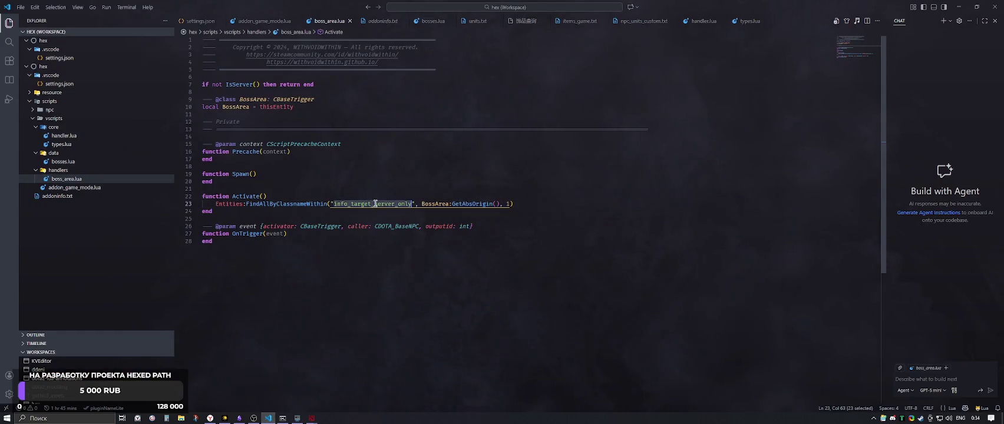
pyautogui.click(507, 205)
pyautogui.click(214, 205)
pyautogui.click(219, 205)
# Step: Bring up the ModDota Lua API page listing CEntities find functions
pyautogui.hotkey('alt', 'Tab')
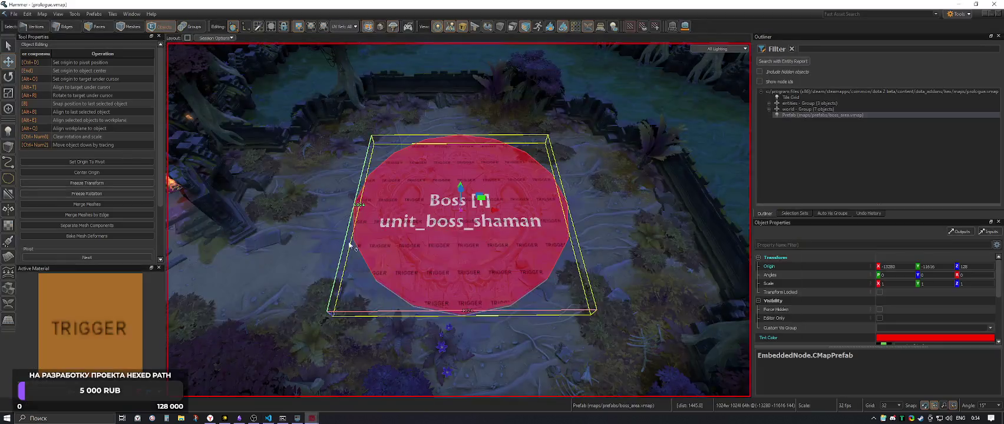
pyautogui.hotkey('alt', 'Tab')
pyautogui.click(321, 185)
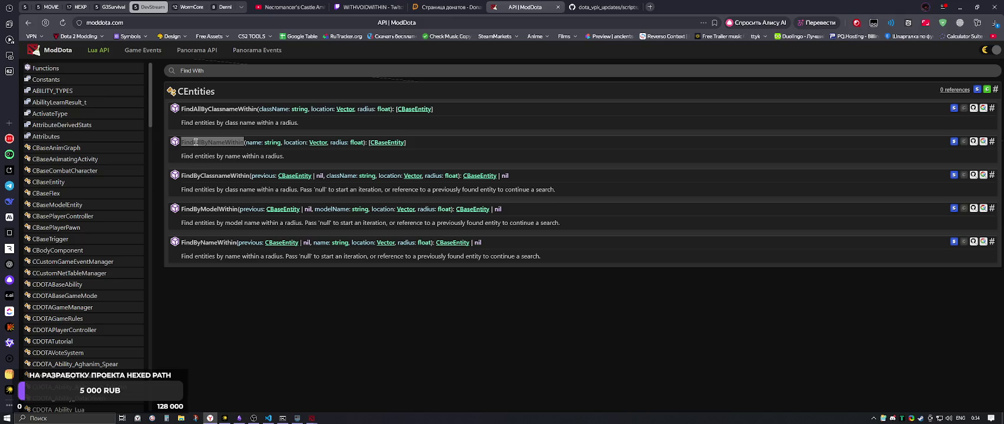
# Step: Copy FindByNameWithin from the docs and paste it over FindAllByClassnameWithin on line 23
pyautogui.doubleClick(206, 242)
pyautogui.hotkey('ctrl', 'c')
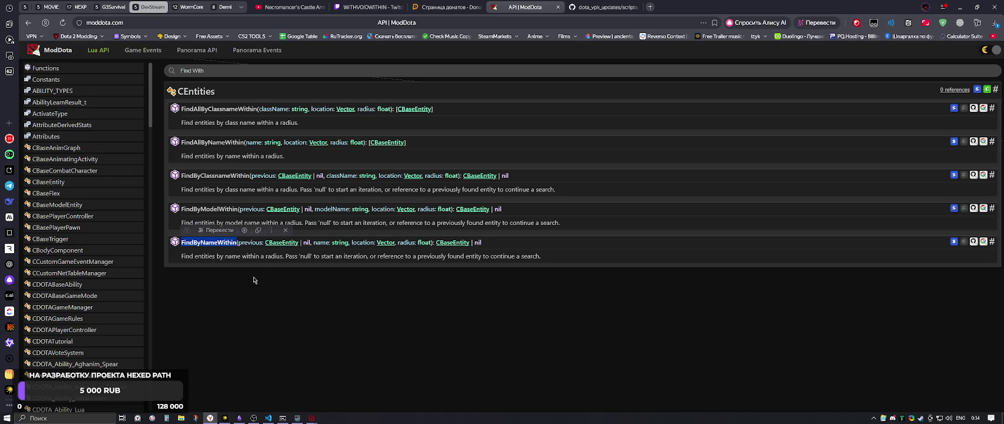
pyautogui.hotkey('alt', 'Tab')
pyautogui.hotkey('alt', 'Tab')
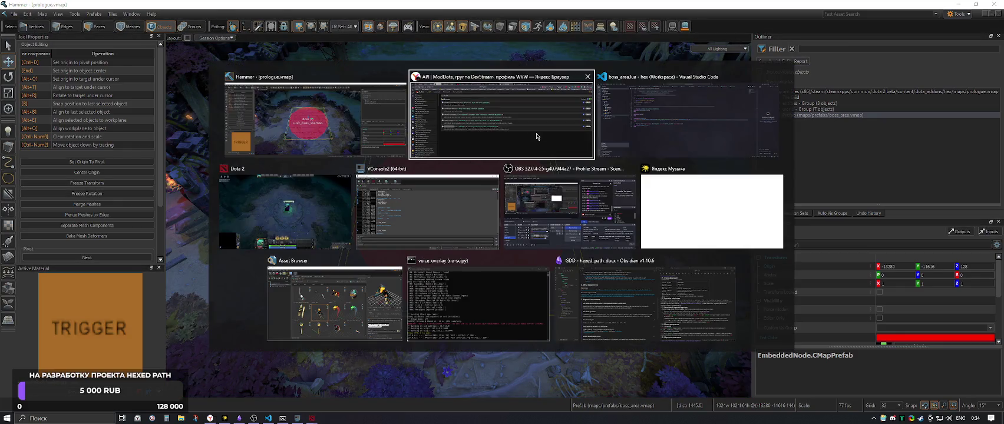
pyautogui.doubleClick(261, 204)
pyautogui.hotkey('ctrl', 'v')
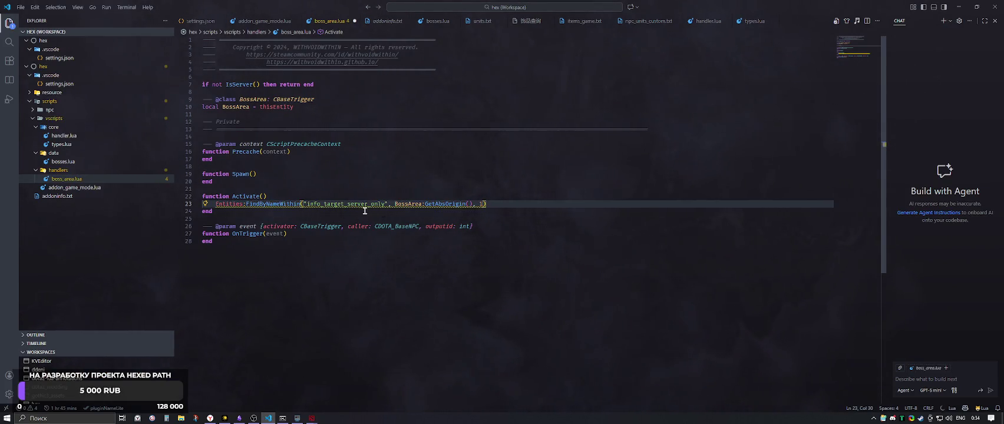
# Step: Insert 'nil,' after the opening parenthesis on line 23 and save boss_area.lua
pyautogui.click(329, 212)
pyautogui.moveTo(270, 204)
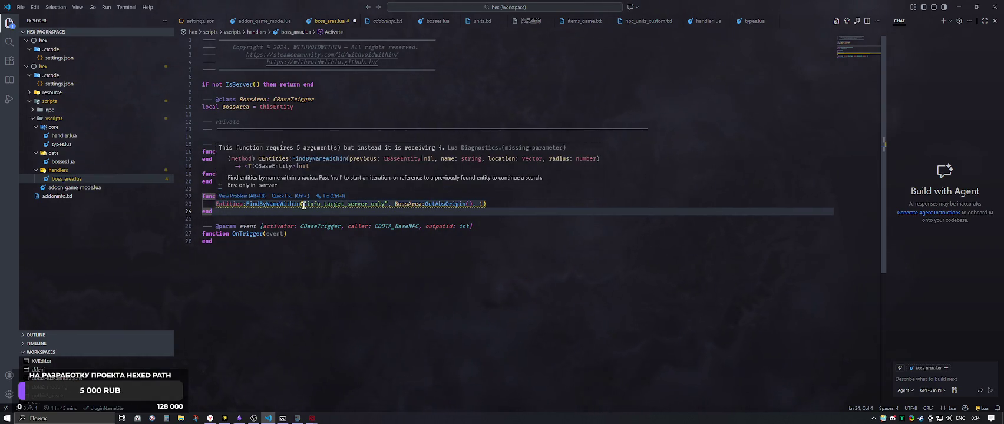
pyautogui.click(303, 204)
pyautogui.write('nil,')
pyautogui.hotkey('ctrl', 's')
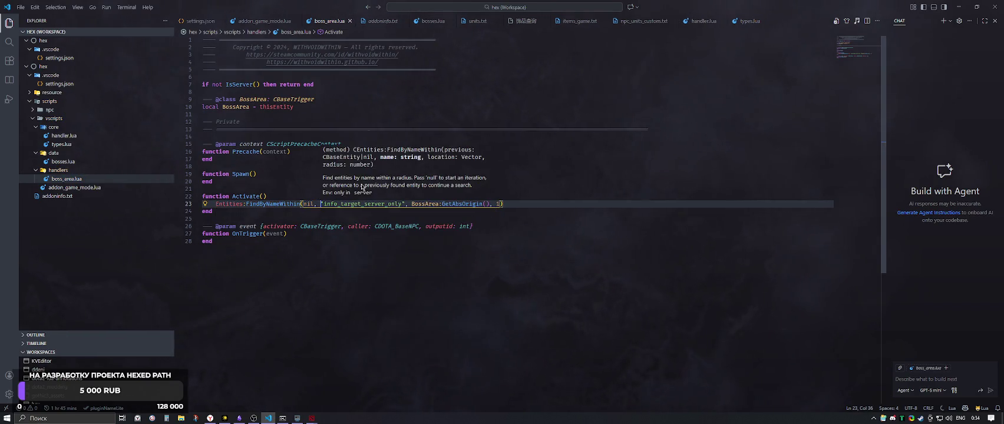
# Step: Replace FindByNameWithin on line 23 with FindByClassnameWithin copied from the docs
pyautogui.press('Down')
pyautogui.press('Down')
pyautogui.moveTo(270, 205)
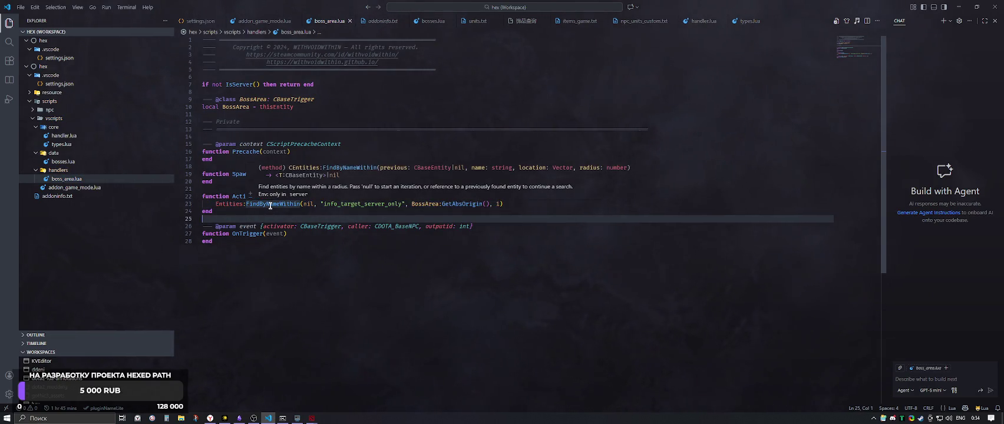
pyautogui.hotkey('alt', 'Tab')
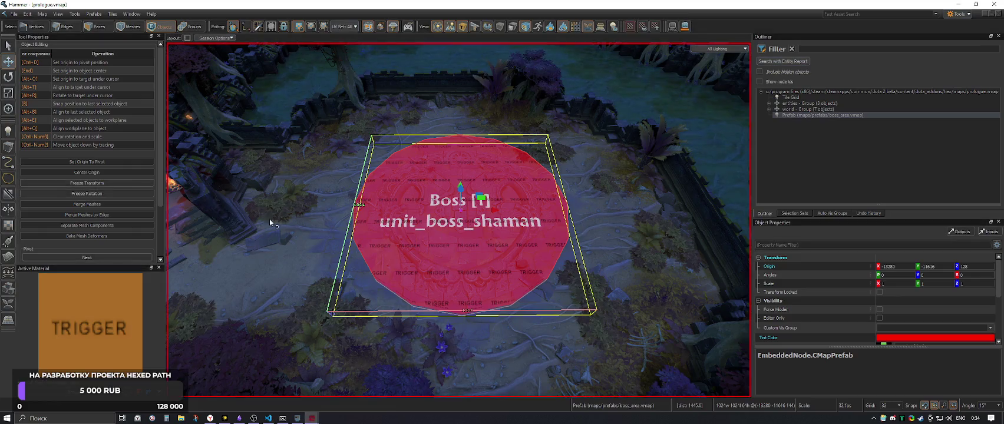
pyautogui.hotkey('alt', 'Tab')
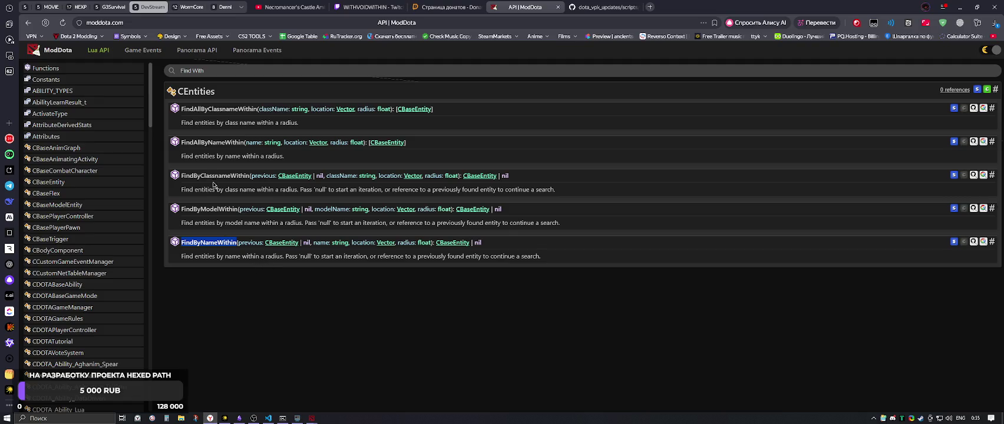
pyautogui.hotkey('alt', 'Tab')
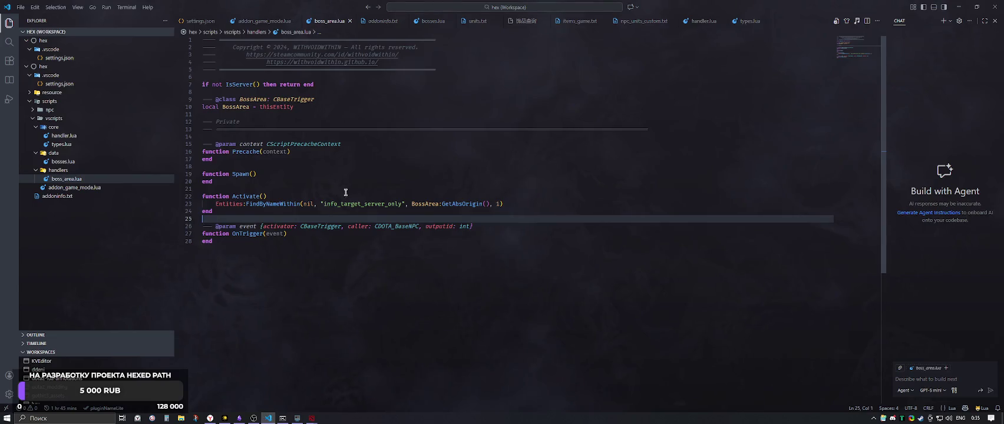
pyautogui.doubleClick(271, 204)
pyautogui.write('FindByClassnameWithin')
# Step: Prefix the lookup with 'local ent_boss_name =' to store its result
pyautogui.click(282, 199)
pyautogui.click(213, 203)
pyautogui.write('local')
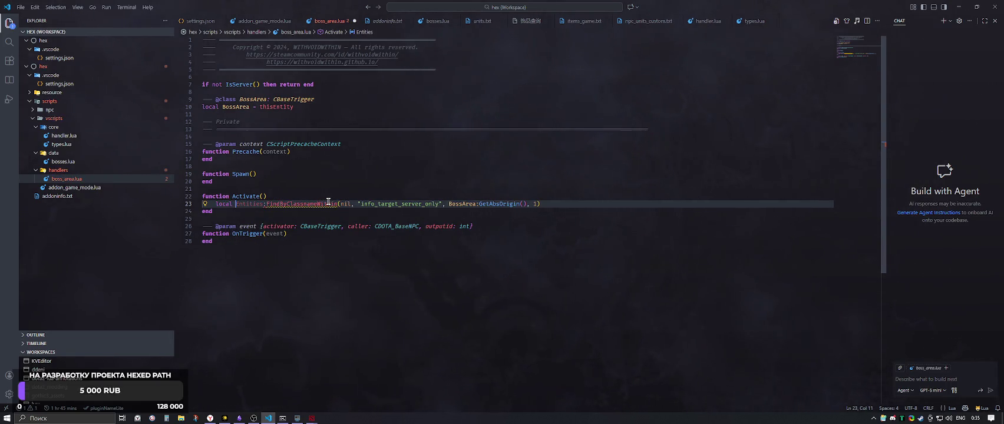
pyautogui.hotkey('alt', 'Tab')
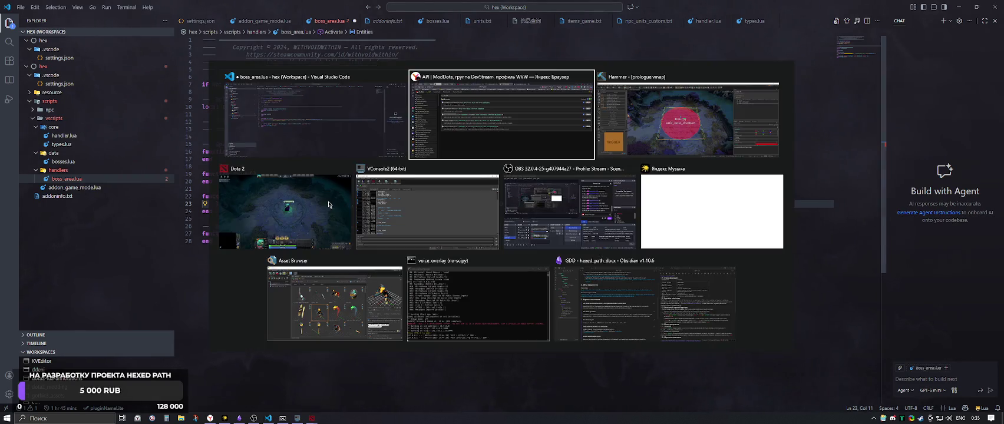
pyautogui.press('Down')
pyautogui.click(238, 204)
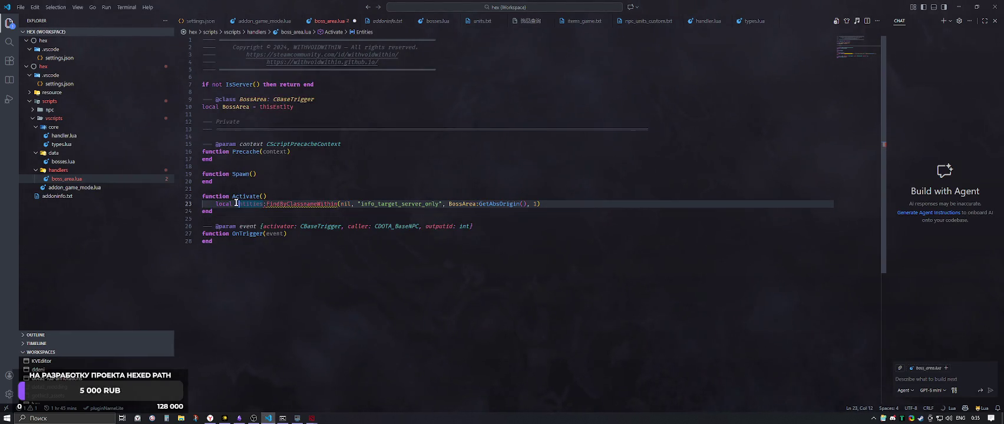
pyautogui.write('ent_')
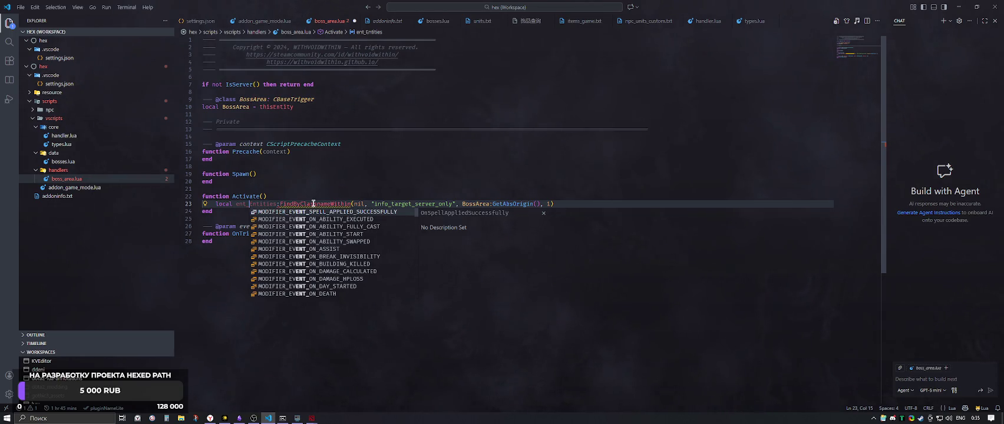
pyautogui.write('boss_name =')
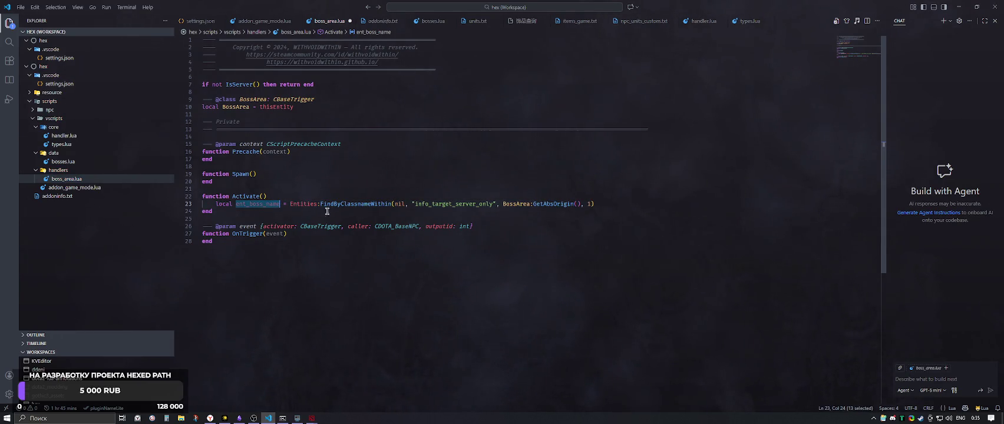
pyautogui.click(651, 204)
# Step: Add an 'if ent_boss_name then' block closed with 'end' below line 23
pyautogui.press('Return')
pyautogui.press('Return')
pyautogui.write('if ent_boss_name then')
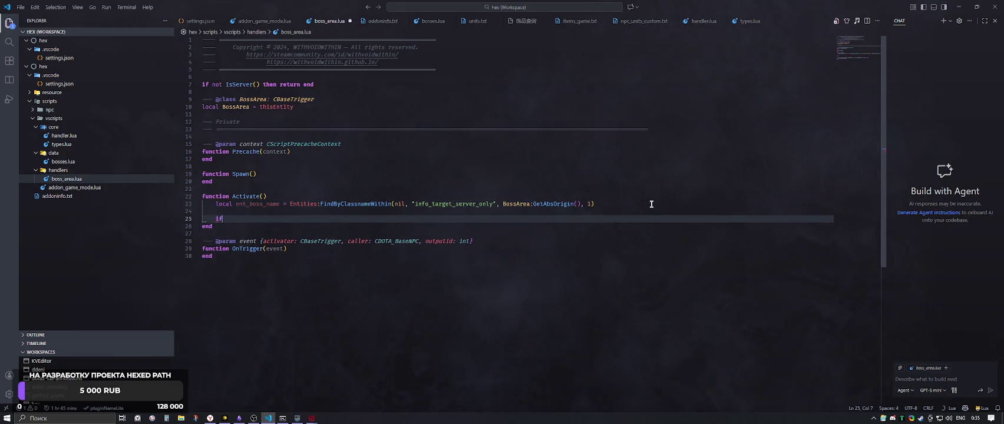
pyautogui.press('Return')
pyautogui.write('end')
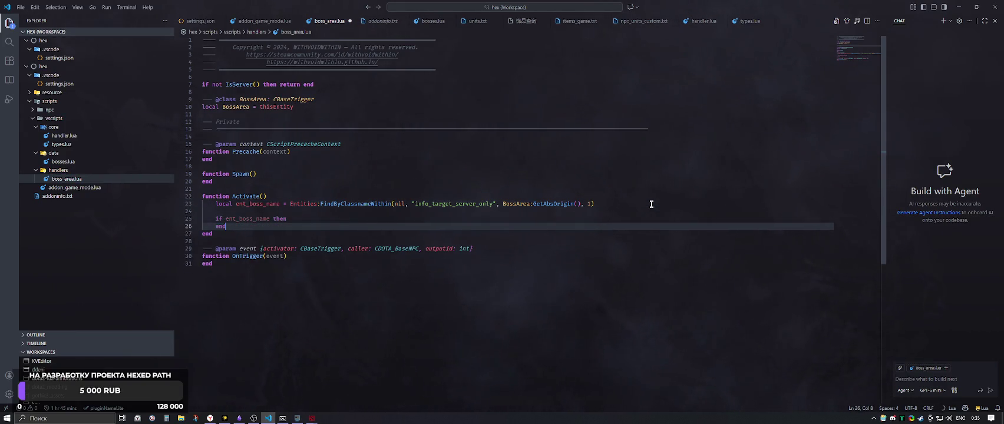
# Step: Call ent_boss_name:RemoveSelf() inside the if block, leaving a blank line above it
pyautogui.click(430, 218)
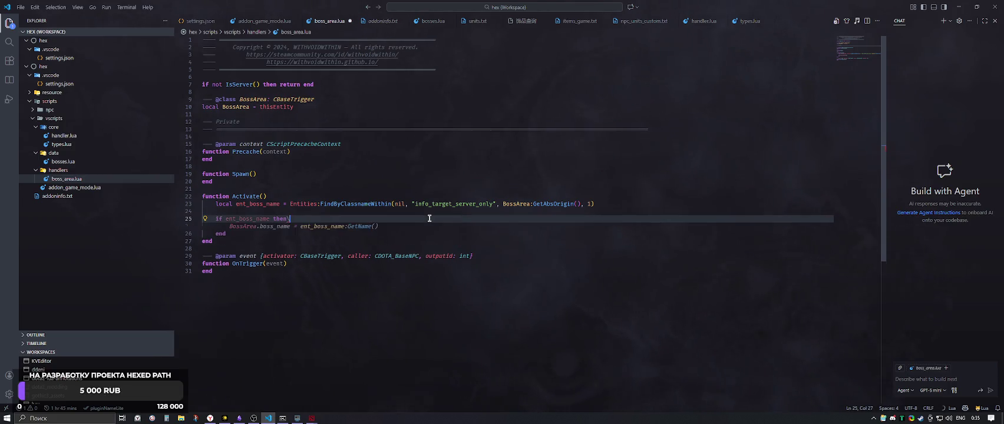
pyautogui.press('Return')
pyautogui.write('ent_boss_name:Re')
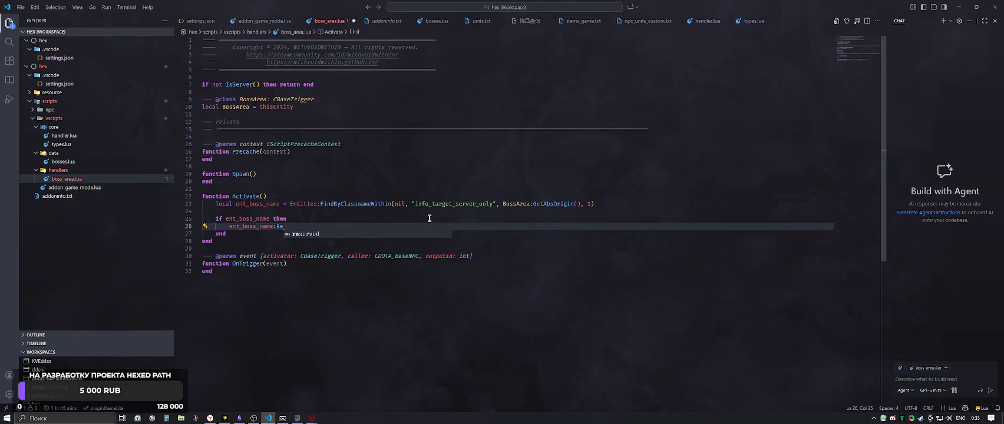
pyautogui.write('moveS')
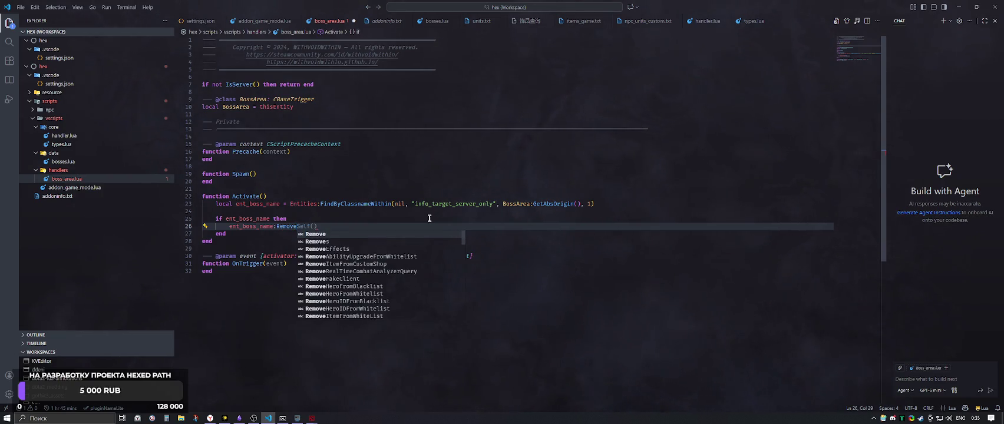
pyautogui.write('elf(')
pyautogui.press('Return')
pyautogui.click(428, 219)
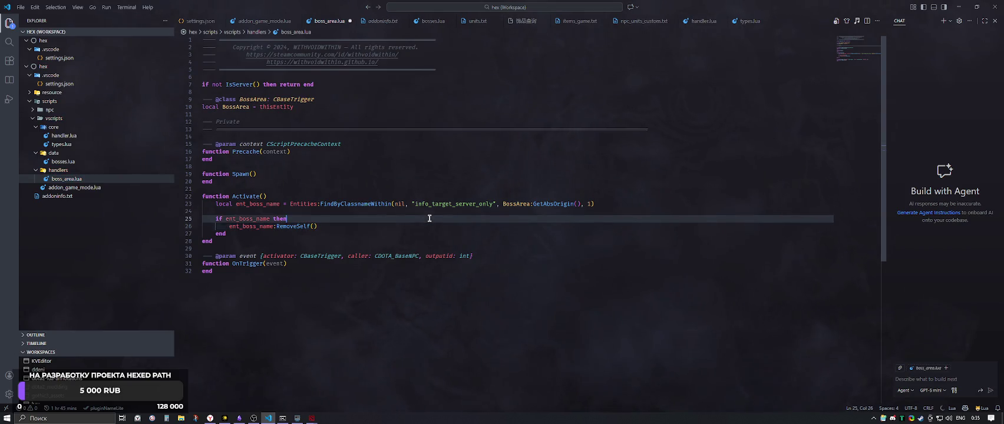
pyautogui.press('Return')
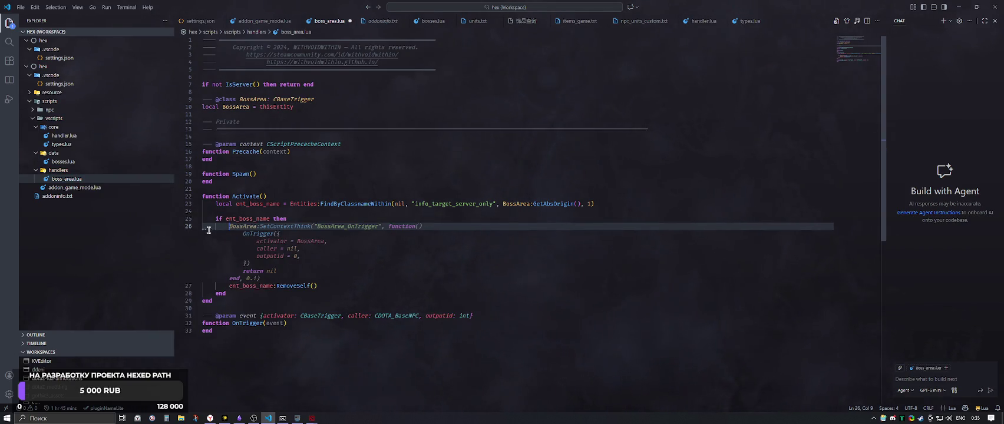
pyautogui.click(238, 214)
pyautogui.click(328, 102)
pyautogui.click(324, 116)
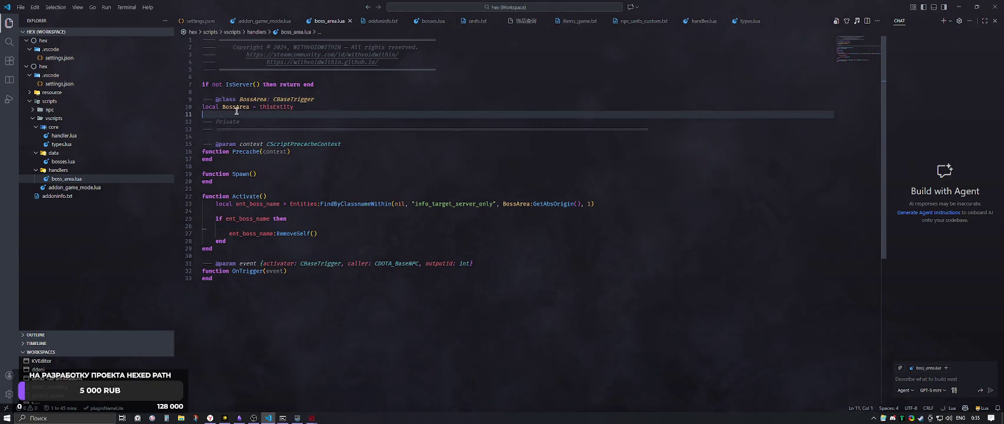
pyautogui.click(242, 92)
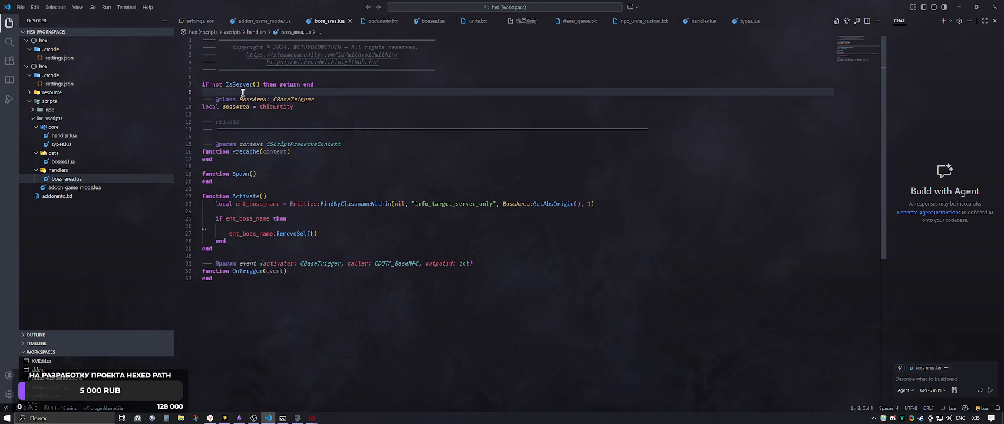
pyautogui.press('Return')
pyautogui.press('Return')
pyautogui.press('Up')
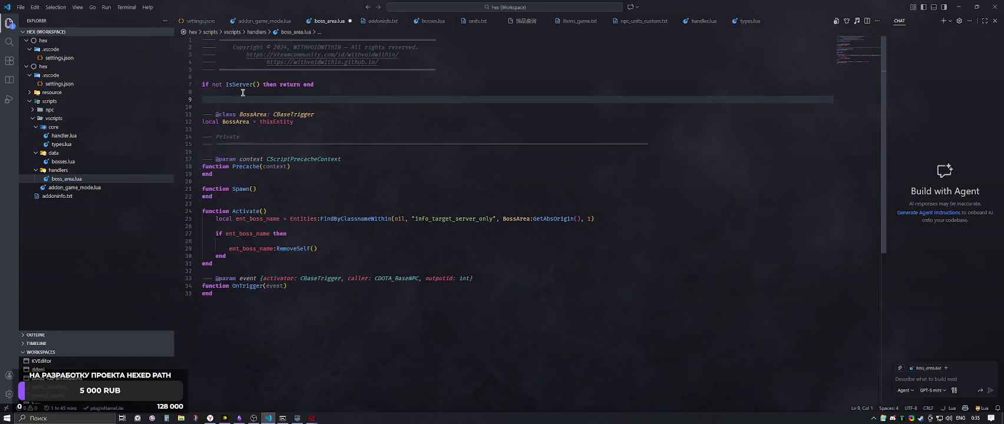
pyautogui.write('@class ')
pyautogui.write('BossA')
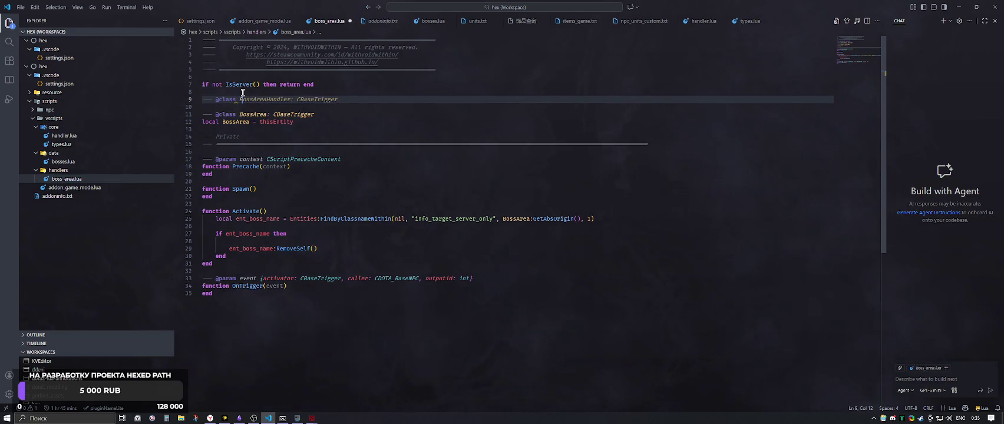
pyautogui.write('re')
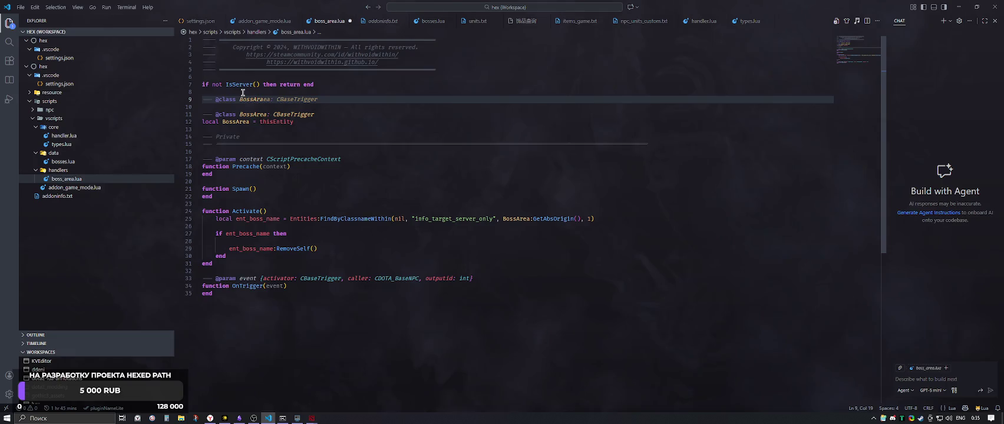
pyautogui.write('a')
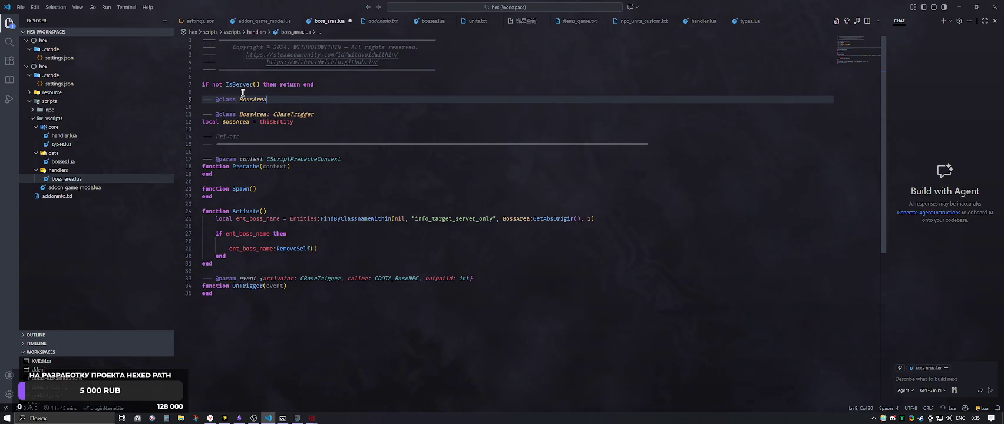
pyautogui.write(' Data')
pyautogui.press('BackSpace')
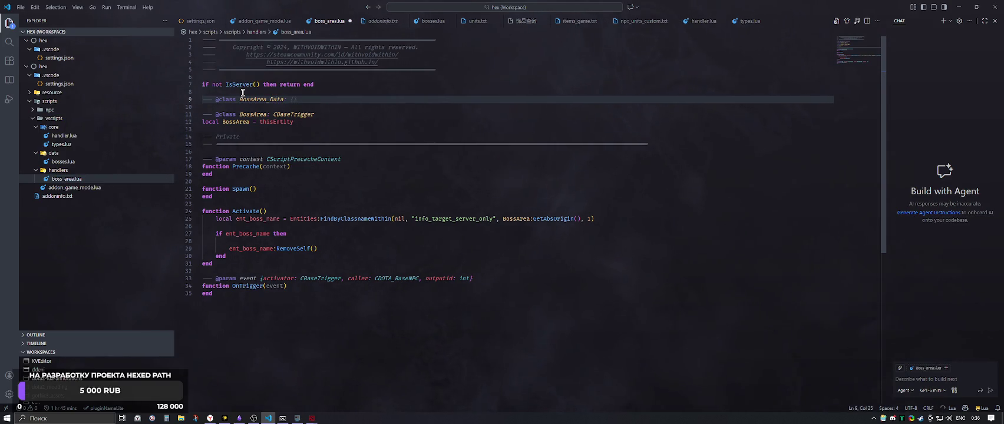
pyautogui.press('Return')
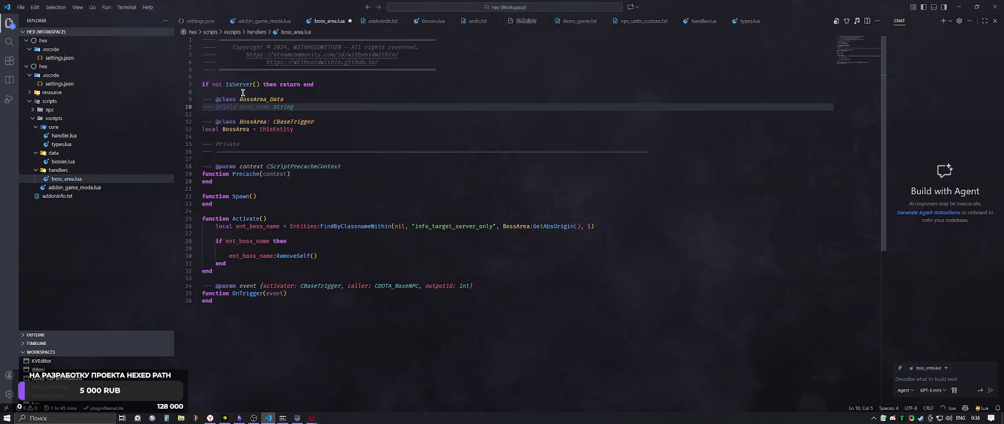
pyautogui.press('Tab')
pyautogui.press('Escape')
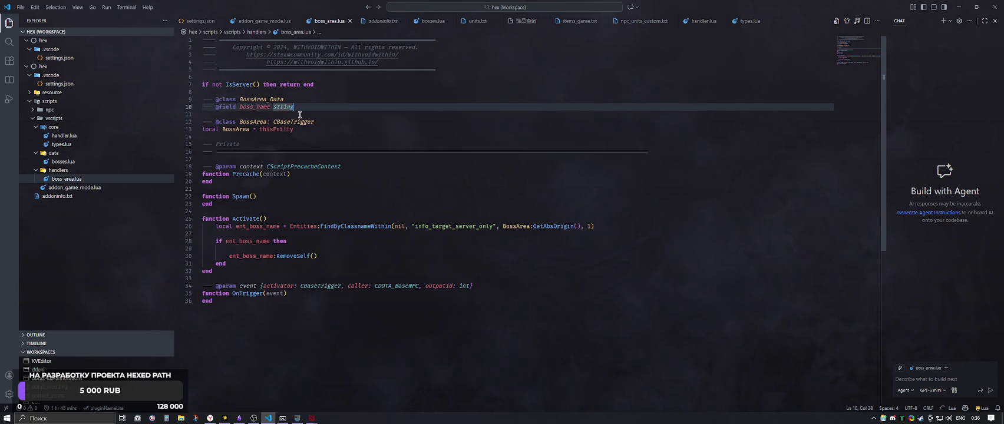
pyautogui.doubleClick(257, 98)
pyautogui.click(262, 120)
pyautogui.doubleClick(252, 101)
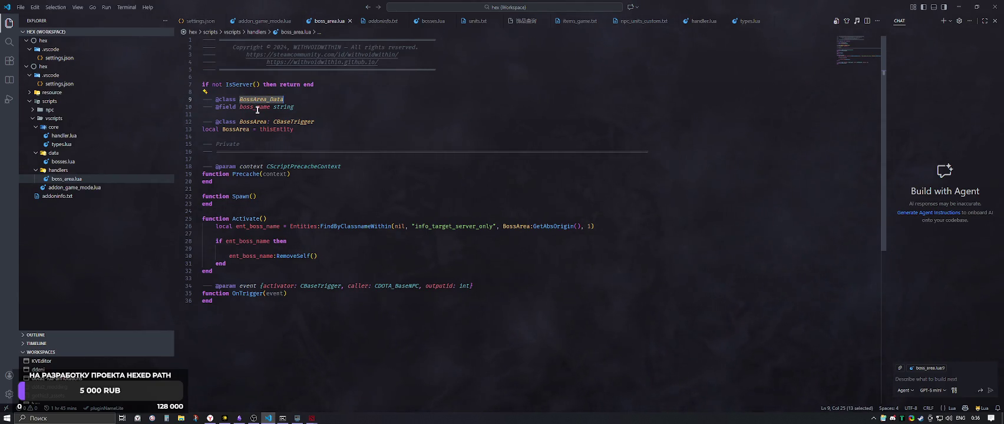
pyautogui.click(331, 124)
pyautogui.press('Return')
pyautogui.write('@field')
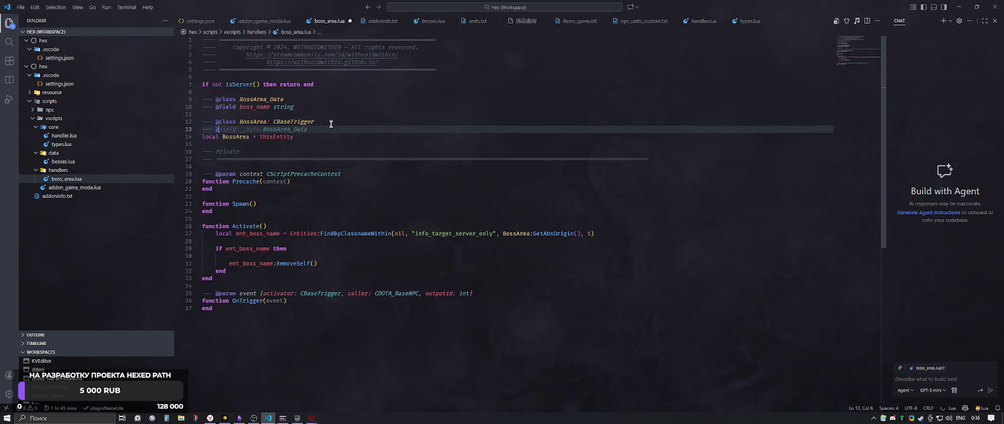
pyautogui.press('Up')
pyautogui.press('Down')
pyautogui.press('Down')
pyautogui.press('Down')
pyautogui.hotkey('ctrl', 's')
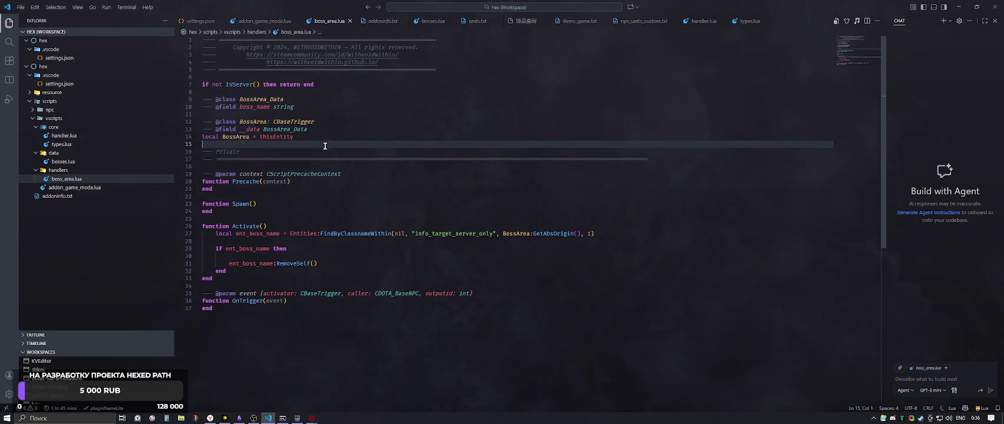
# Step: Inside the if block, store the entity's GetName() as boss_name in BossArea.__data
pyautogui.click(301, 256)
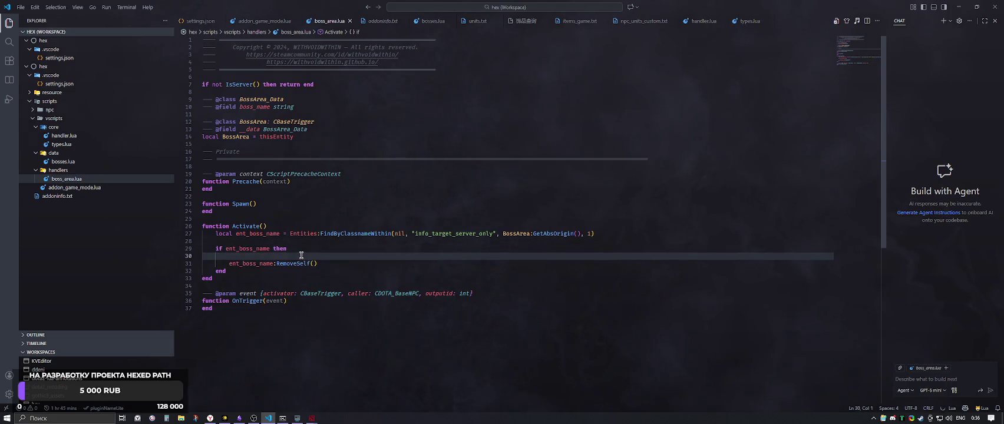
pyautogui.press('Tab')
pyautogui.press('Tab')
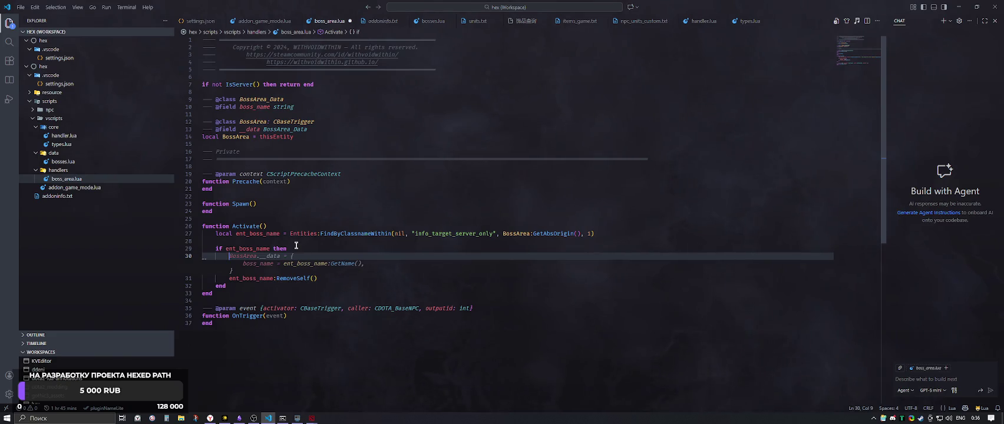
pyautogui.write('BossArea')
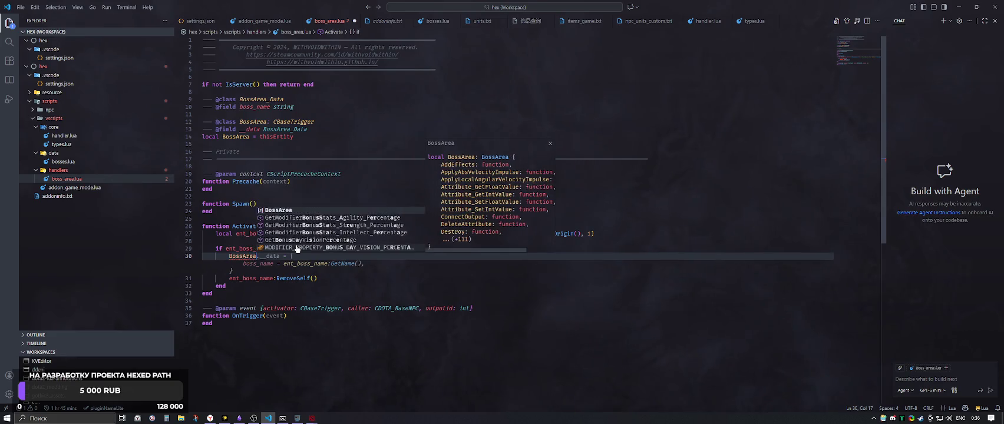
pyautogui.press('Escape')
pyautogui.write('.__data')
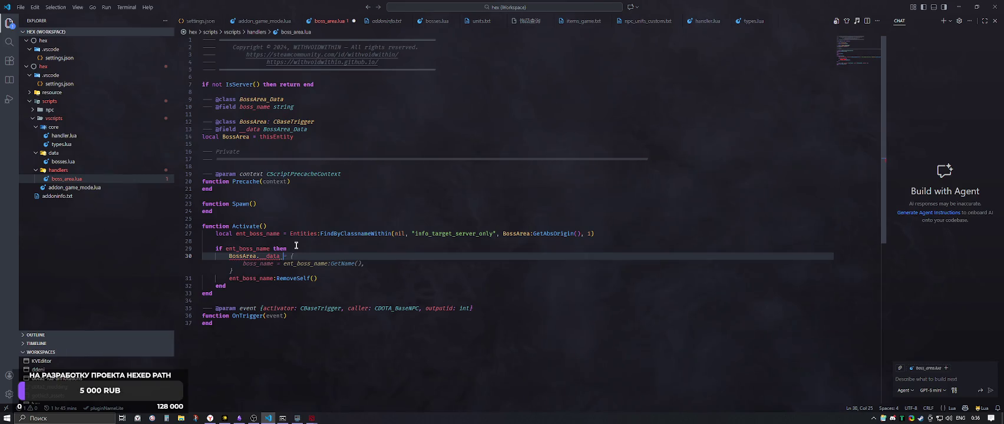
pyautogui.press('Tab')
pyautogui.press('Return')
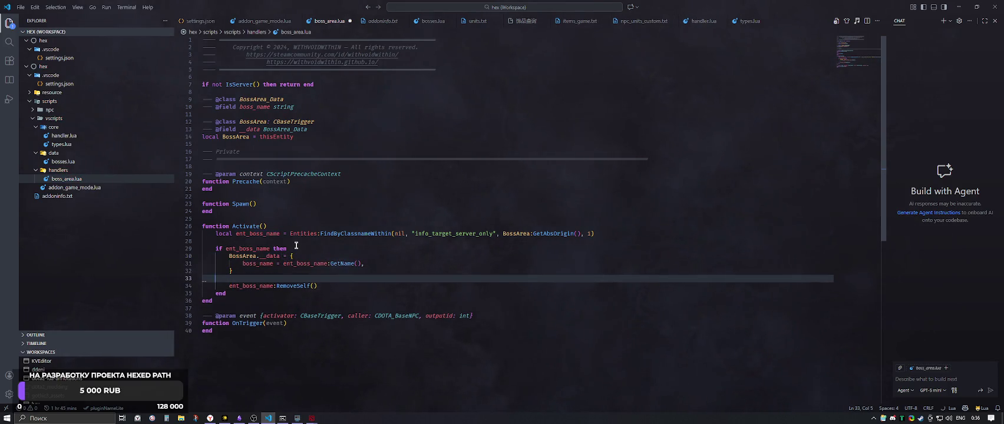
# Step: Move to blank line 37 below the block and bring the Dota 2 game forward
pyautogui.click(292, 248)
pyautogui.click(392, 260)
pyautogui.click(377, 278)
pyautogui.click(373, 294)
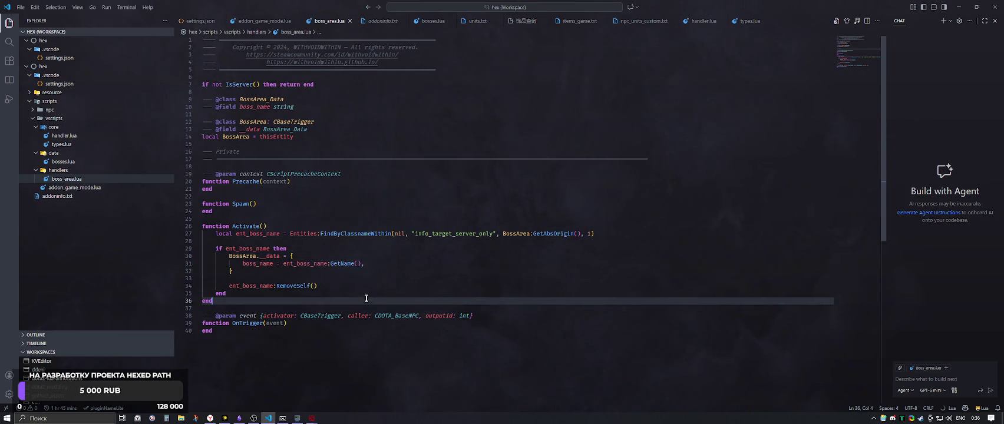
pyautogui.click(363, 306)
pyautogui.hotkey('alt', 'Tab')
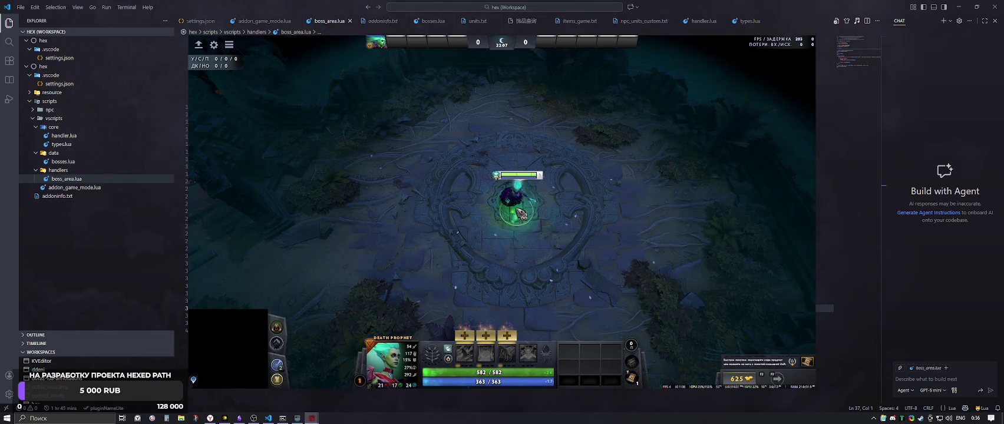
pyautogui.hotkey('alt', 'Tab')
pyautogui.click(309, 209)
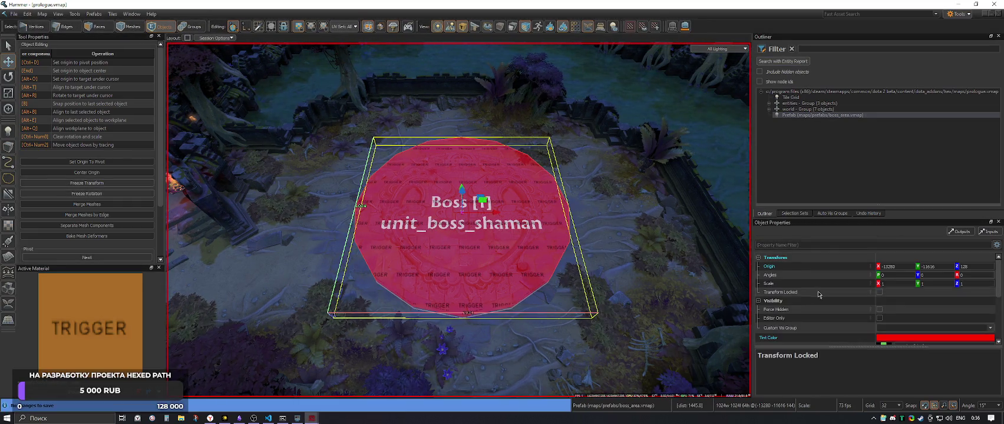
pyautogui.scroll(-5, 814, 311)
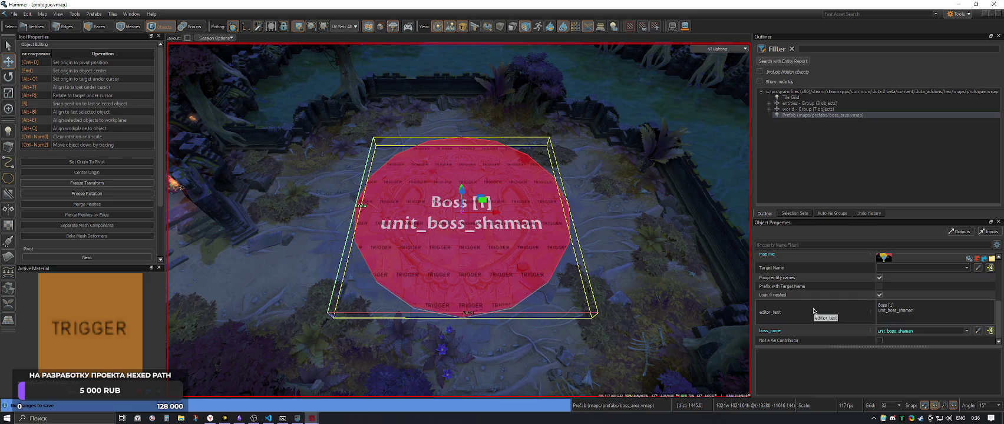
pyautogui.moveTo(771, 295)
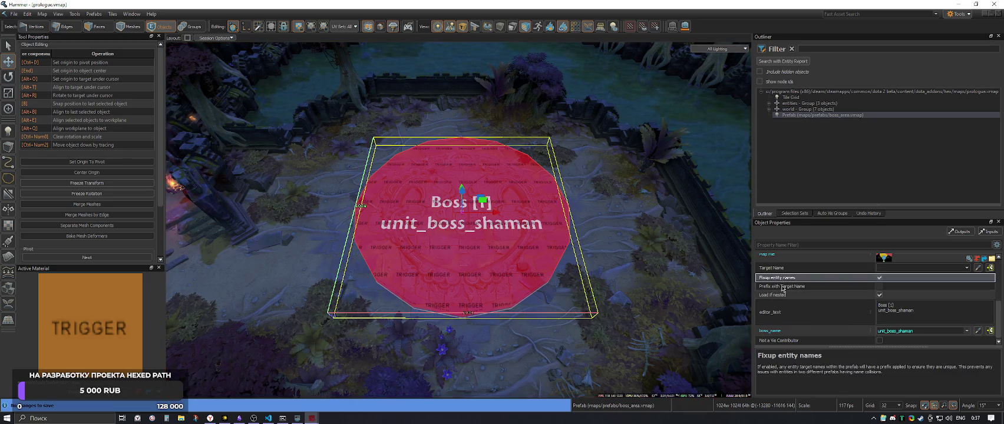
pyautogui.click(792, 328)
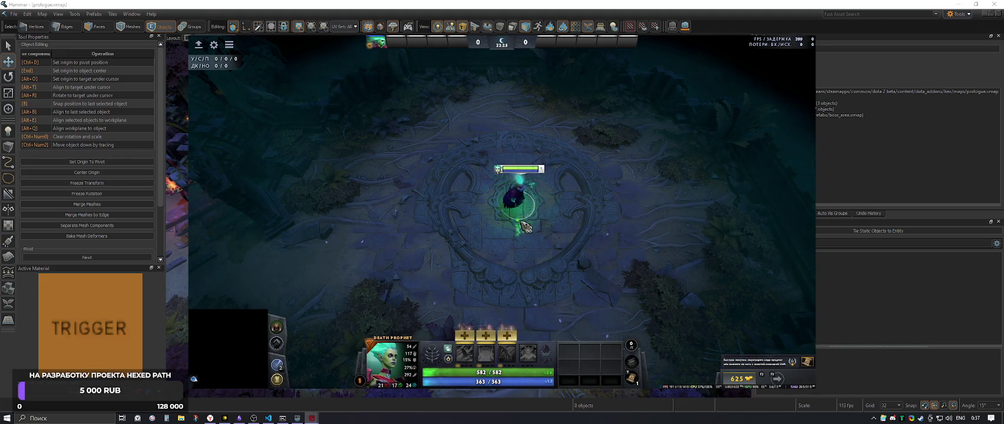
# Step: Zoom the game camera, return to boss_area.lua in VS Code, then head to Hammer
pyautogui.scroll(2, 520, 222)
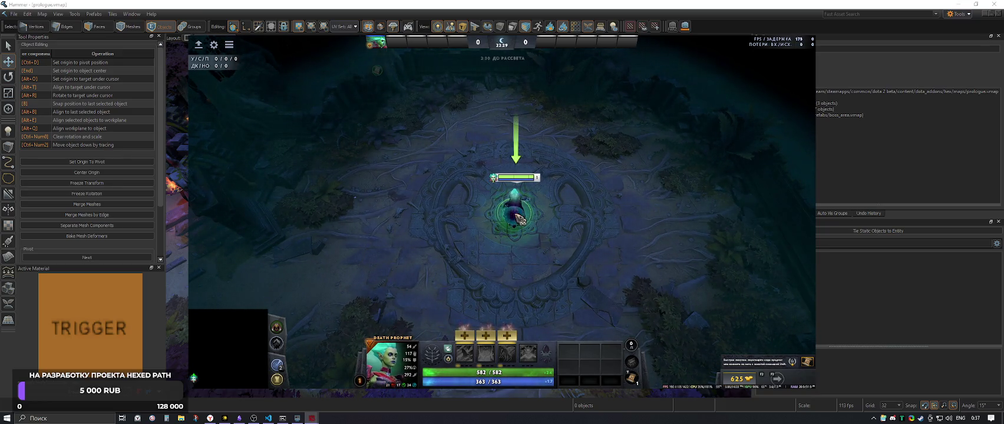
pyautogui.hotkey('alt', 'Tab')
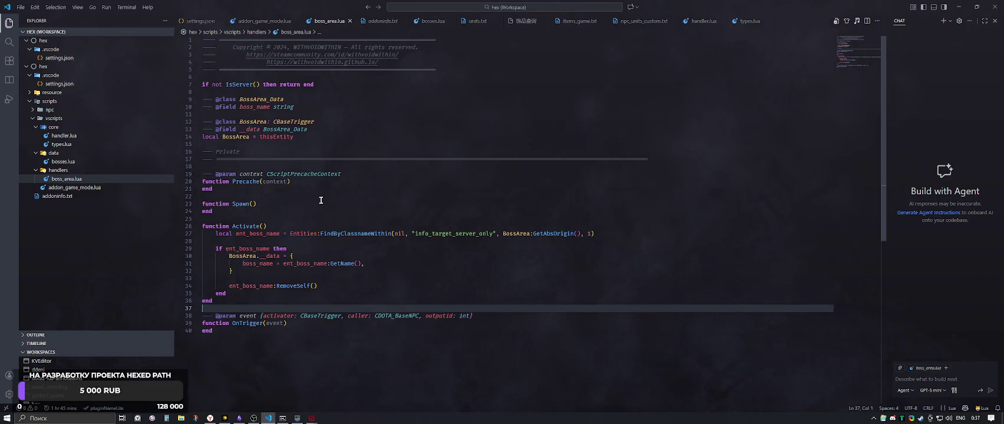
pyautogui.hotkey('alt', 'Tab')
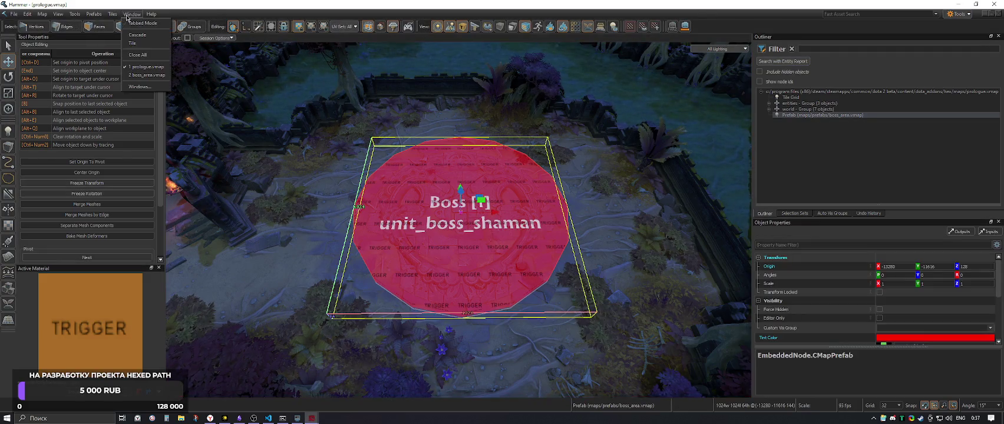
# Step: In the boss_area prefab, bind the trigger's Name to a new boss_id variable
pyautogui.click(132, 14)
pyautogui.click(144, 76)
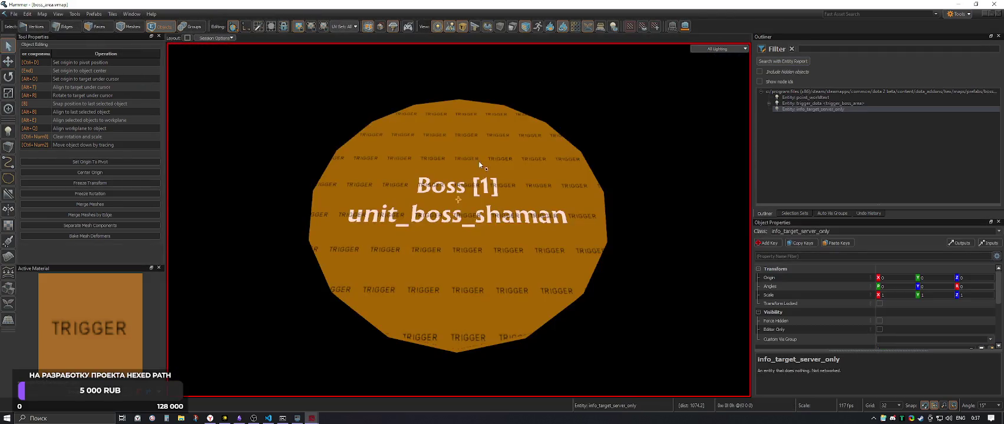
pyautogui.click(823, 103)
pyautogui.scroll(-3, 831, 308)
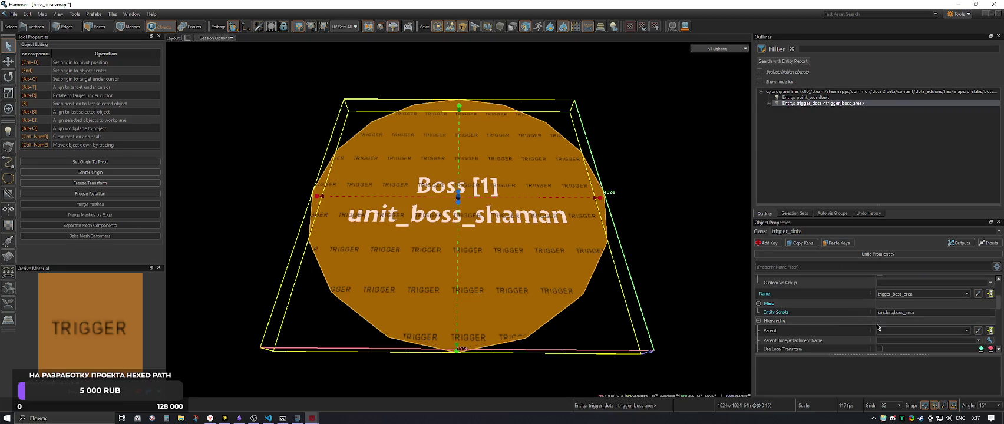
pyautogui.rightClick(789, 293)
pyautogui.click(816, 303)
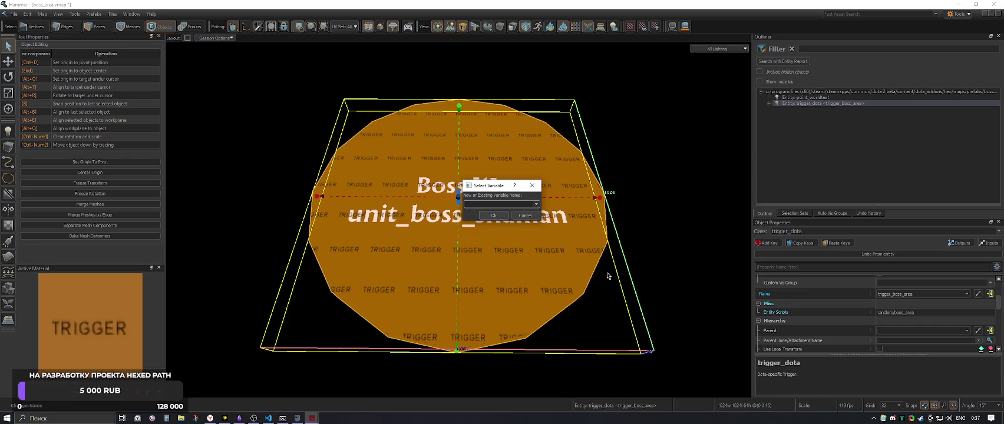
pyautogui.write('oss_')
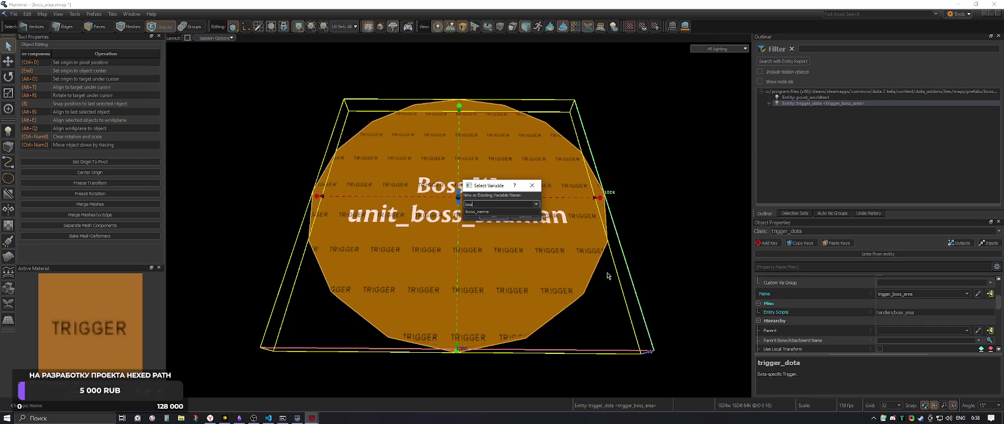
pyautogui.write('id')
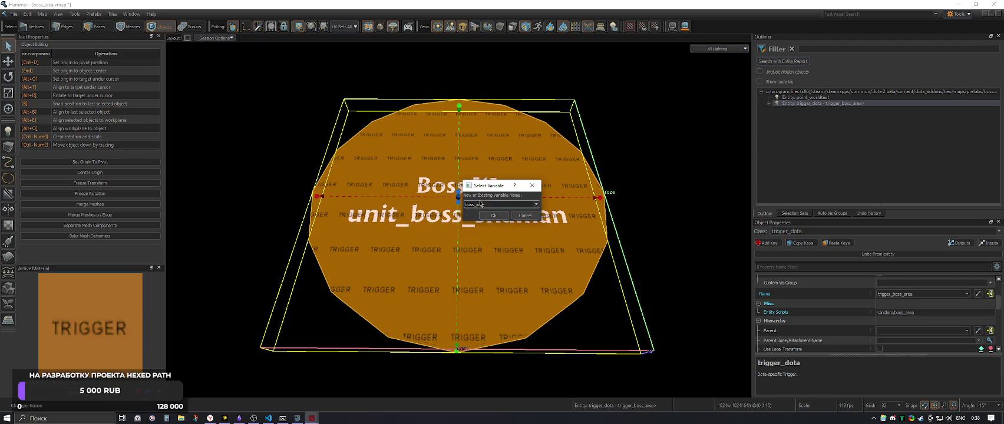
pyautogui.click(494, 215)
# Step: Delete the old boss_name map variable, save the prefab, and switch to prologue.vmap
pyautogui.click(59, 15)
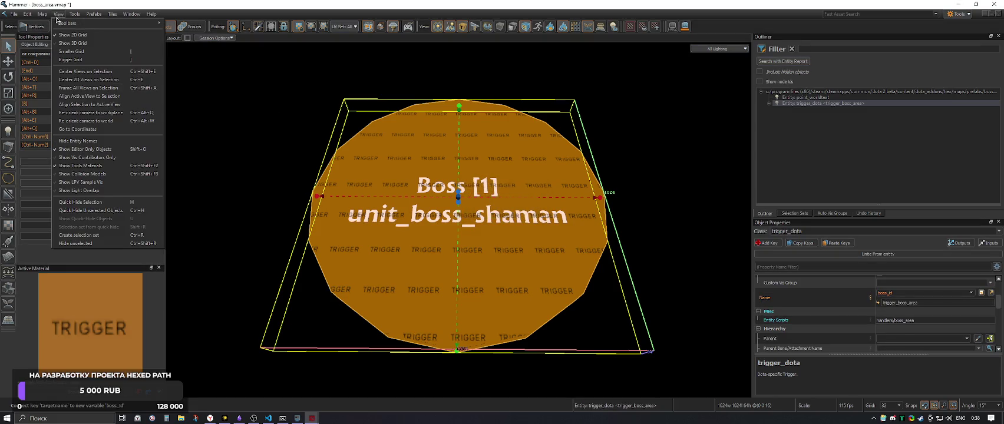
pyautogui.click(58, 59)
pyautogui.click(368, 117)
pyautogui.click(401, 87)
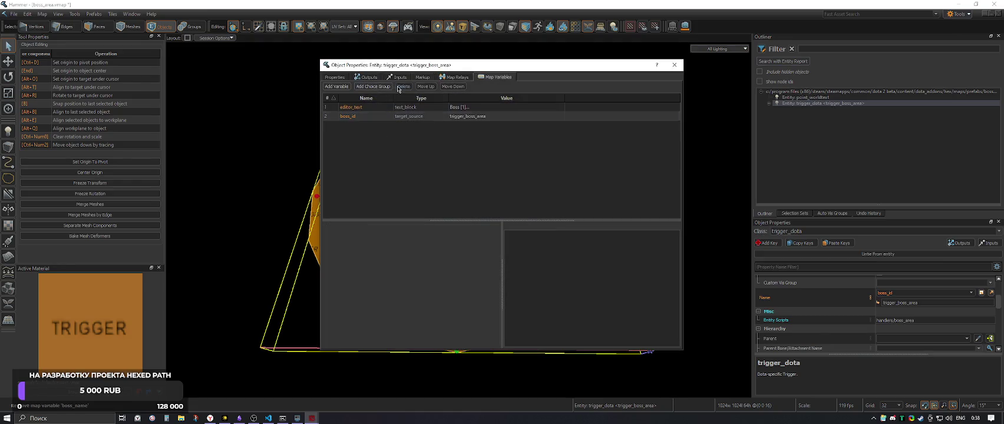
pyautogui.click(674, 64)
pyautogui.click(640, 139)
pyautogui.hotkey('ctrl', 's')
pyautogui.click(131, 14)
pyautogui.click(144, 66)
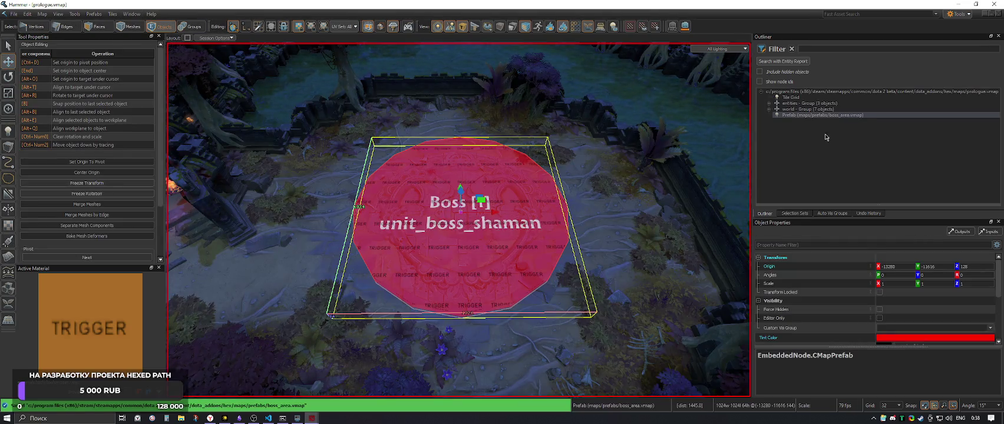
# Step: Set the boss prefab's boss_id to trigger_boss_area_1 in Object Properties
pyautogui.scroll(-10, 933, 307)
pyautogui.click(933, 330)
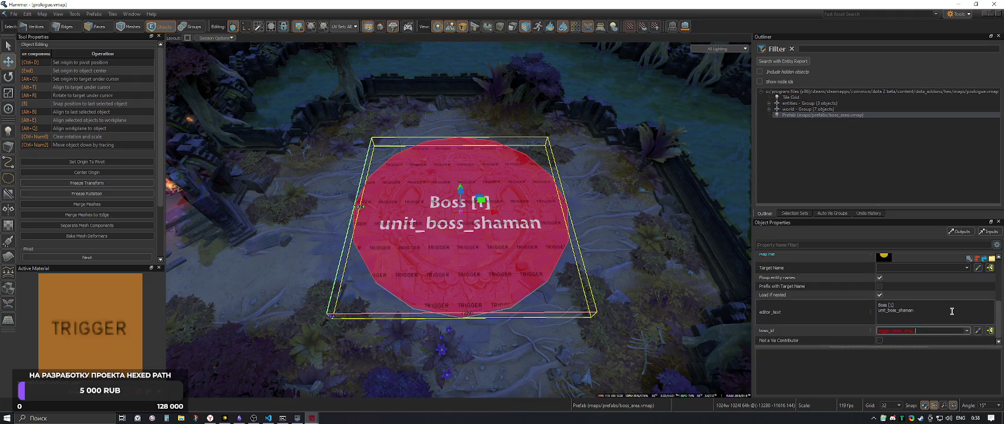
pyautogui.write('1')
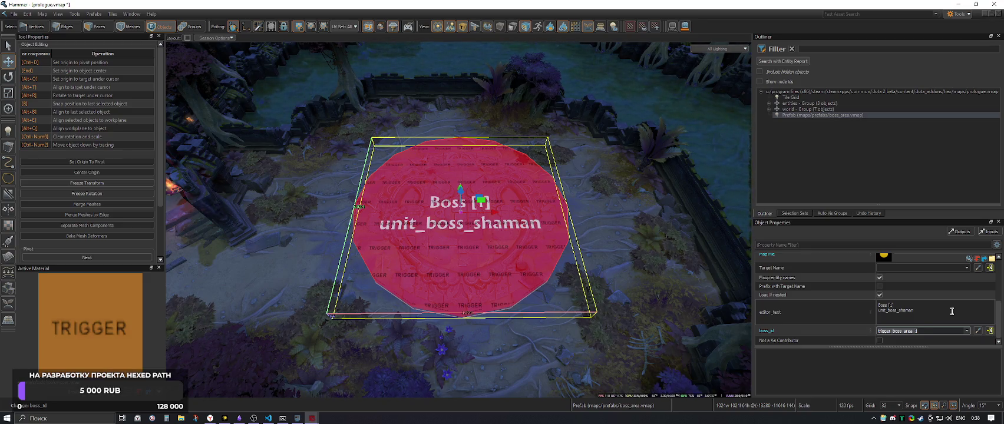
pyautogui.click(876, 310)
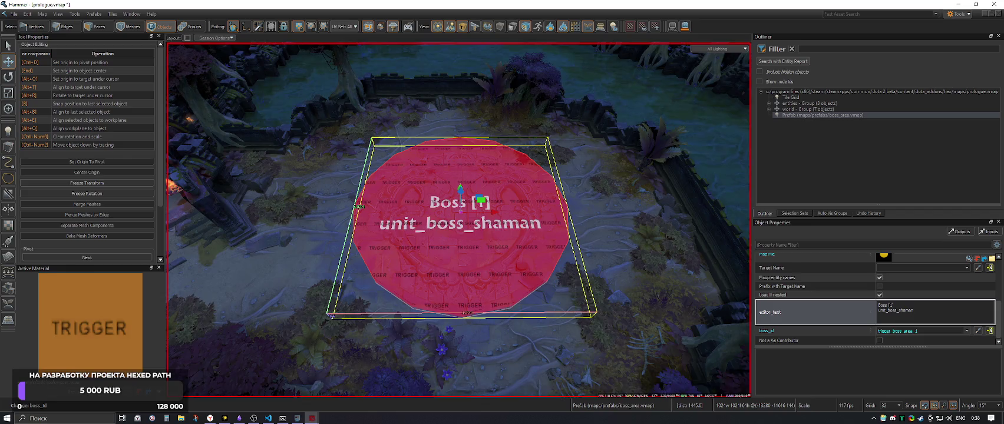
# Step: Save prologue.vmap and return to boss_area.lua in the code editor
pyautogui.hotkey('ctrl', 's')
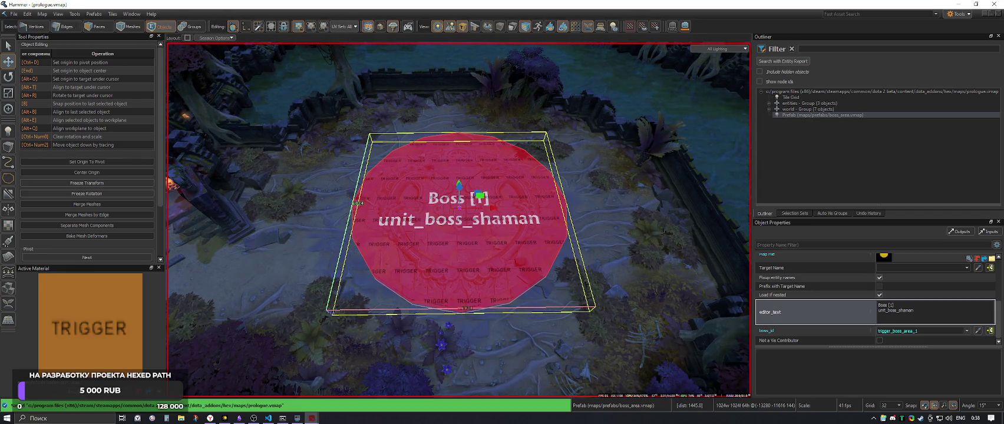
pyautogui.scroll(1, 556, 281)
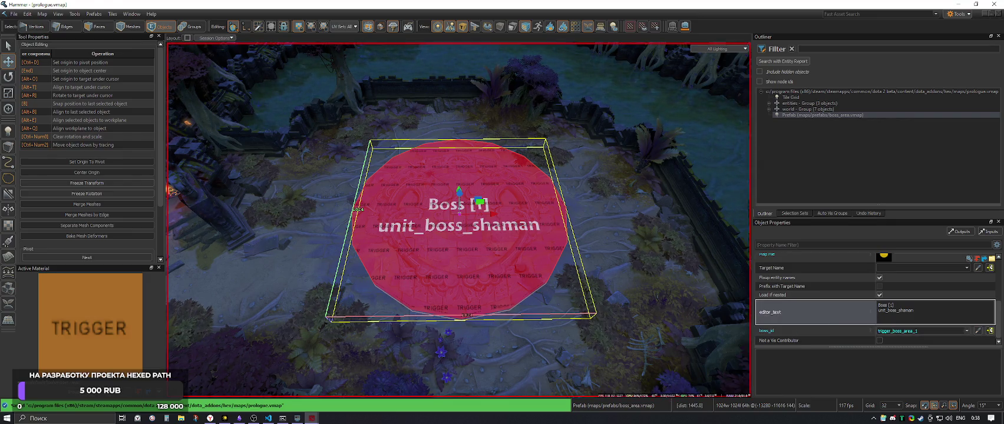
pyautogui.hotkey('ctrl', 's')
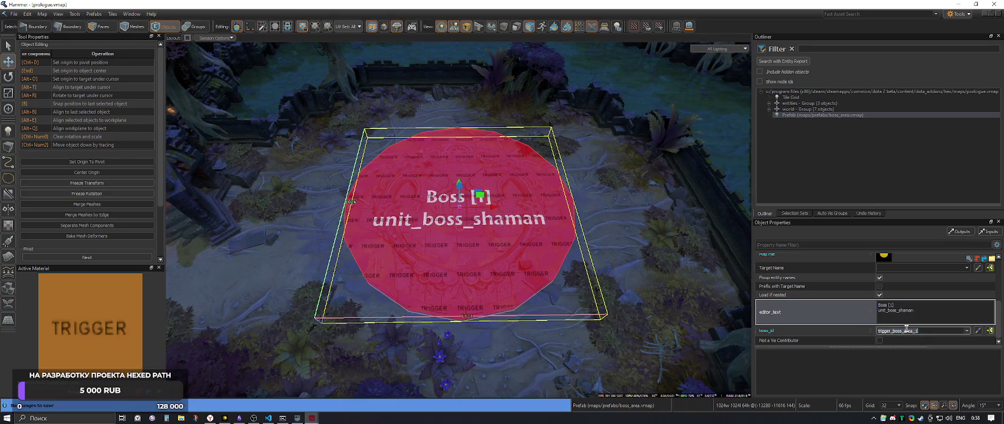
pyautogui.hotkey('alt', 'Tab')
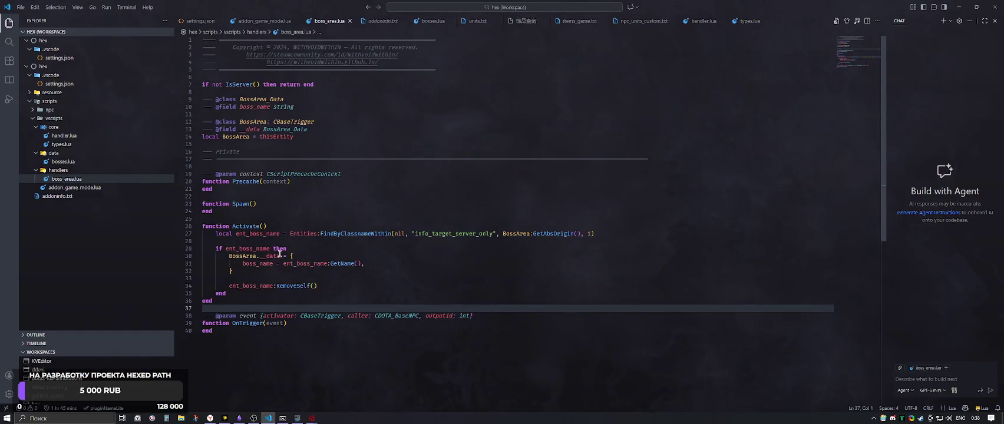
# Step: Delete the old Activate body (lines 27–35) and save boss_area.lua
pyautogui.moveTo(227, 292); pyautogui.dragTo(213, 233)
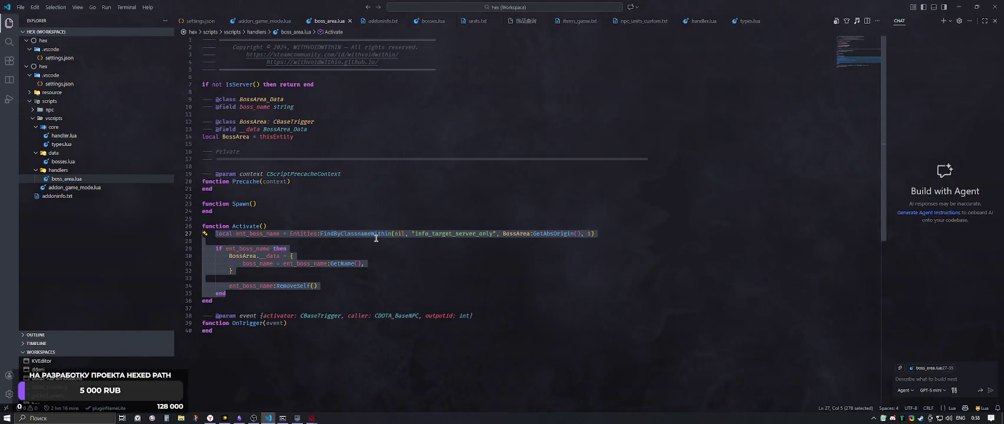
pyautogui.press('BackSpace')
pyautogui.press('BackSpace')
pyautogui.press('Delete')
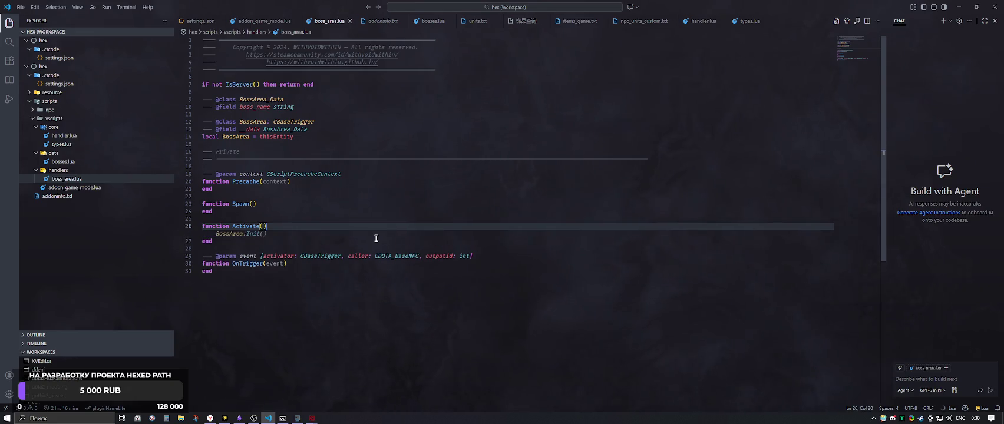
pyautogui.press('End')
pyautogui.hotkey('ctrl', 's')
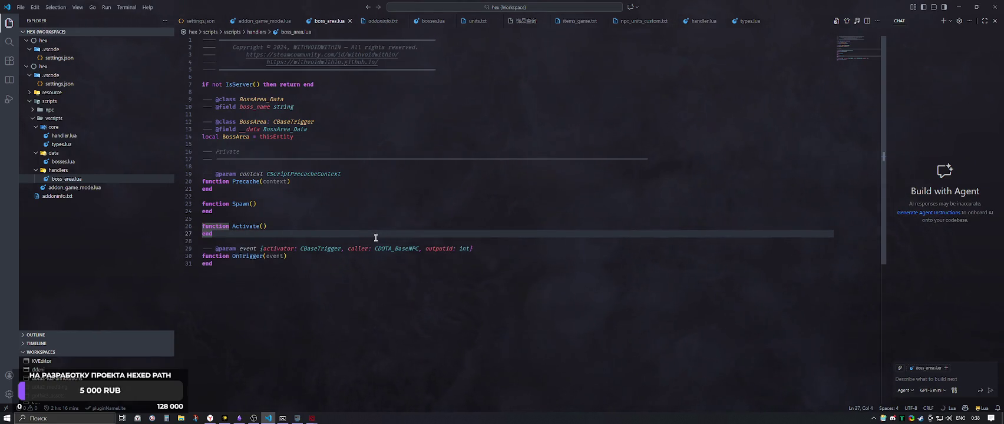
# Step: Discard the unfinished 'function Get' stub after OnTrigger and open an indented line inside Activate
pyautogui.click(377, 276)
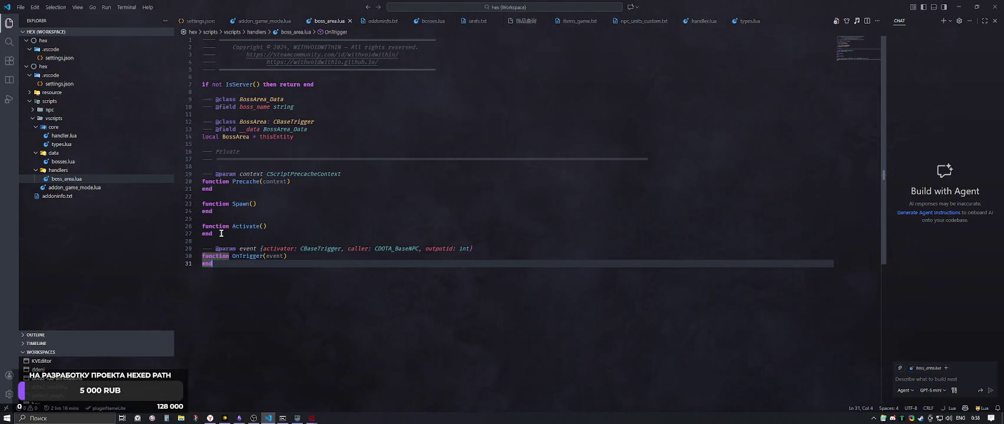
pyautogui.press('Return')
pyautogui.press('Return')
pyautogui.write('function Get')
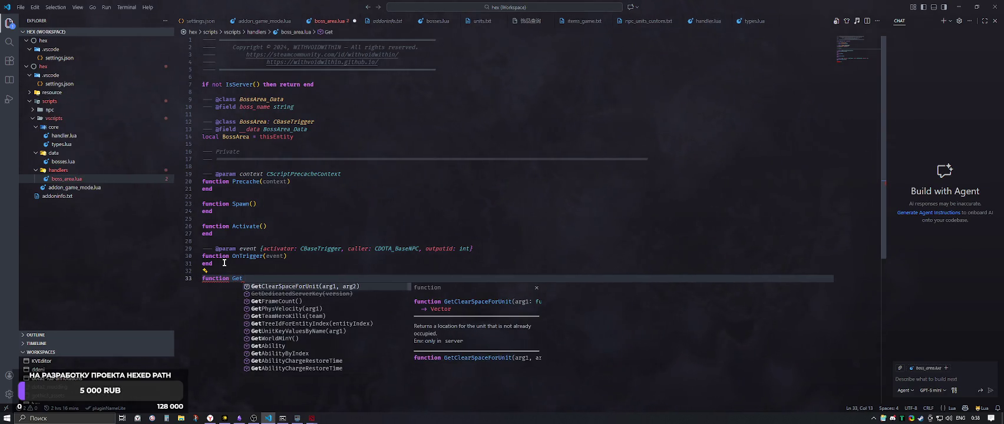
pyautogui.hotkey('ctrl', 'z')
pyautogui.hotkey('ctrl', 'z')
pyautogui.press('Up')
pyautogui.press('Up')
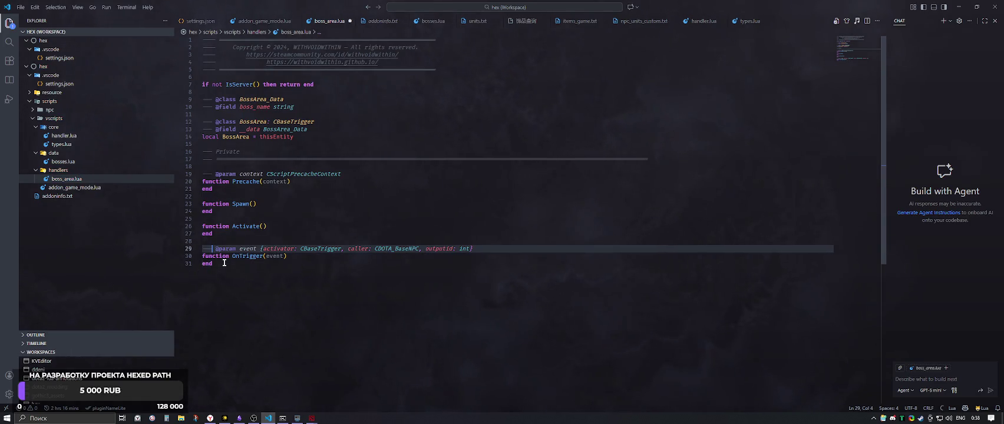
pyautogui.click(345, 224)
pyautogui.press('Return')
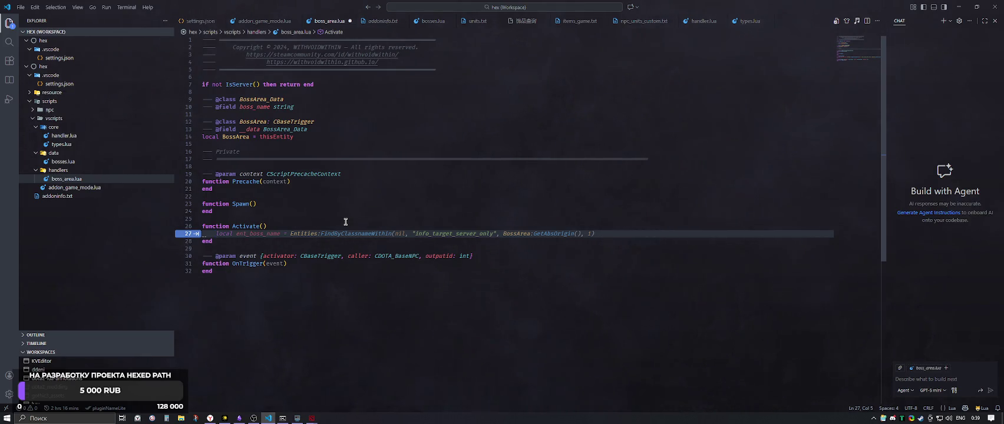
# Step: Add a BossArea.__data table in Activate built from BossArea:GetName(), then save
pyautogui.write('BossArea.')
pyautogui.press('Tab')
pyautogui.press('Tab')
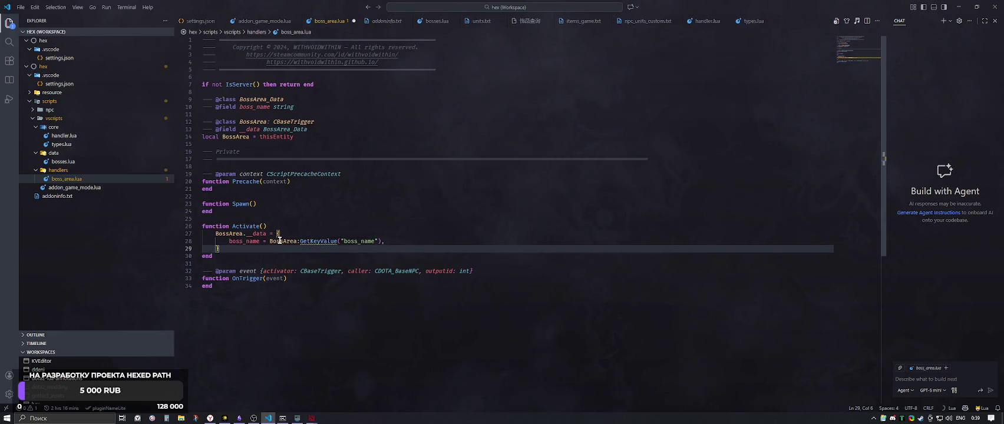
pyautogui.doubleClick(318, 241)
pyautogui.write('Get')
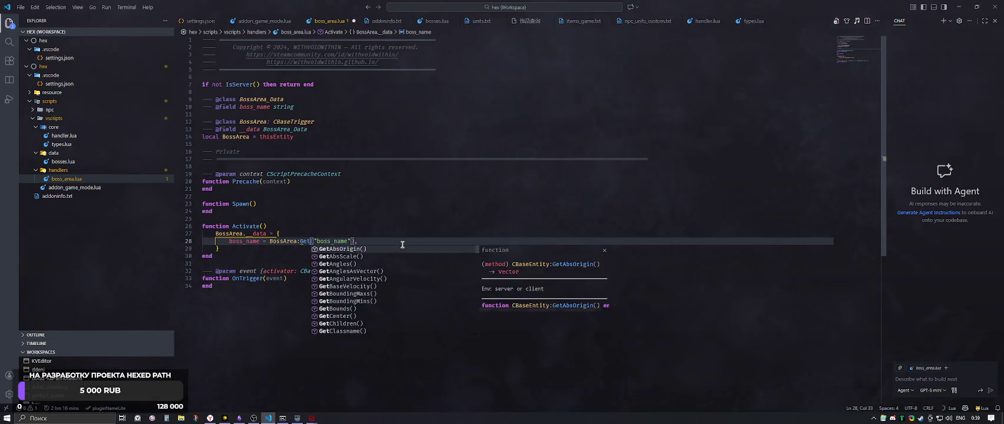
pyautogui.write('Name')
pyautogui.press('Tab')
pyautogui.doubleClick(346, 242)
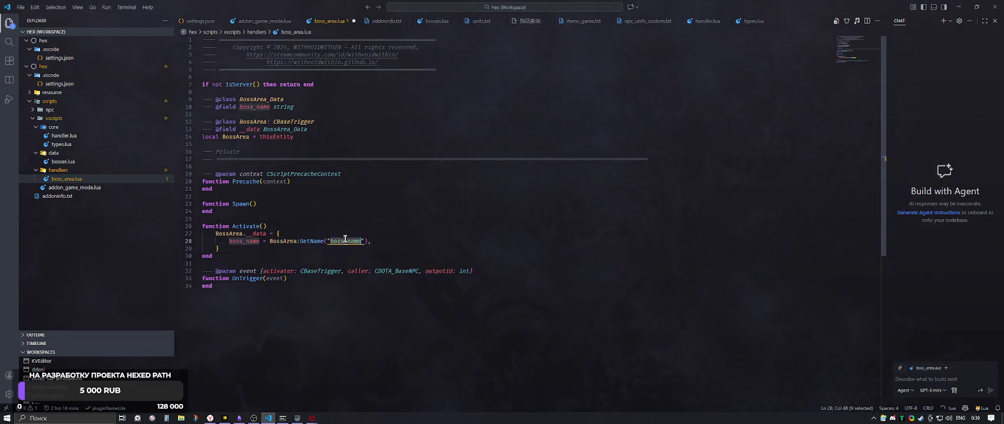
pyautogui.press('BackSpace')
pyautogui.press('BackSpace')
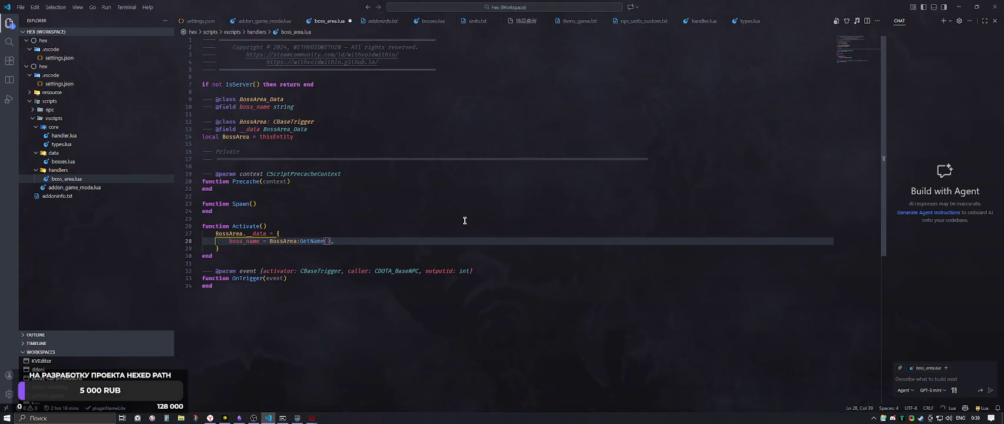
pyautogui.hotkey('ctrl', 's')
pyautogui.click(357, 252)
pyautogui.click(353, 261)
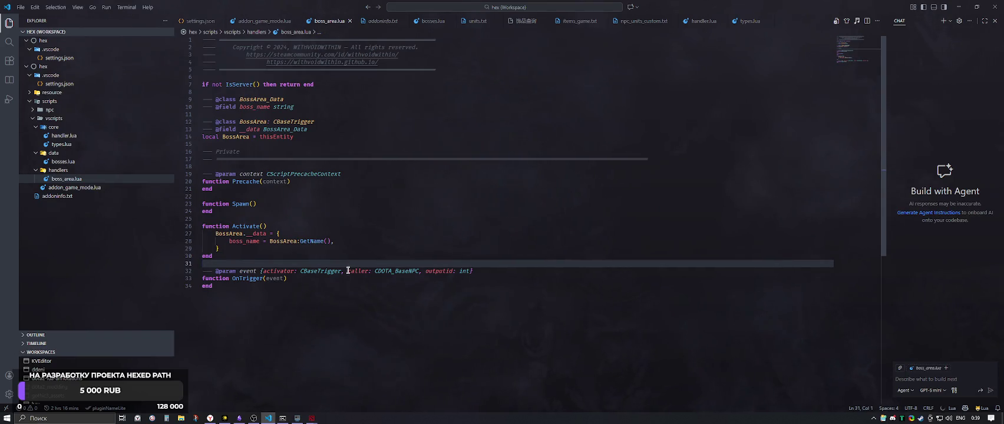
pyautogui.click(250, 241)
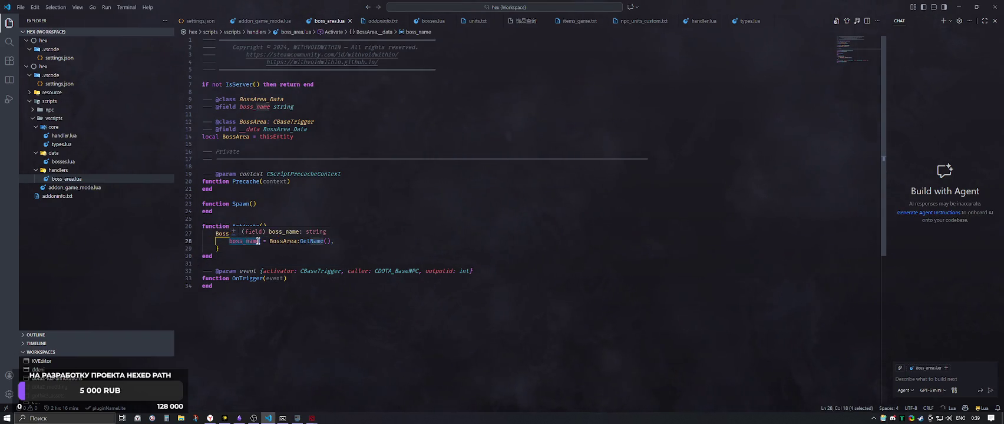
pyautogui.write('id')
pyautogui.press('Down')
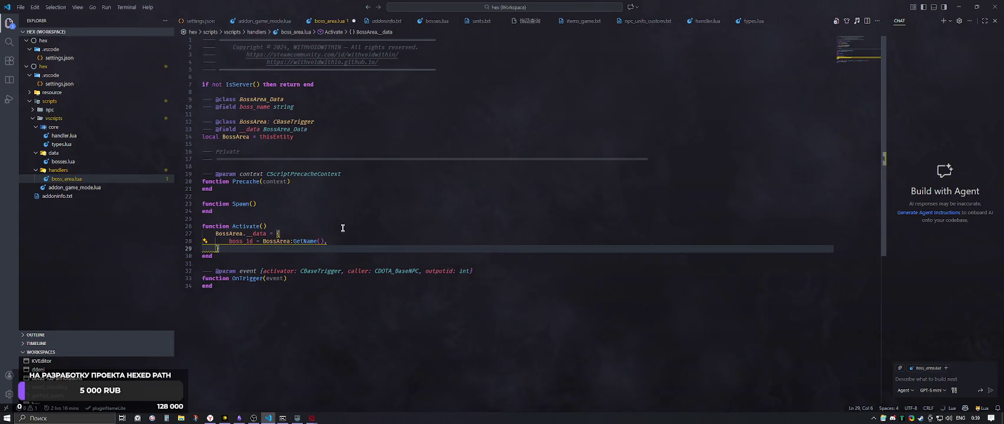
pyautogui.doubleClick(241, 240)
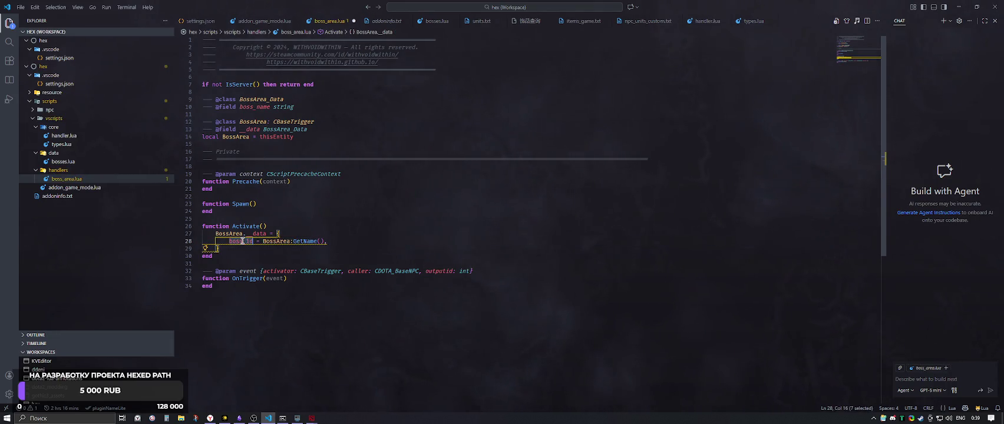
pyautogui.doubleClick(260, 107)
pyautogui.write('boss_id')
pyautogui.moveTo(263, 107); pyautogui.dragTo(391, 106)
pyautogui.write('int')
pyautogui.press('Return')
pyautogui.write('@f')
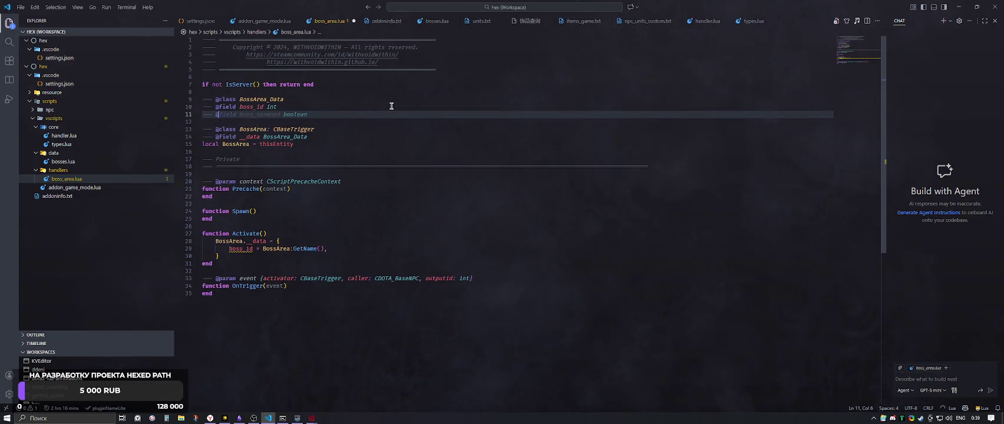
pyautogui.write('ie')
pyautogui.press('BackSpace')
pyautogui.press('BackSpace')
pyautogui.press('BackSpace')
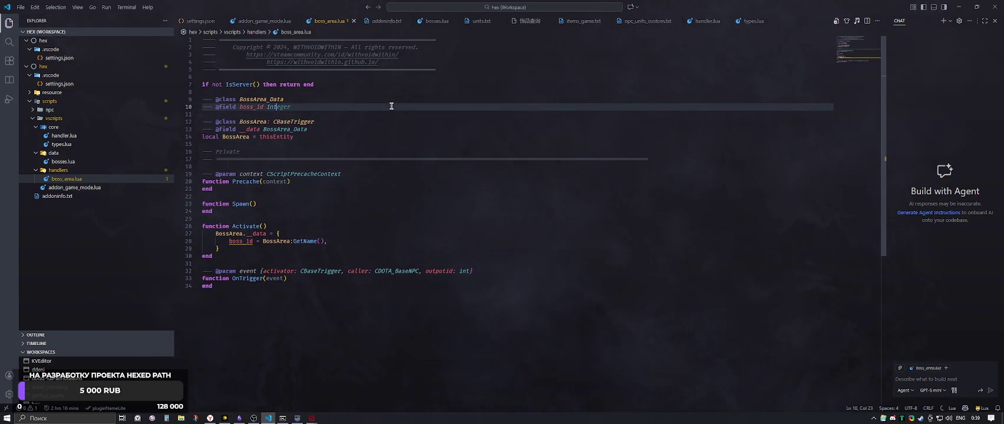
pyautogui.press('Return')
pyautogui.write('@field boss_')
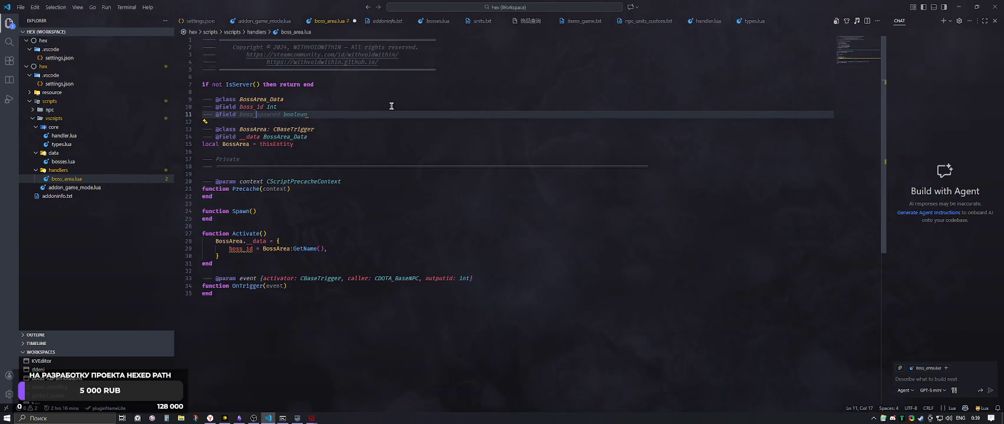
pyautogui.write('data ')
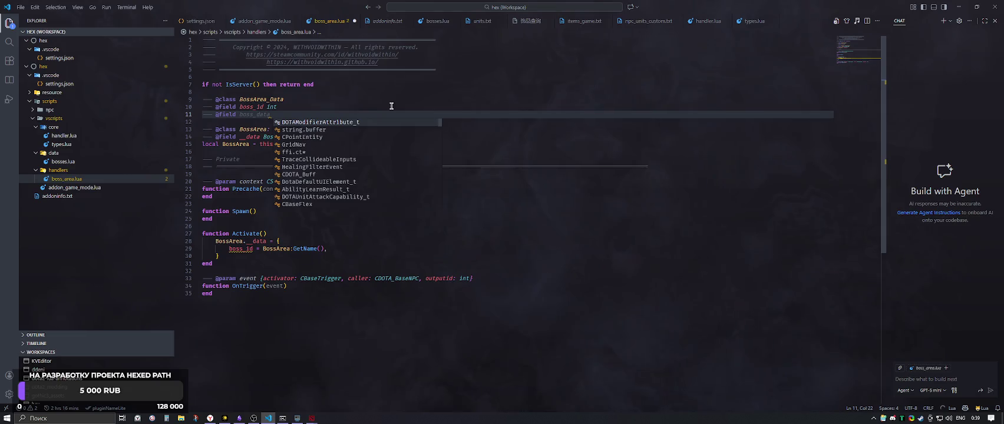
pyautogui.write('string')
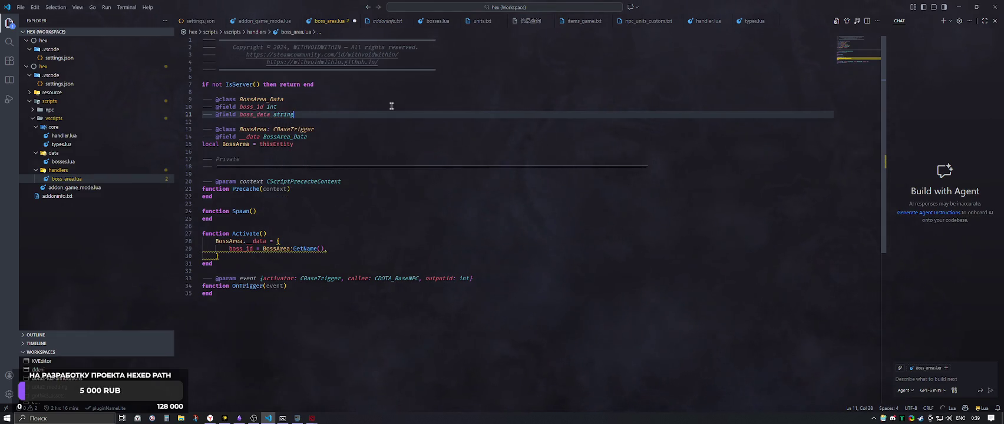
pyautogui.press('BackSpace')
pyautogui.press('BackSpace')
pyautogui.press('BackSpace')
pyautogui.write('e')
pyautogui.press('Down')
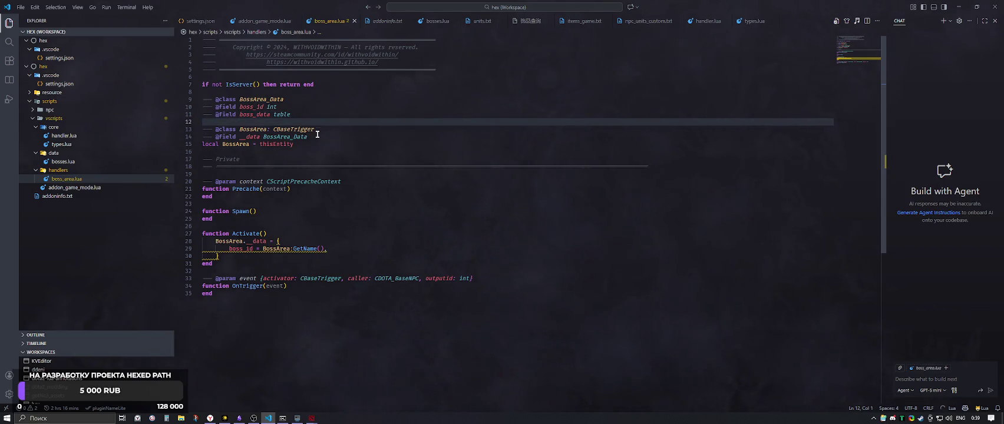
# Step: Add a boss_data entry to __data, then strip the boss_ prefix so entries and fields read id and data
pyautogui.click(343, 251)
pyautogui.press('Return')
pyautogui.write('boss')
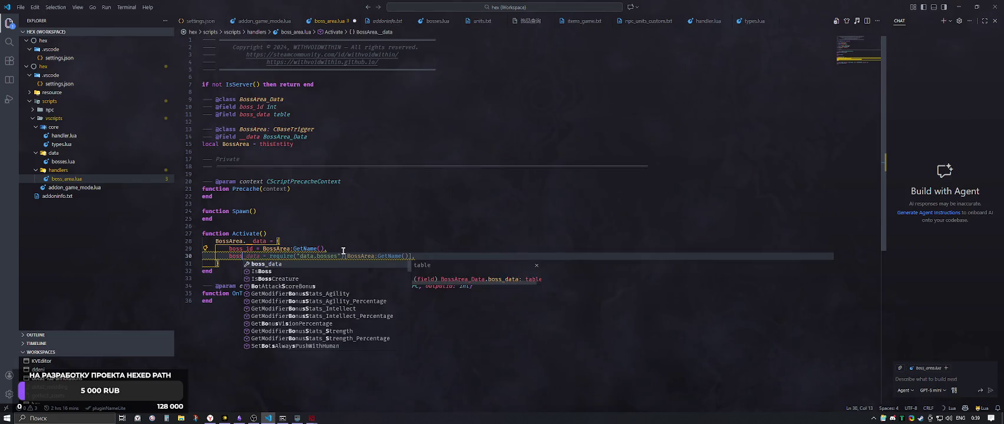
pyautogui.press('Tab')
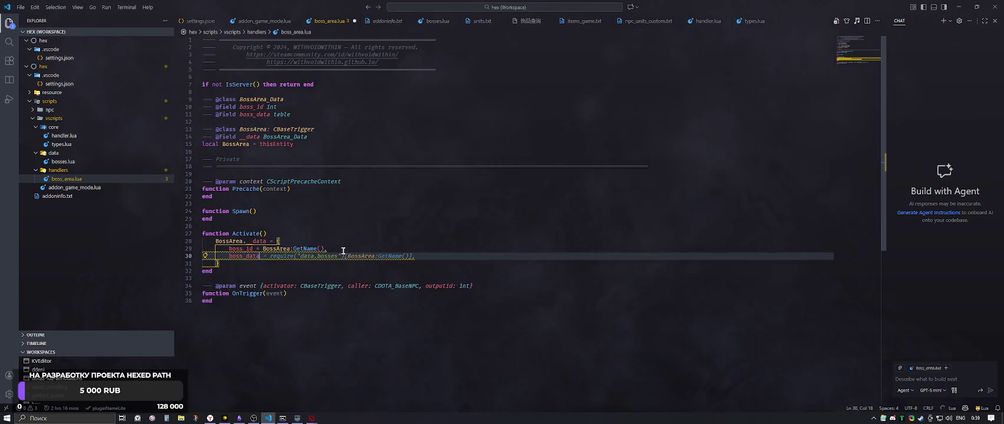
pyautogui.press('Tab')
pyautogui.moveTo(246, 248); pyautogui.dragTo(229, 256)
pyautogui.press('BackSpace')
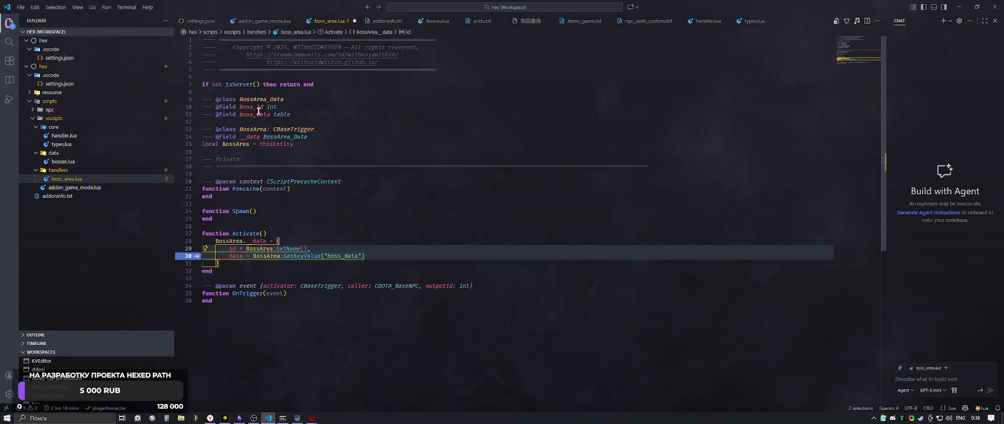
pyautogui.moveTo(255, 107); pyautogui.dragTo(240, 113)
pyautogui.press('BackSpace')
# Step: Set the data entry to require("data.bosses")[BossArea:GetName()]
pyautogui.click(282, 121)
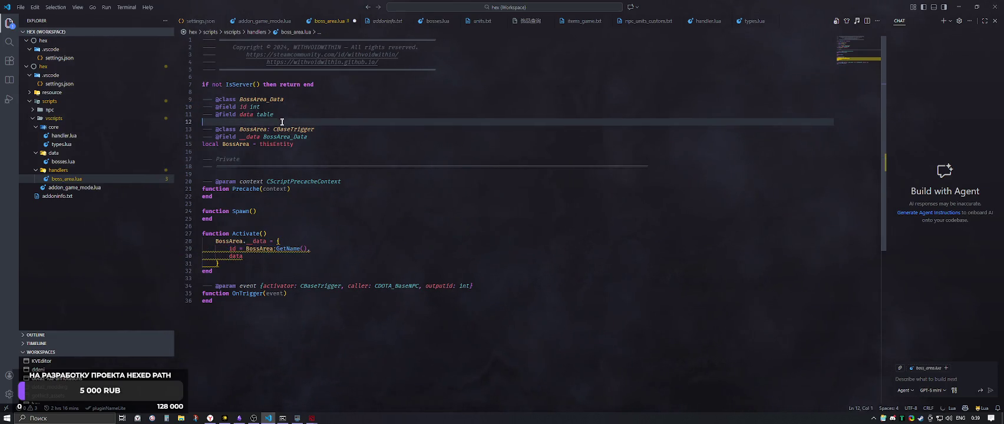
pyautogui.click(287, 265)
pyautogui.click(367, 255)
pyautogui.write('= {},')
pyautogui.write('require(')
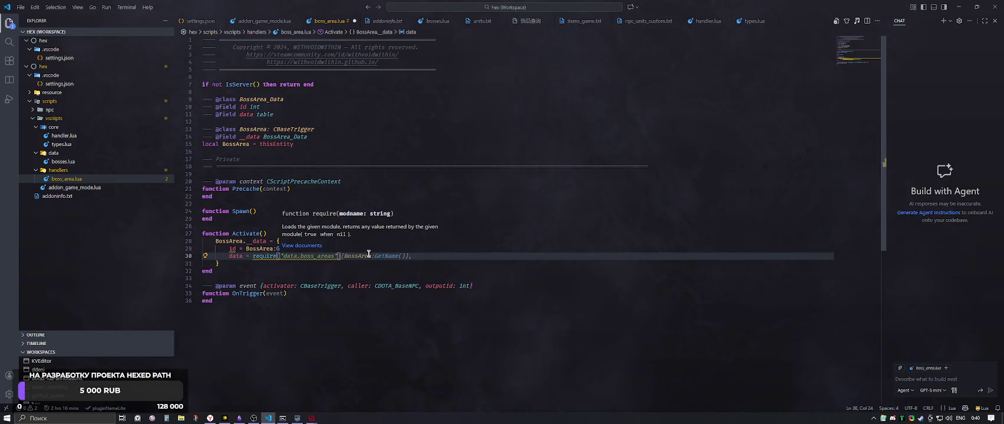
pyautogui.write('"data.bo')
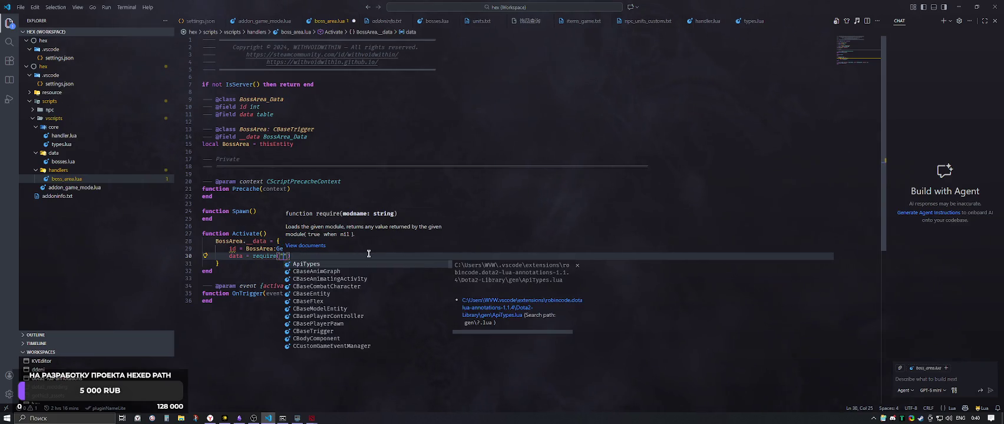
pyautogui.press('Tab')
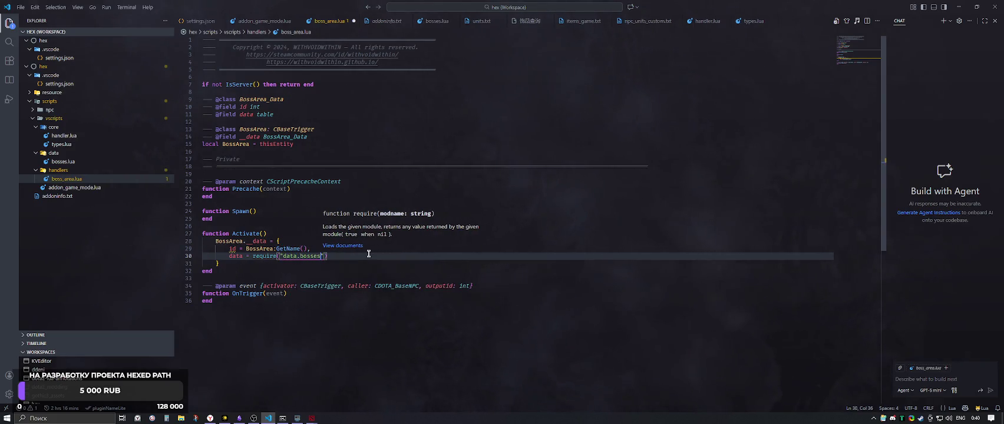
pyautogui.press('End')
pyautogui.press('BackSpace')
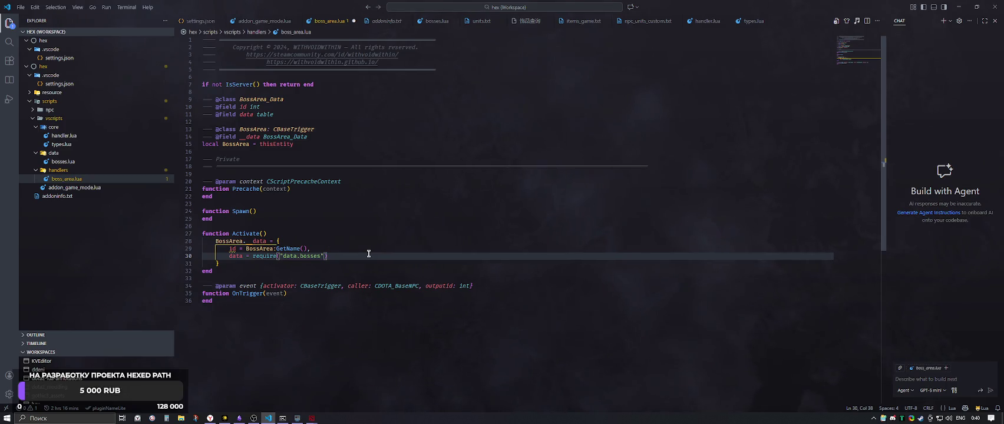
pyautogui.write('.')
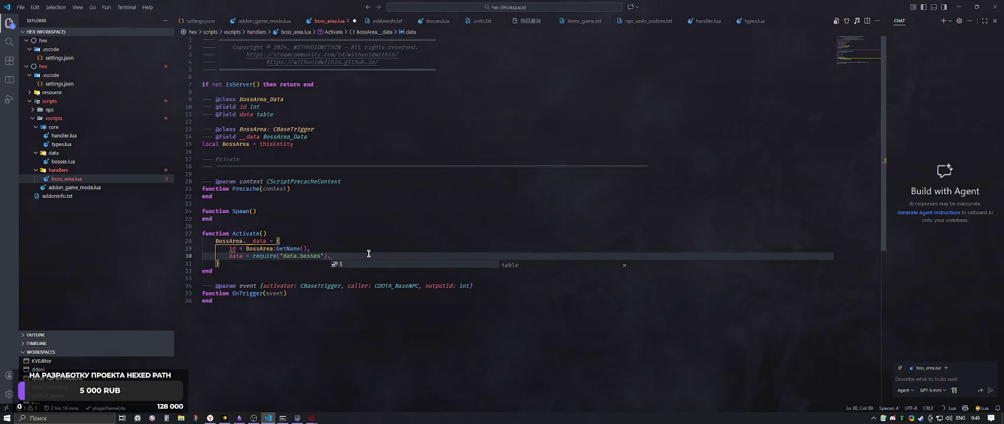
pyautogui.press('BackSpace')
pyautogui.write('[')
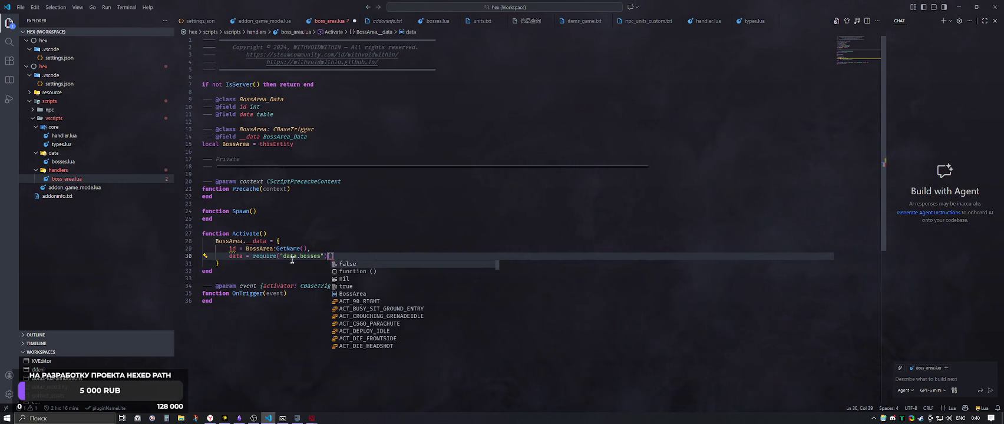
pyautogui.press('Tab')
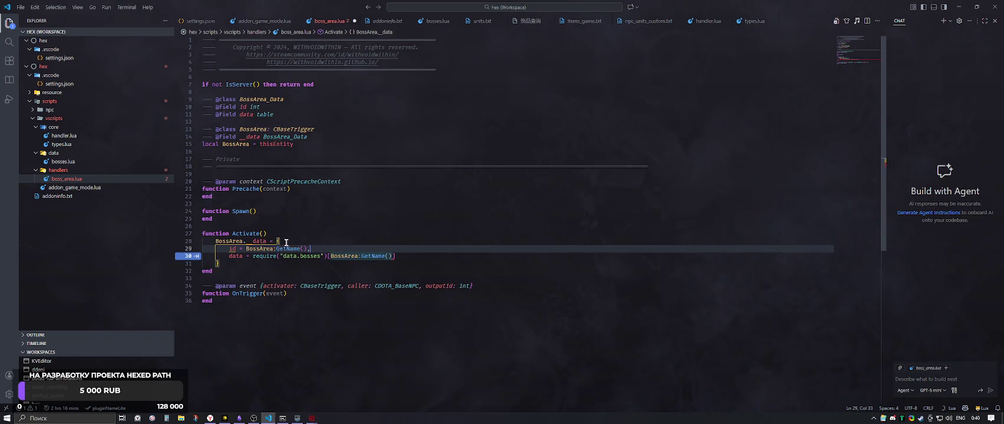
# Step: Open a blank line at the top of Activate for a local declaration
pyautogui.click(233, 262)
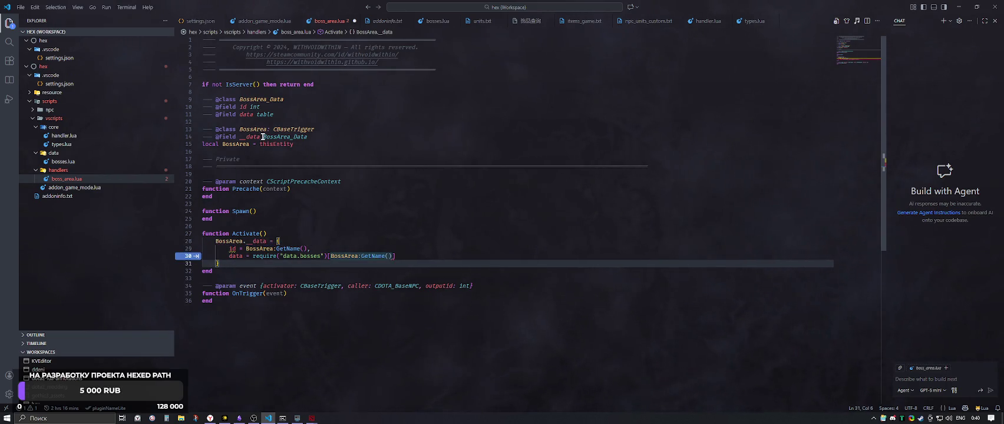
pyautogui.press('Down')
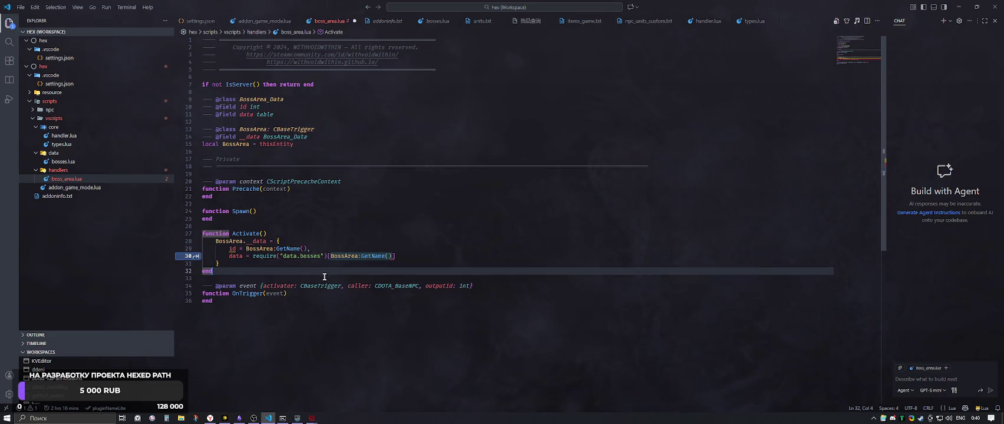
pyautogui.click(307, 235)
pyautogui.press('Return')
# Step: Start a local id declaration and use id for both the id entry and the bosses lookup key
pyautogui.write('local ')
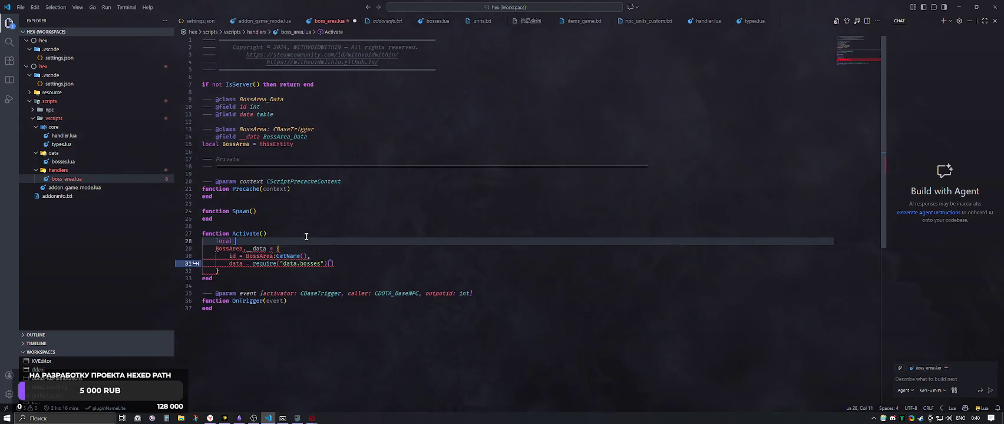
pyautogui.write('id =')
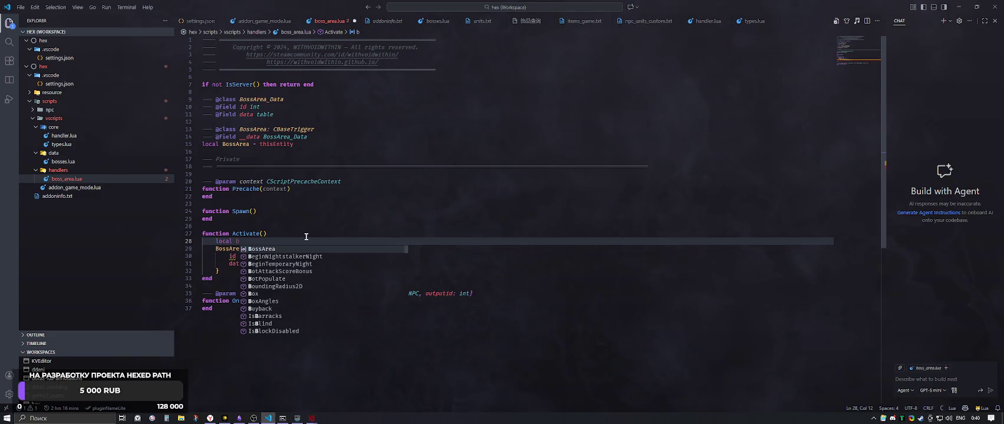
pyautogui.press('Return')
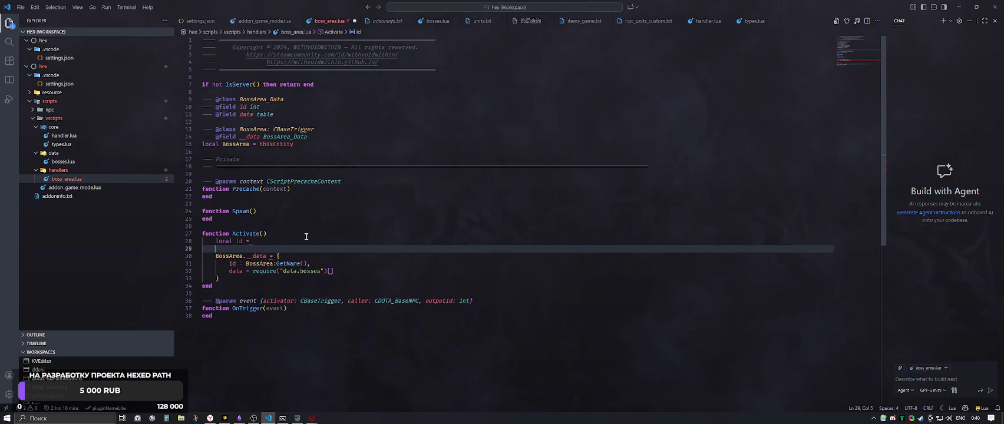
pyautogui.click(238, 239)
pyautogui.moveTo(245, 263); pyautogui.dragTo(304, 263)
pyautogui.write('id')
pyautogui.press('Delete')
pyautogui.click(331, 271)
pyautogui.write('id')
pyautogui.click(288, 241)
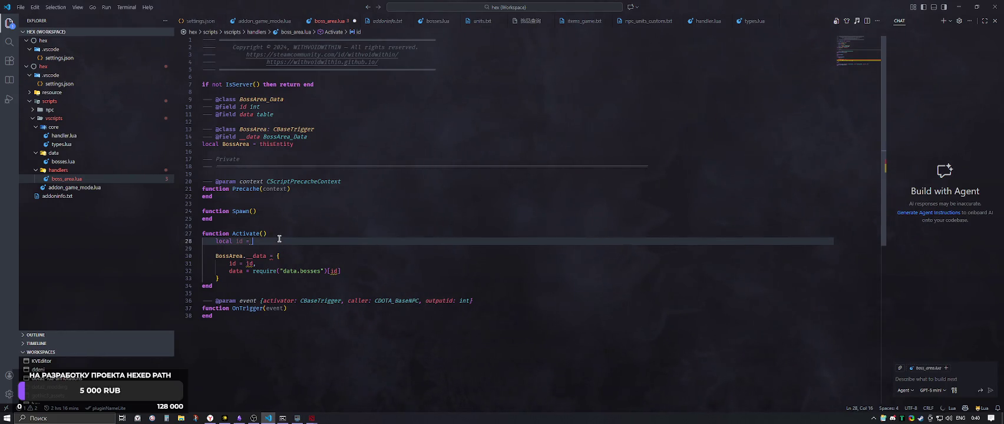
pyautogui.write('=')
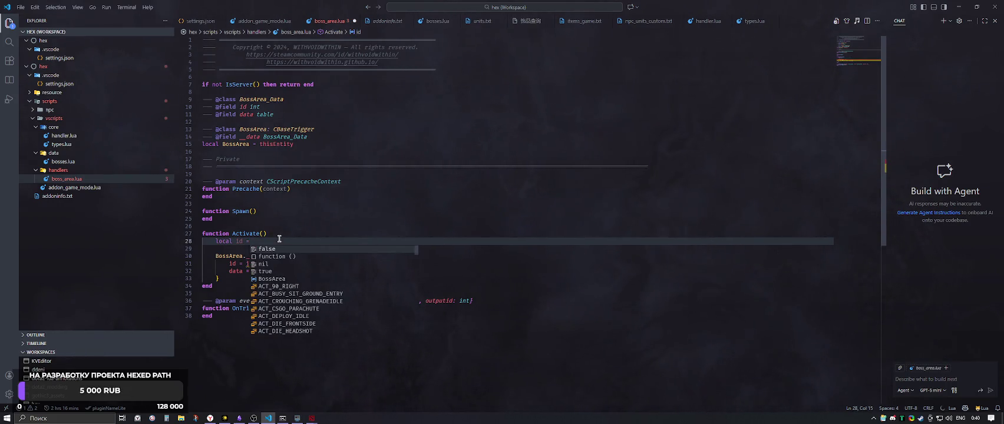
pyautogui.press('BackSpace')
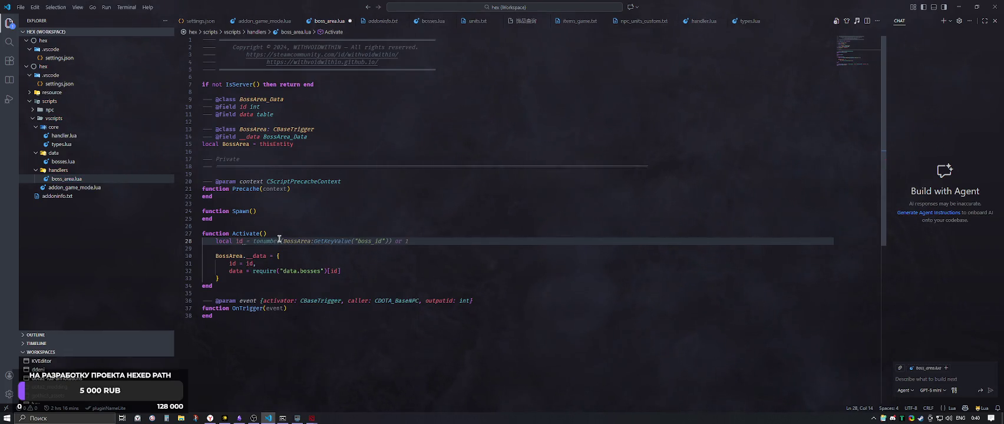
pyautogui.moveTo(168, 113); pyautogui.dragTo(168, 121)
pyautogui.press('BackSpace')
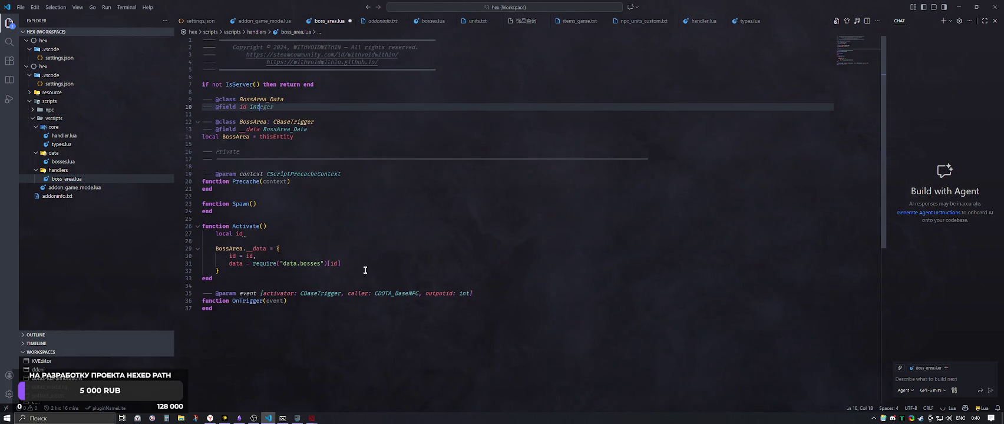
pyautogui.moveTo(345, 264); pyautogui.dragTo(167, 267)
pyautogui.press('BackSpace')
pyautogui.press('BackSpace')
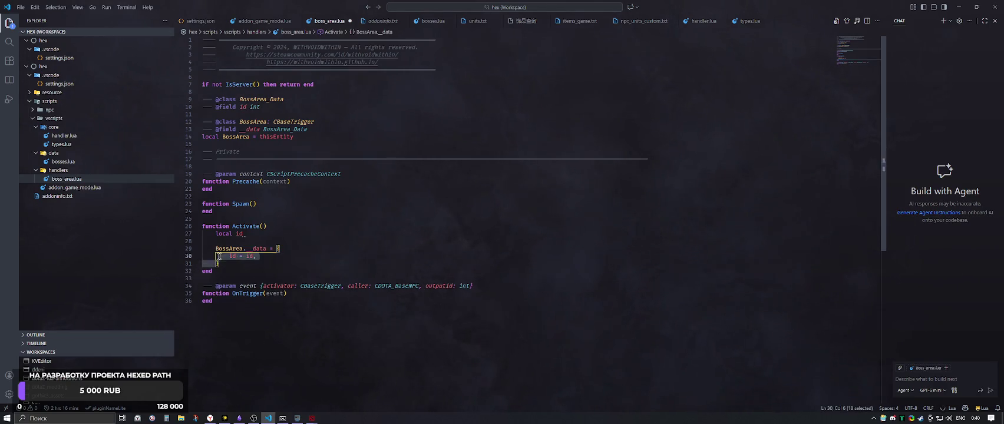
pyautogui.click(293, 259)
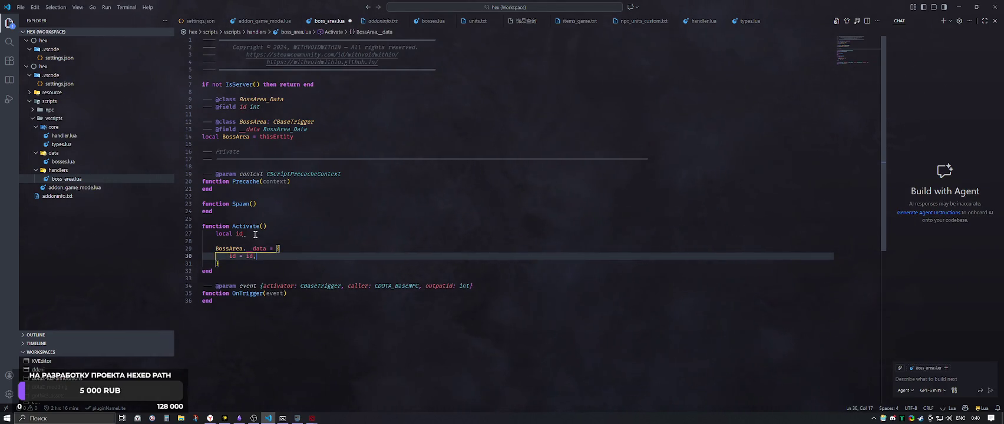
# Step: Write local id = BossArea:GetName():match(...) with the suggested match pattern
pyautogui.click(317, 231)
pyautogui.write('= ')
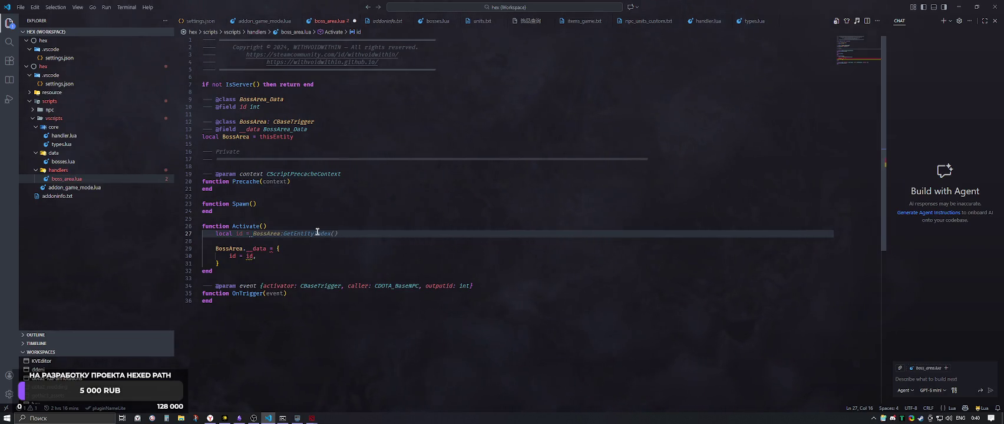
pyautogui.write('BossArea:')
pyautogui.press('Escape')
pyautogui.write('GetName')
pyautogui.press('Return')
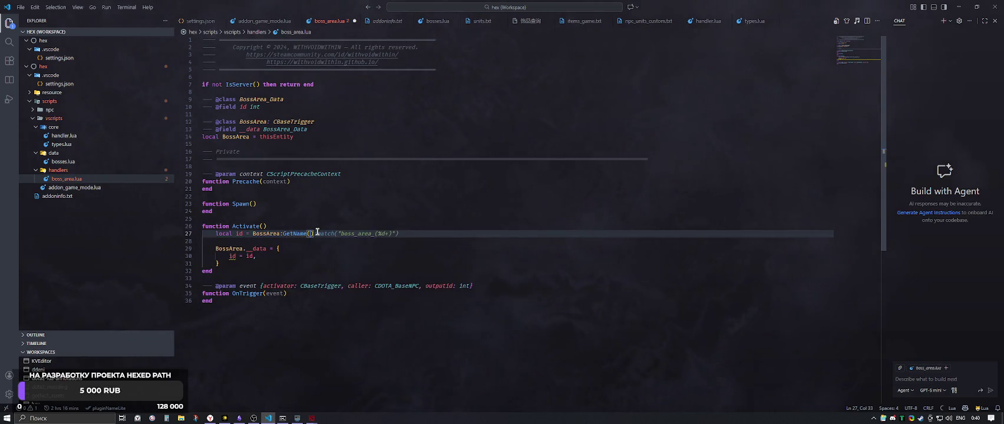
pyautogui.write('.')
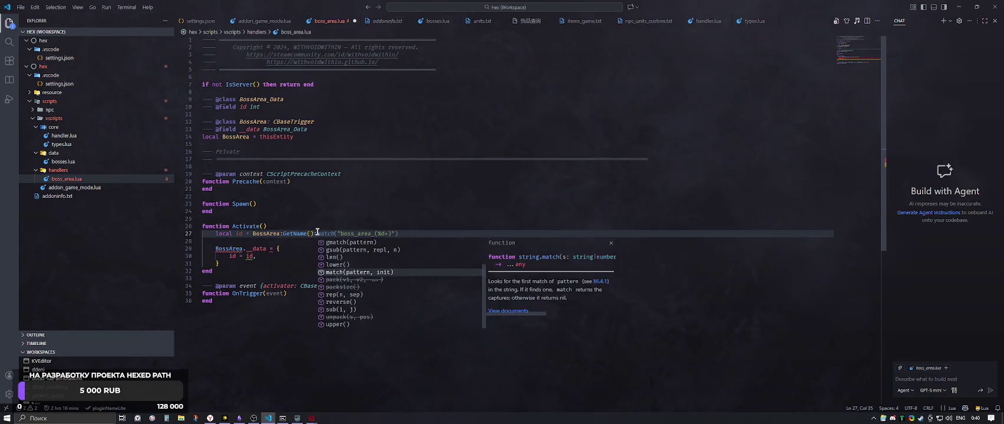
pyautogui.press('Tab')
pyautogui.press('Down')
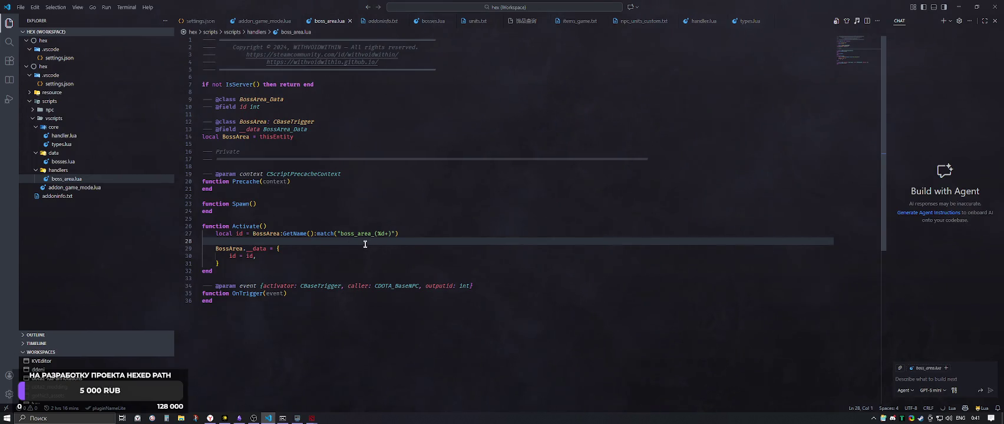
# Step: Check the trigger's boss_id value in Hammer to confirm the name prefix for the pattern
pyautogui.hotkey('alt', 'Tab')
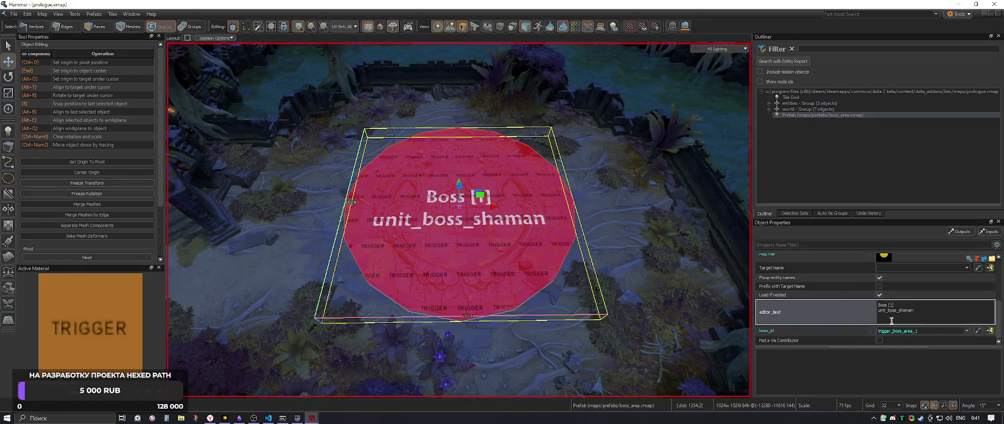
pyautogui.click(912, 331)
pyautogui.hotkey('alt', 'Tab')
pyautogui.click(340, 234)
# Step: Complete the pattern as trigger_boss_area_(%d+) and save boss_area.lua
pyautogui.write('trigger_boss_area_(%d+)")')
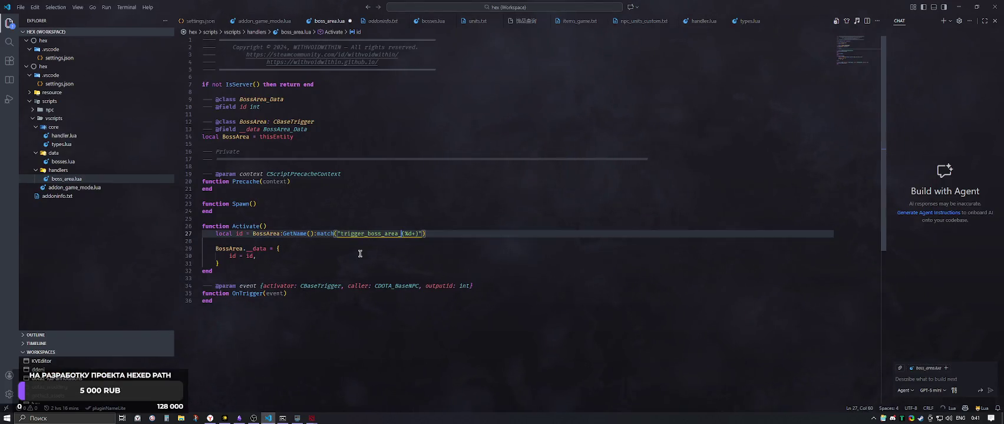
pyautogui.click(439, 246)
pyautogui.click(440, 241)
pyautogui.hotkey('ctrl', 's')
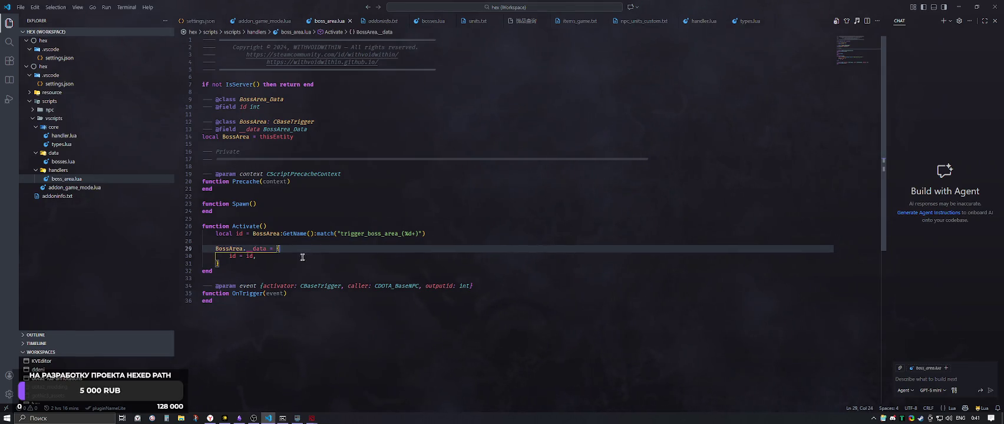
# Step: Move the match expression into __data's id entry and delete the local id line
pyautogui.click(252, 234)
pyautogui.hotkey('shift', 'End')
pyautogui.press('Delete')
pyautogui.doubleClick(250, 255)
pyautogui.write('BossArea:GetName():match("trigger_boss_area_(%d+)")')
pyautogui.moveTo(252, 234); pyautogui.dragTo(192, 237)
pyautogui.press('Delete')
pyautogui.press('Delete')
pyautogui.press('Delete')
# Step: Review the edited Activate code and place the caret after the OnTrigger function
pyautogui.click(261, 248)
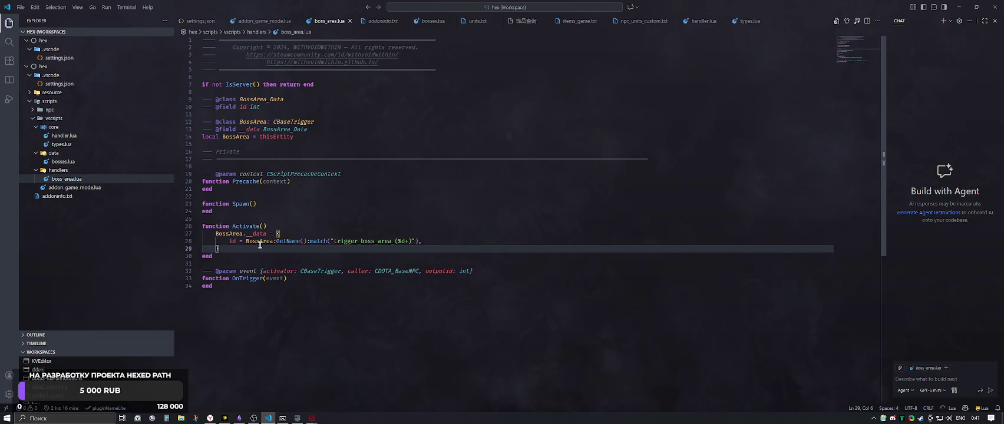
pyautogui.click(322, 148)
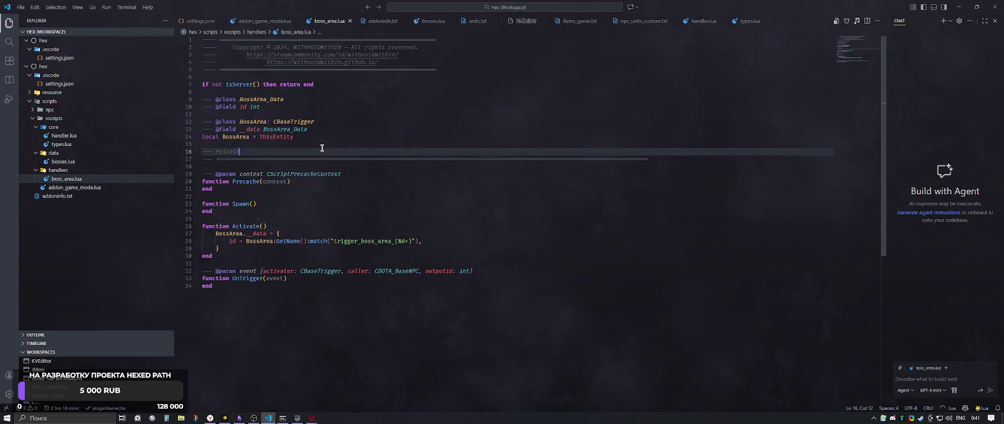
pyautogui.click(291, 224)
pyautogui.press('Down')
pyautogui.press('Down')
pyautogui.press('Down')
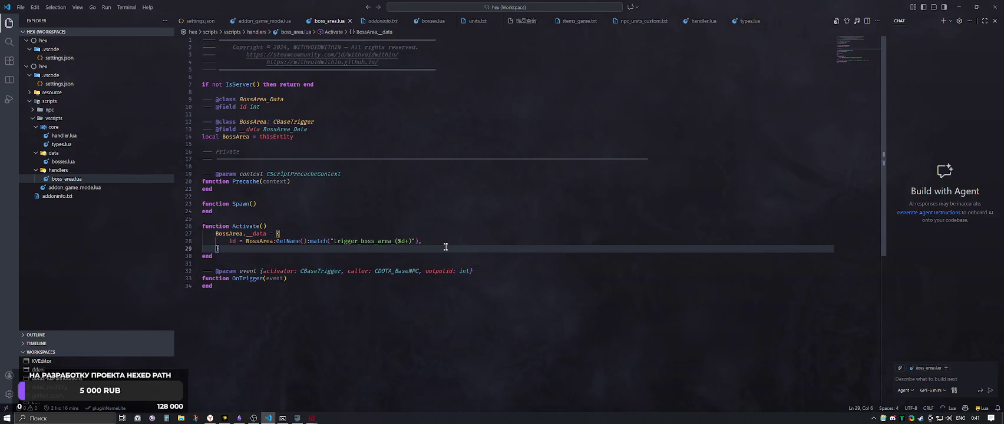
pyautogui.click(257, 226)
pyautogui.click(296, 235)
pyautogui.click(422, 253)
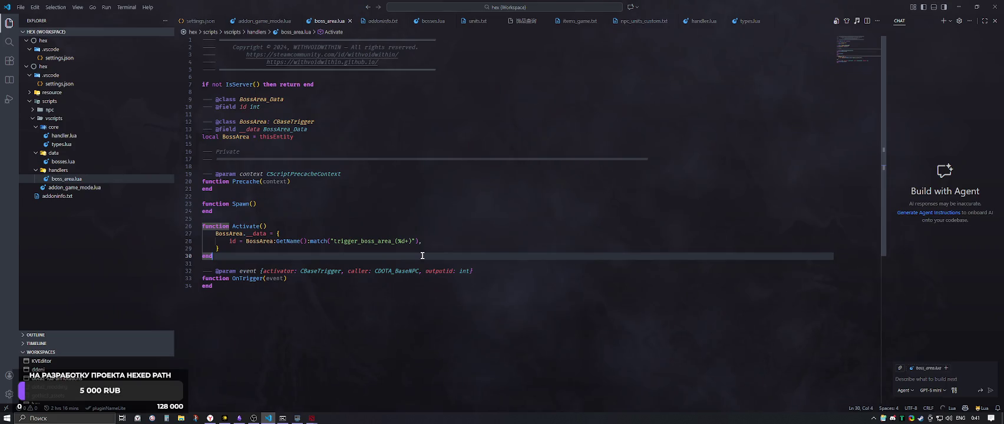
pyautogui.press('Up')
pyautogui.press('Up')
pyautogui.press('Down')
pyautogui.press('Down')
pyautogui.press('Up')
pyautogui.press('Down')
pyautogui.click(427, 251)
pyautogui.click(264, 285)
# Step: Add a GetBossData() function returning require("data.bosses") indexed by id
pyautogui.press('Return')
pyautogui.press('Return')
pyautogui.write('function ')
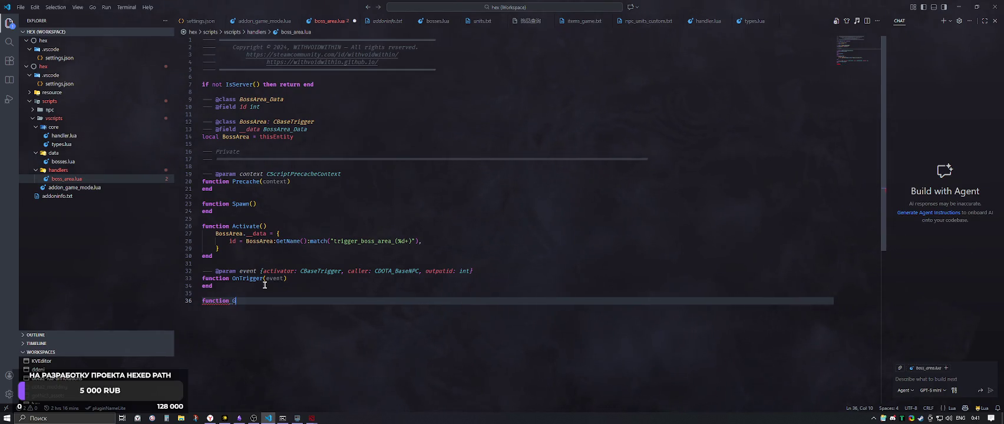
pyautogui.write('GetBossData(')
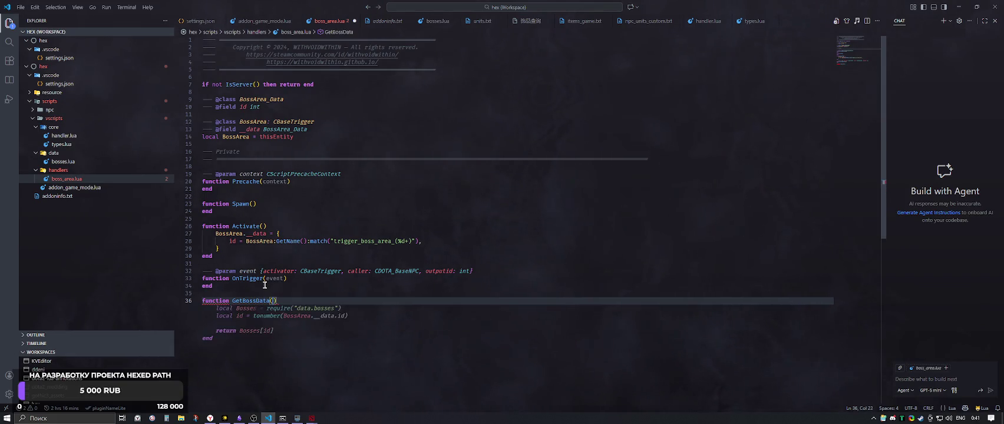
pyautogui.write(')')
pyautogui.click(282, 297)
pyautogui.press('Return')
pyautogui.write('return ')
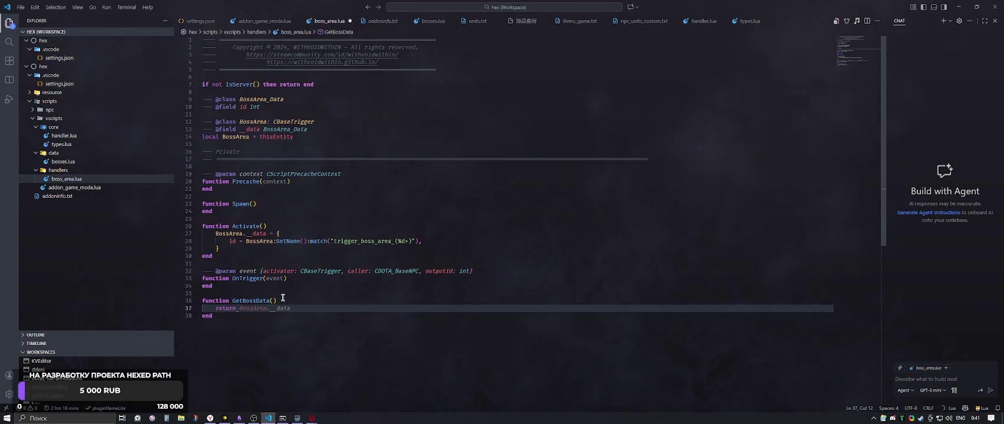
pyautogui.write('require')
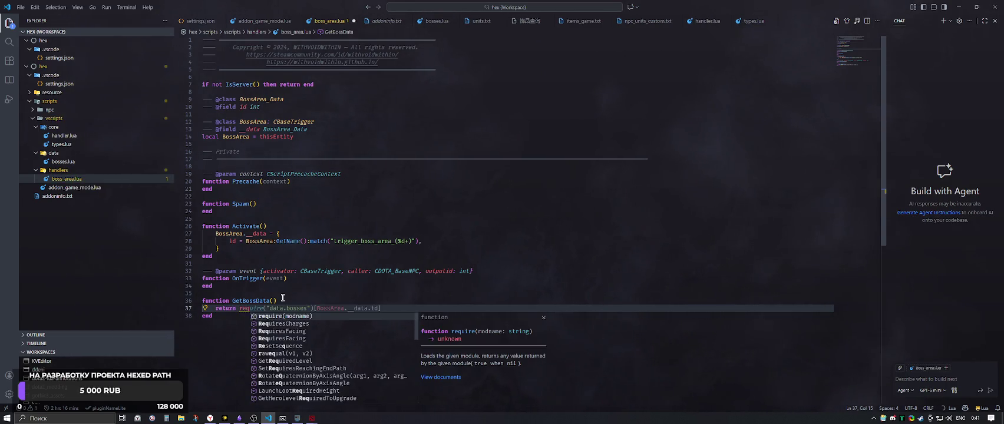
pyautogui.press('Escape')
pyautogui.write('(')
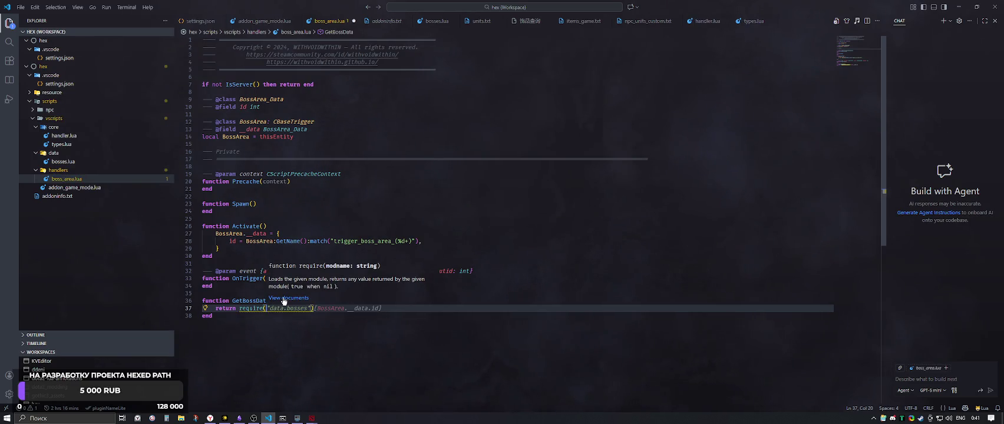
pyautogui.write('"data.')
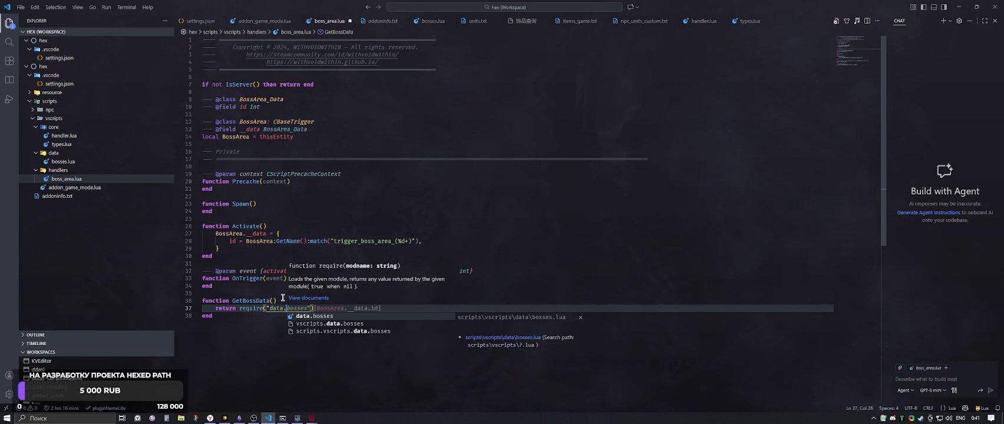
pyautogui.press('Tab')
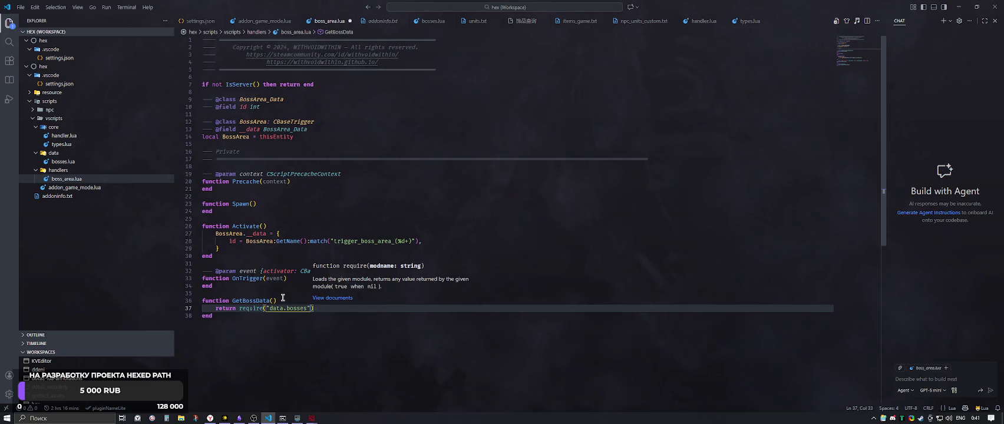
pyautogui.press('End')
pyautogui.write('[')
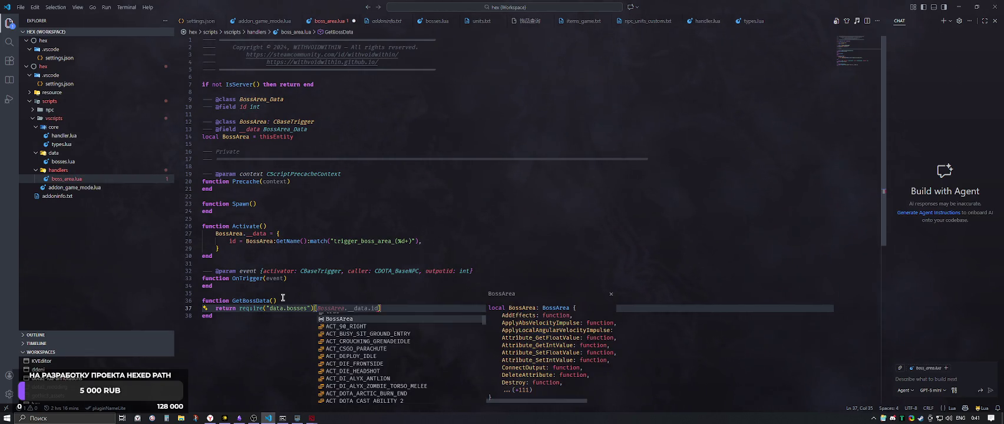
pyautogui.press('Tab')
pyautogui.click(283, 298)
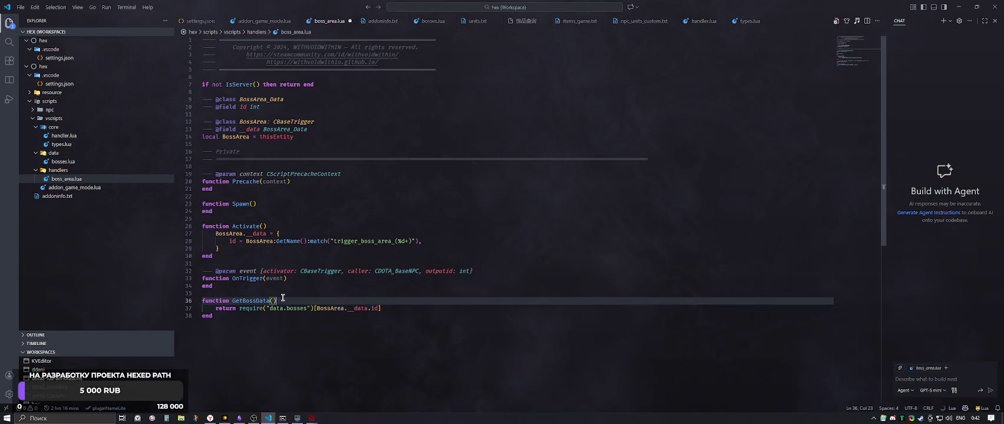
pyautogui.press('Up')
pyautogui.click(296, 279)
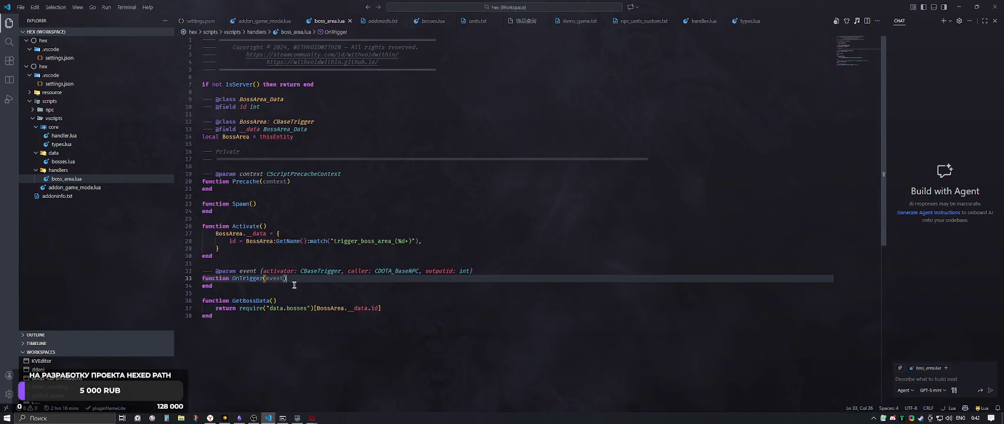
pyautogui.click(395, 314)
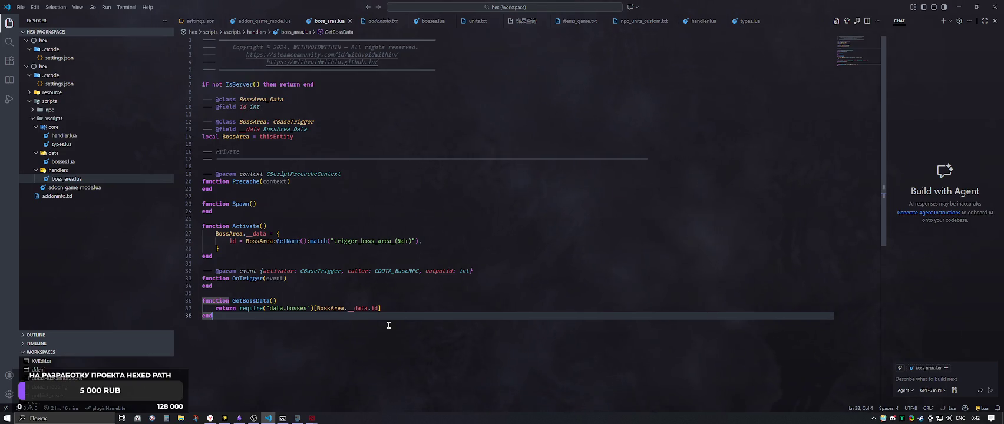
pyautogui.press('Down')
pyautogui.press('Down')
# Step: Review the Bosses table in bosses.lua, then return to boss_area.lua and cut GetBossData out
pyautogui.click(74, 161)
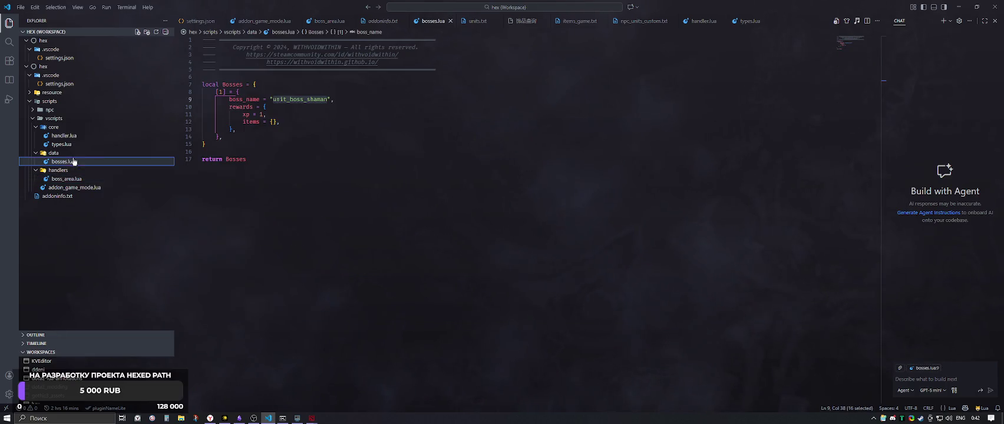
pyautogui.click(281, 143)
pyautogui.click(282, 144)
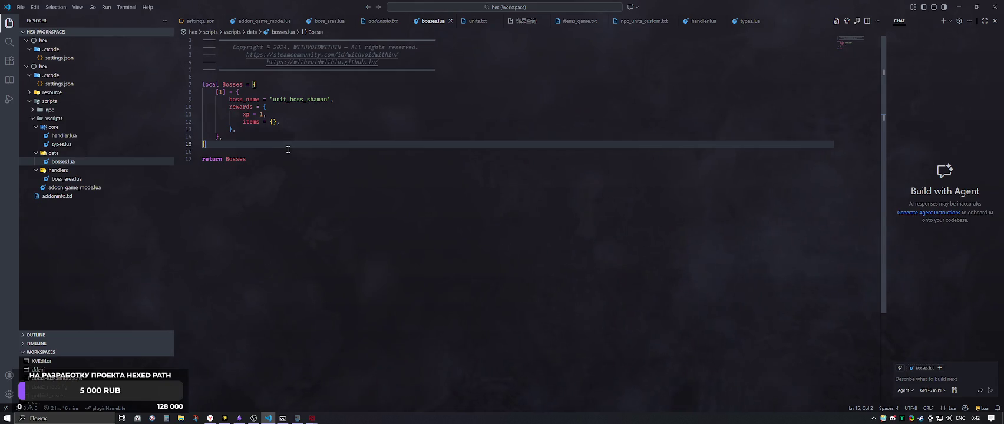
pyautogui.hotkey('ctrl', 'Tab')
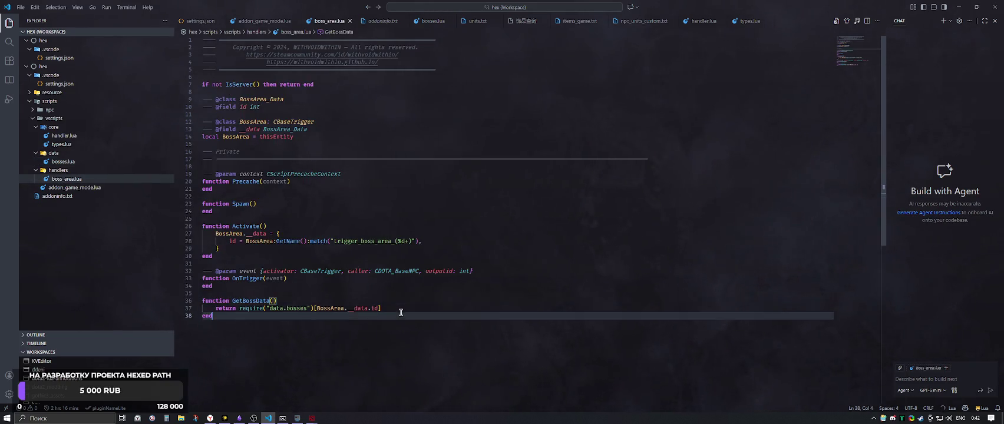
pyautogui.press('Up')
pyautogui.press('Up')
pyautogui.press('Down')
pyautogui.press('Down')
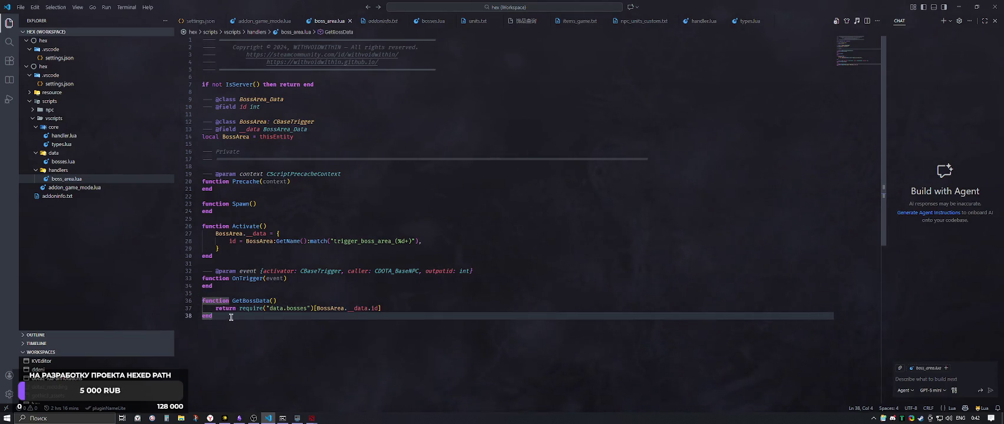
pyautogui.moveTo(231, 316); pyautogui.dragTo(171, 299)
pyautogui.hotkey('ctrl', 'c')
pyautogui.press('BackSpace')
# Step: Paste GetBossData under the Private comment, save, and fold GetBossData and Activate
pyautogui.click(225, 167)
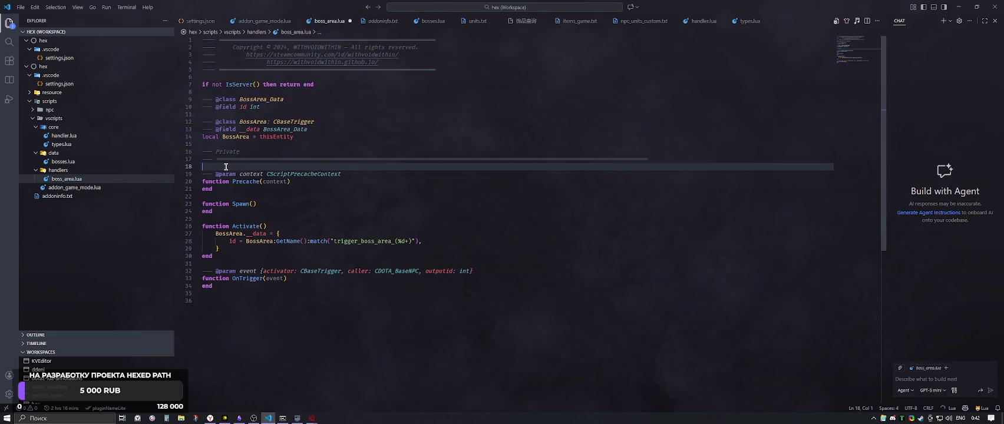
pyautogui.hotkey('ctrl', 'v')
pyautogui.hotkey('ctrl', 's')
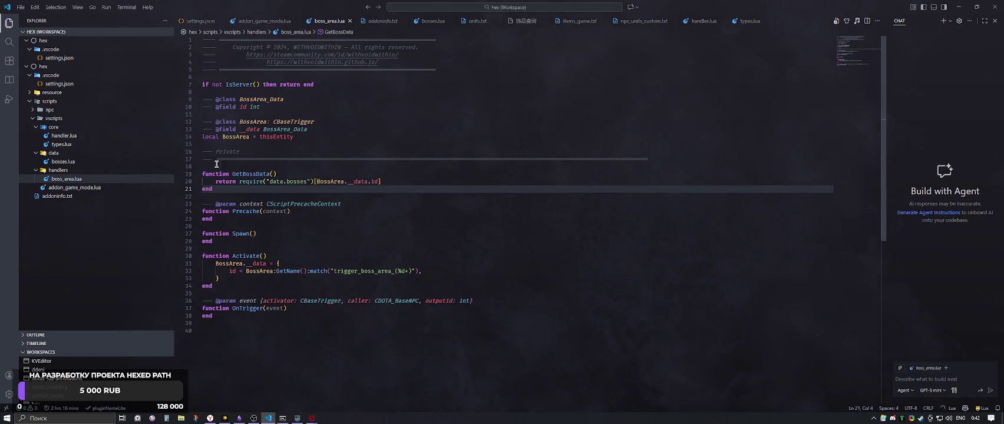
pyautogui.click(198, 174)
pyautogui.click(271, 224)
pyautogui.click(274, 234)
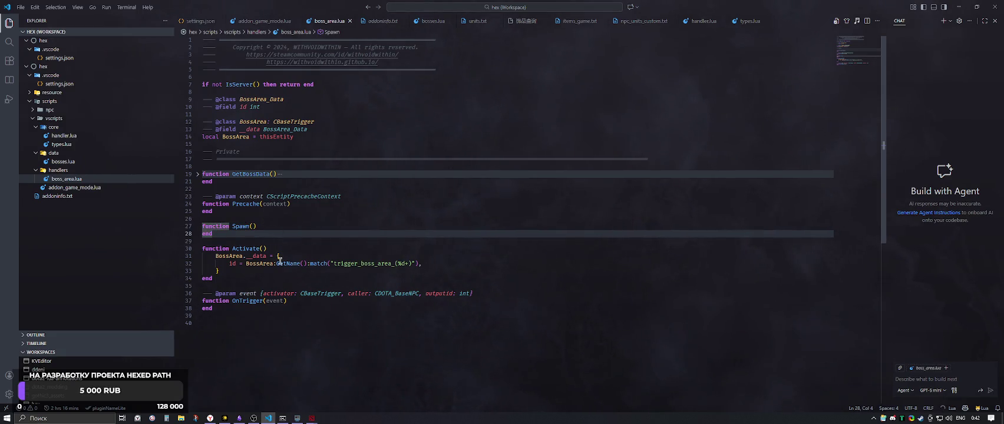
pyautogui.click(283, 306)
pyautogui.moveTo(223, 270); pyautogui.dragTo(216, 255)
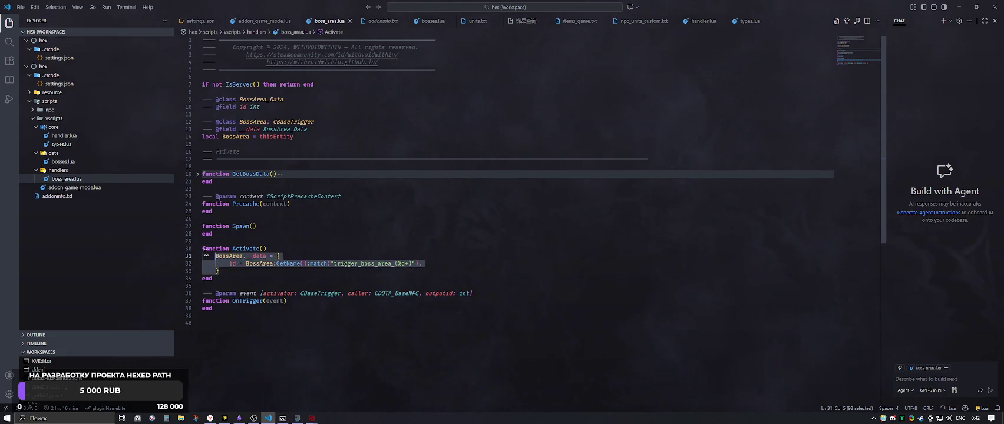
pyautogui.click(198, 249)
# Step: Remove the trailing empty lines and start OnTrigger with local bossData = GetBossData()
pyautogui.click(273, 301)
pyautogui.press('BackSpace')
pyautogui.press('BackSpace')
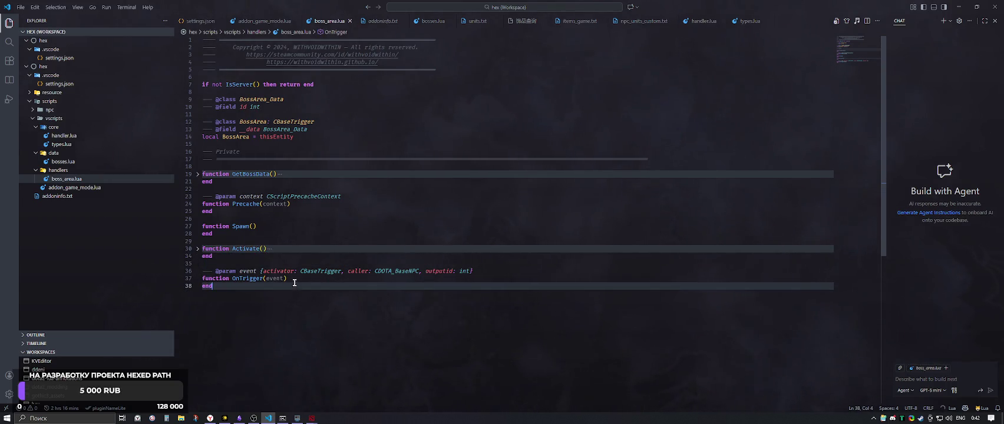
pyautogui.click(294, 282)
pyautogui.press('Return')
pyautogui.click(197, 250)
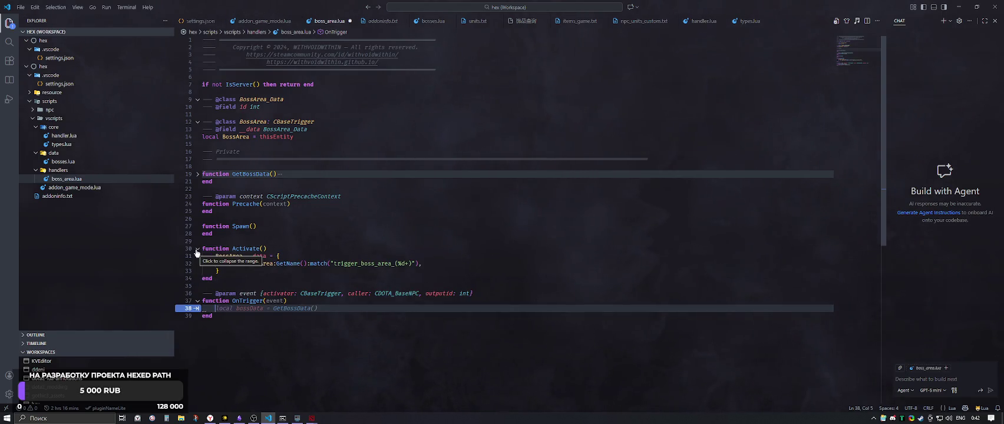
pyautogui.click(197, 250)
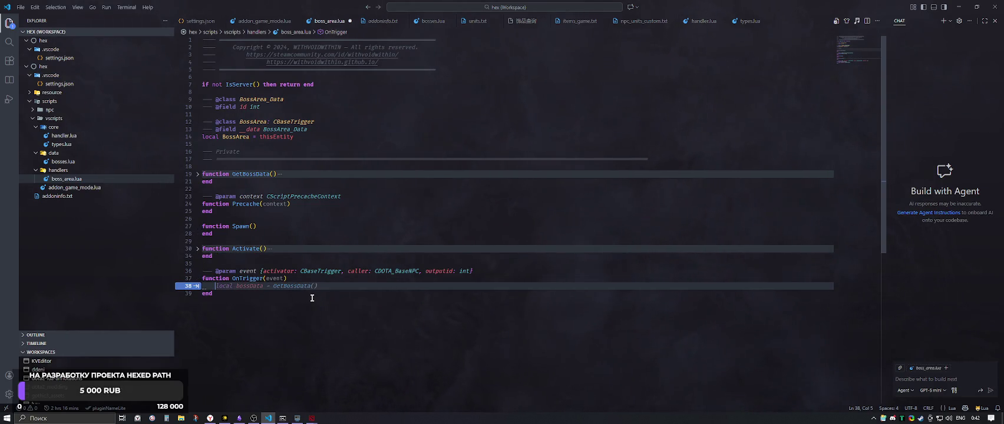
pyautogui.press('Tab')
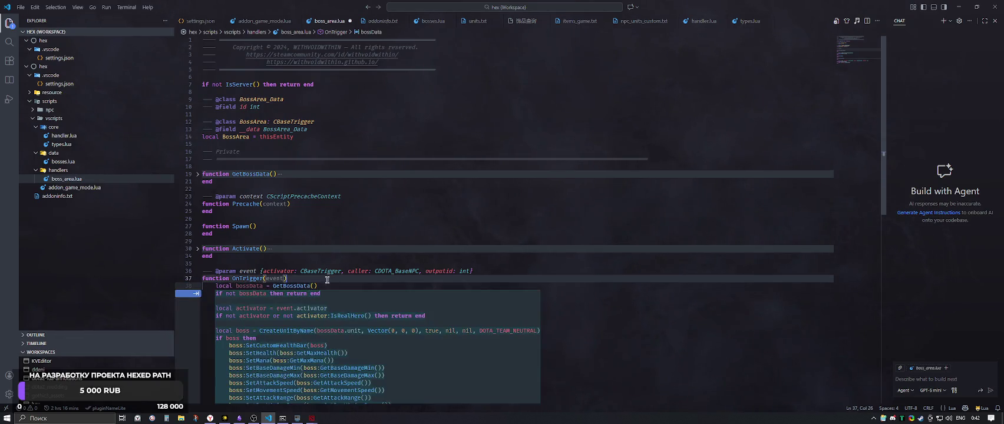
# Step: Add DeepPrint(bossData) after the bossData line in OnTrigger and save boss_area.lua
pyautogui.press('Return')
pyautogui.write('print(')
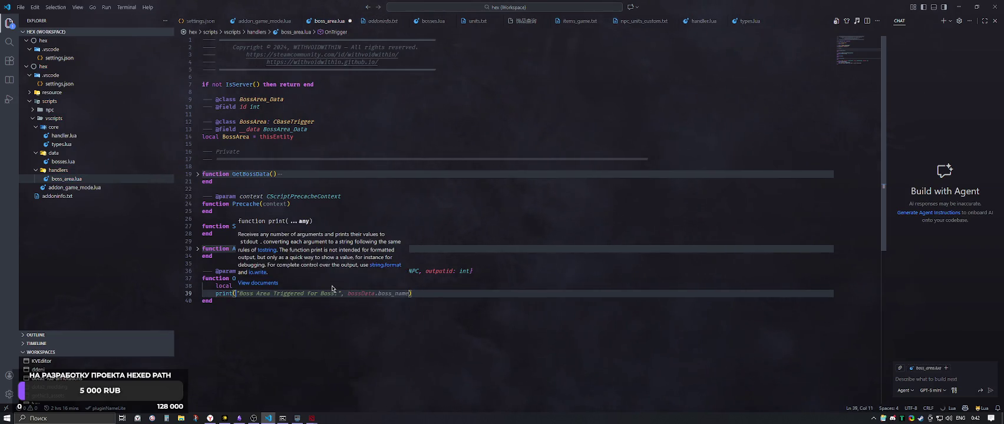
pyautogui.write('bossData')
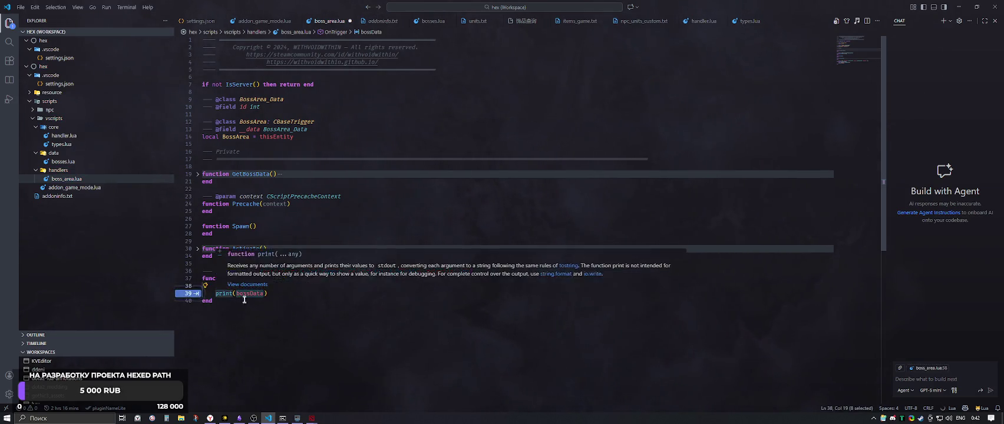
pyautogui.doubleClick(224, 294)
pyautogui.write('DeepPri')
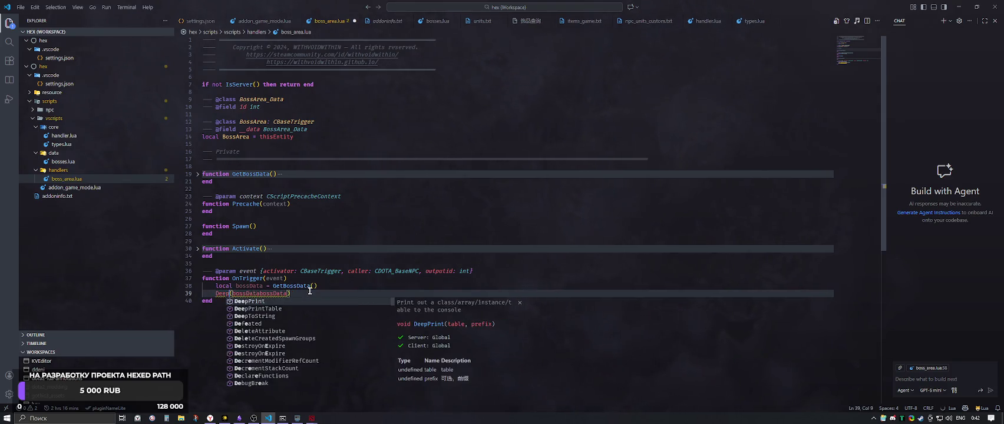
pyautogui.press('Tab')
pyautogui.press('Down')
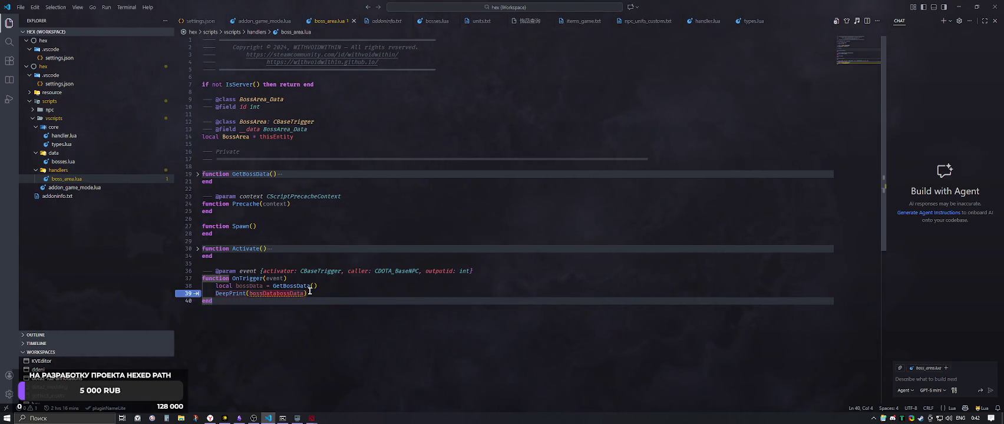
pyautogui.doubleClick(263, 294)
pyautogui.write('bossData')
pyautogui.click(325, 285)
pyautogui.press('Return')
pyautogui.hotkey('ctrl', 's')
# Step: Switch to VConsole, then on to the Hammer map editor
pyautogui.hotkey('alt', 'Tab')
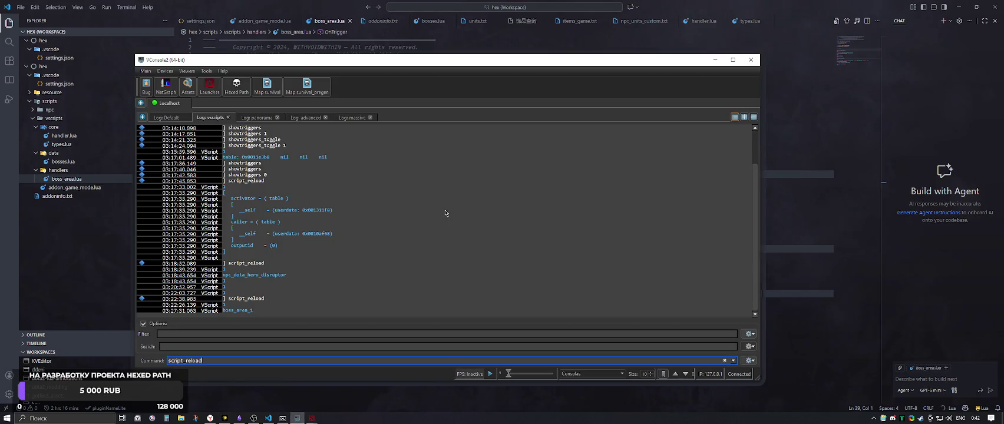
pyautogui.click(307, 90)
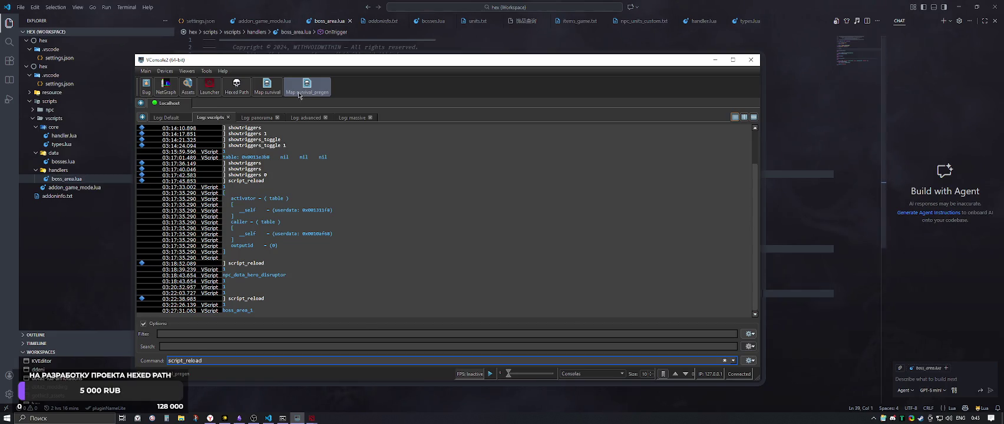
pyautogui.hotkey('alt', 'Tab')
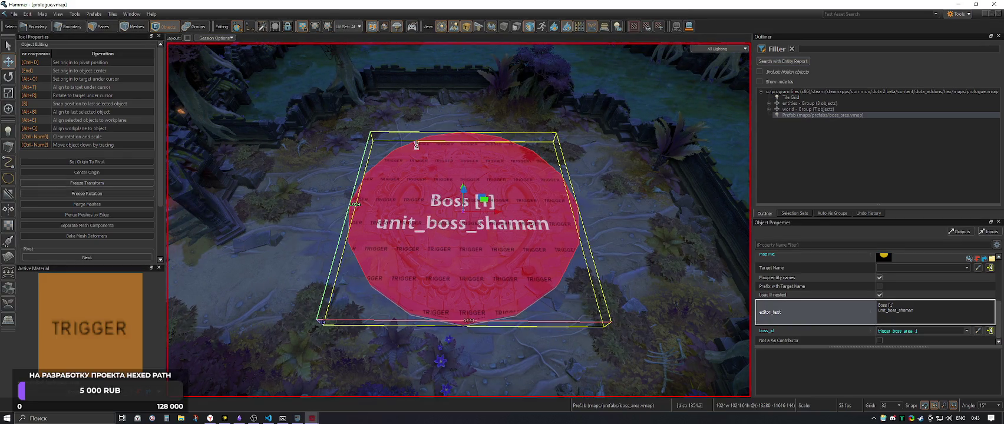
# Step: Deselect the boss area prefab, build the prologue map past the warning, and start the match
pyautogui.click(392, 46)
pyautogui.click(408, 27)
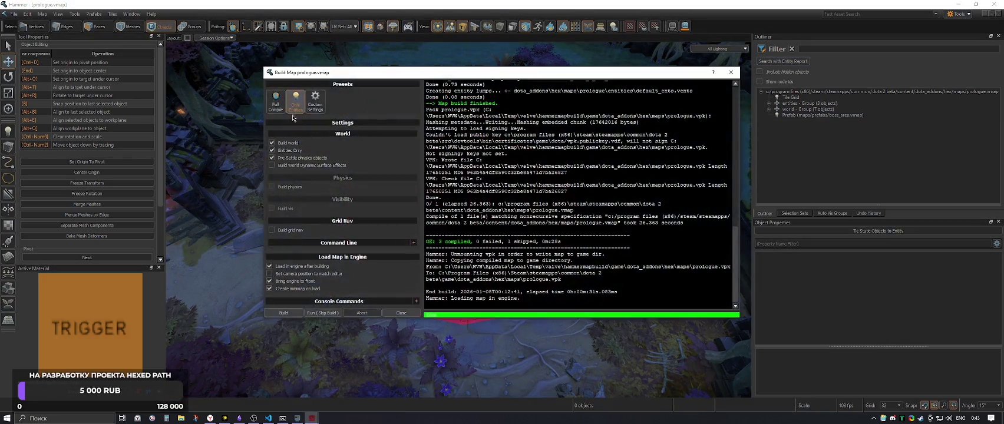
pyautogui.click(283, 313)
pyautogui.click(486, 238)
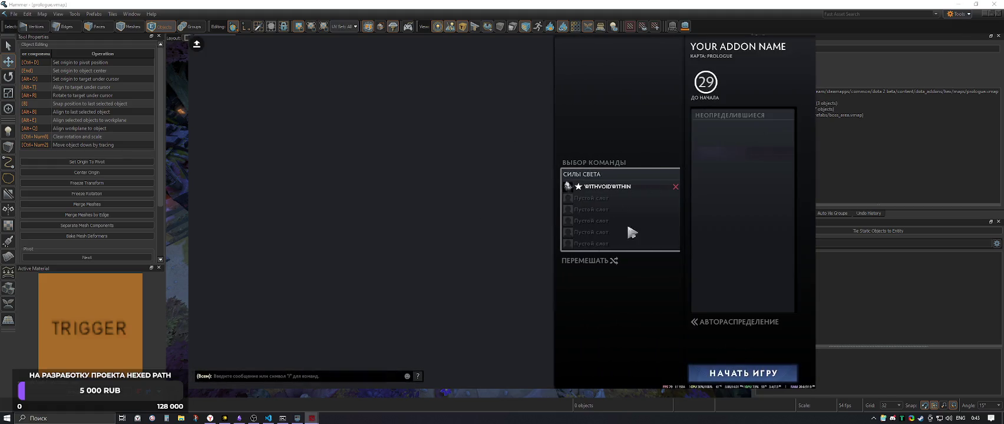
pyautogui.click(714, 367)
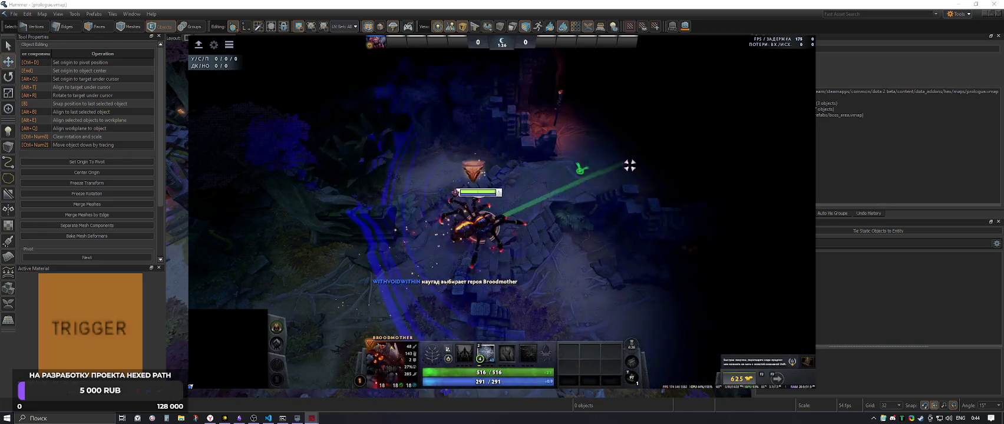
# Step: Walk Broodmother up the map into the darkened boss area with repeated move orders
pyautogui.rightClick(649, 303)
pyautogui.rightClick(656, 249)
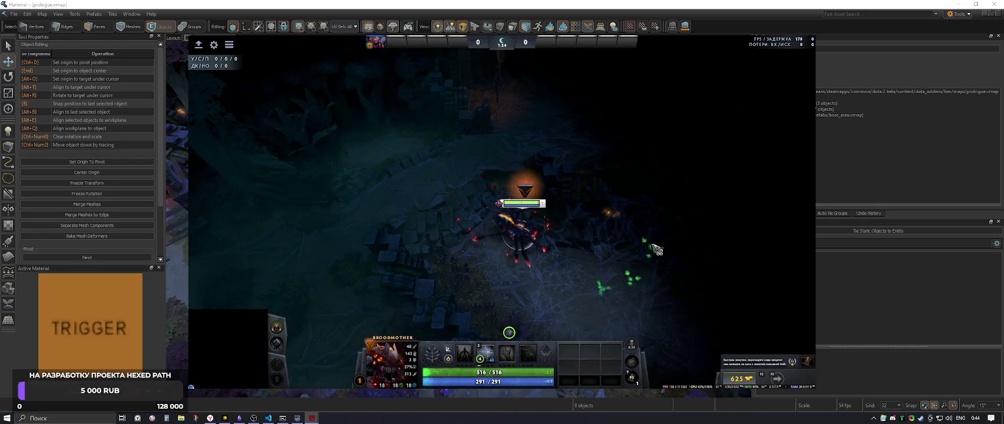
pyautogui.rightClick(530, 151)
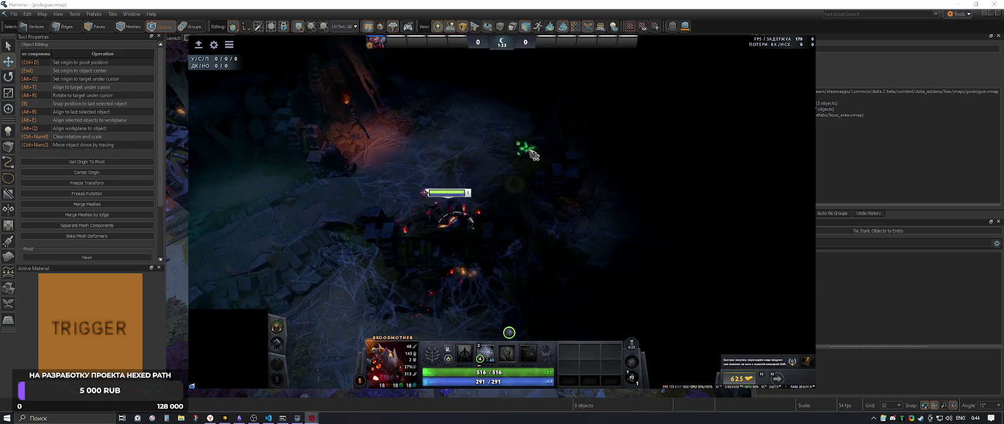
pyautogui.rightClick(525, 118)
pyautogui.rightClick(501, 151)
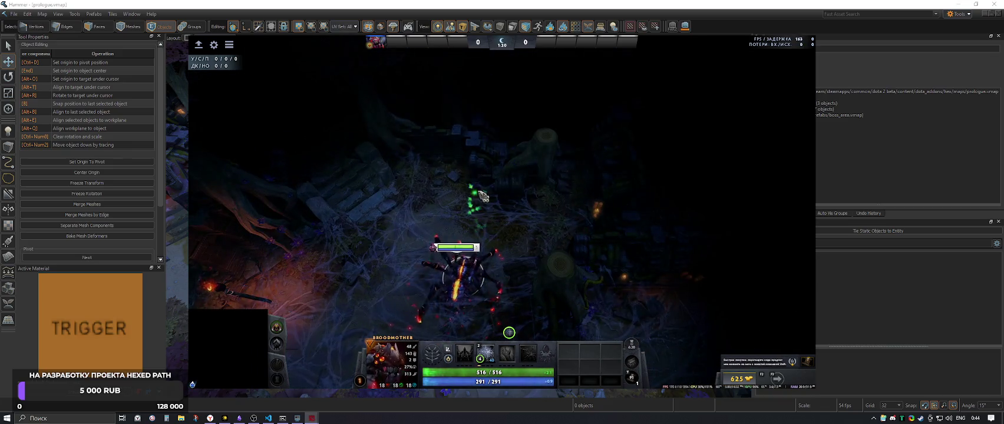
pyautogui.rightClick(512, 86)
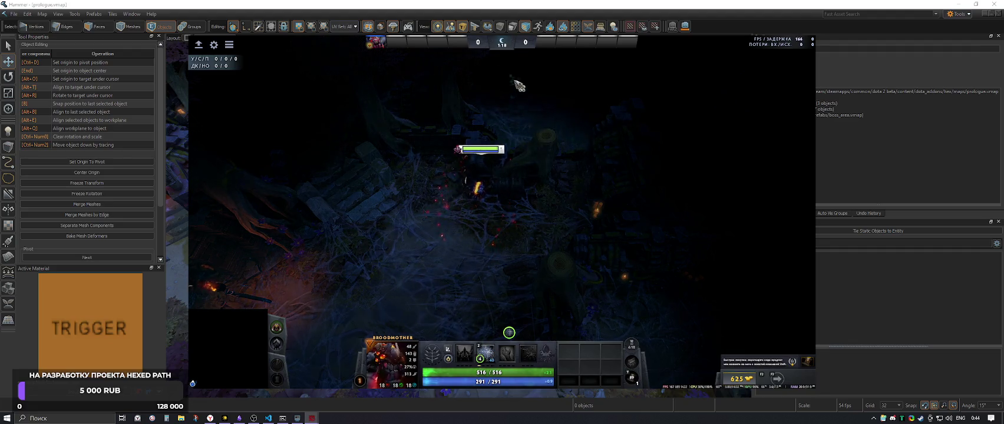
pyautogui.rightClick(465, 155)
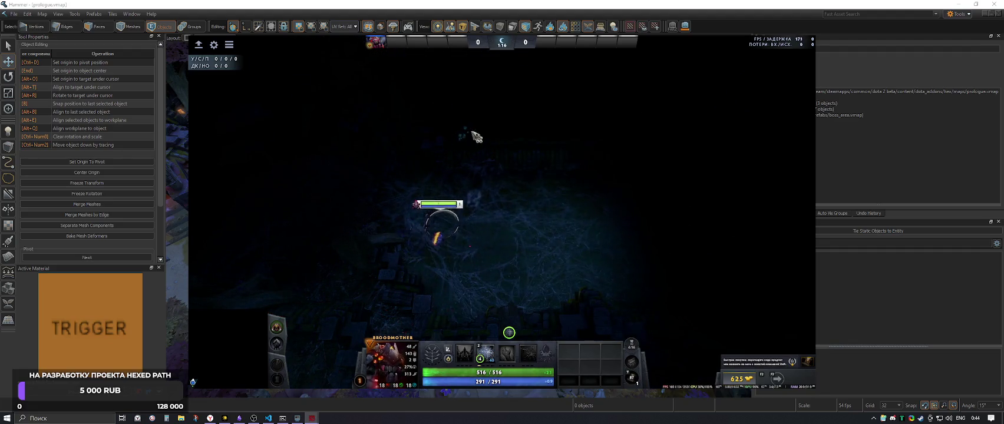
pyautogui.rightClick(482, 174)
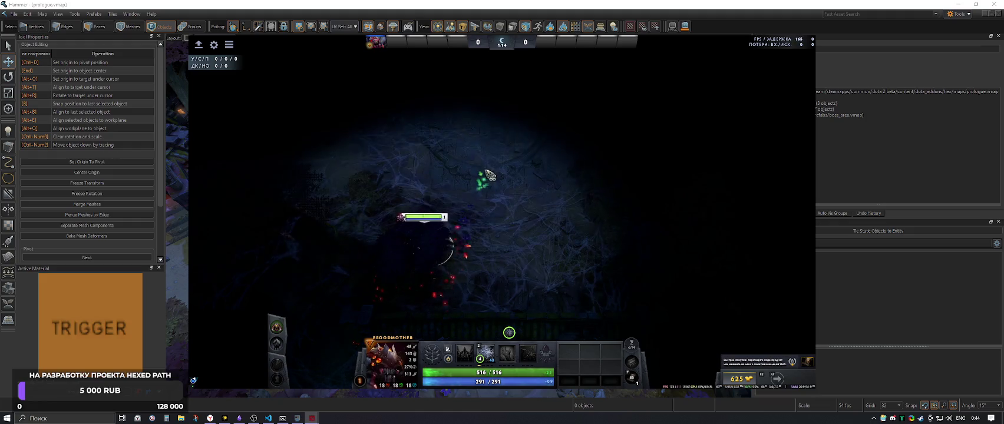
pyautogui.hotkey('alt', 'Tab')
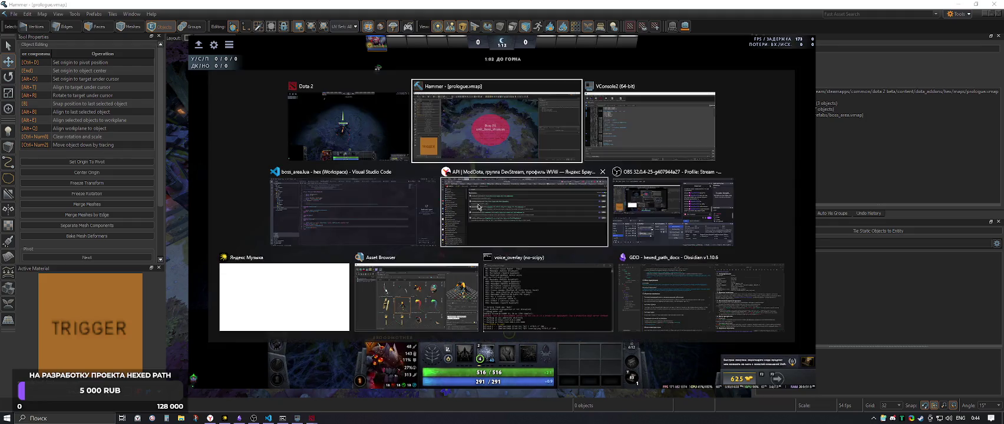
# Step: Check the new boss_area_1 and Deep Print of NULL log lines in VConsole2
pyautogui.moveTo(224, 298); pyautogui.dragTo(276, 305)
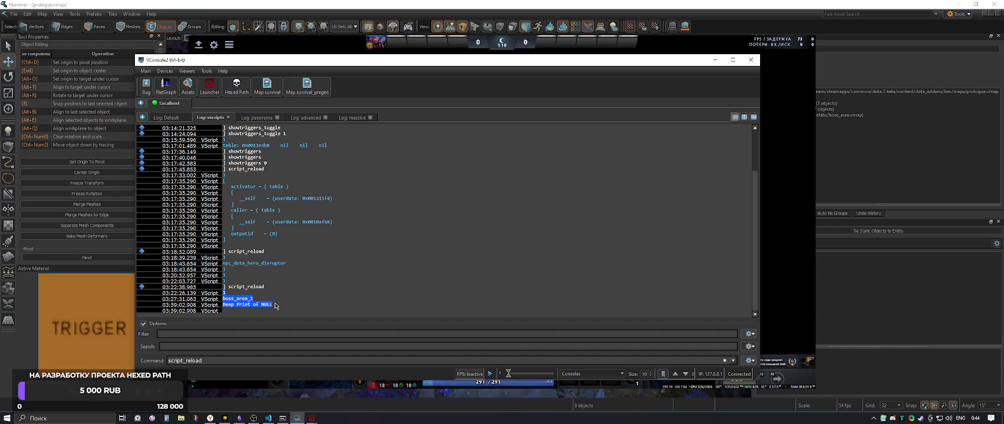
pyautogui.click(276, 309)
pyautogui.hotkey('alt', 'Tab')
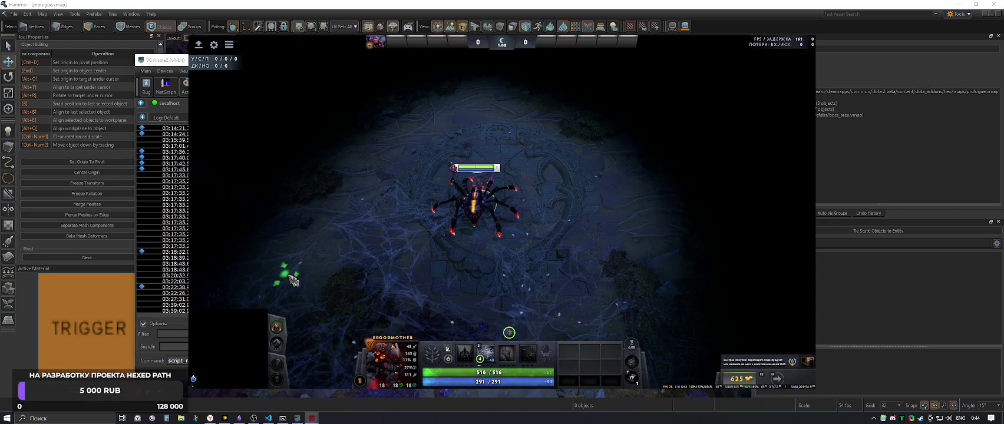
pyautogui.hotkey('alt', 'Tab')
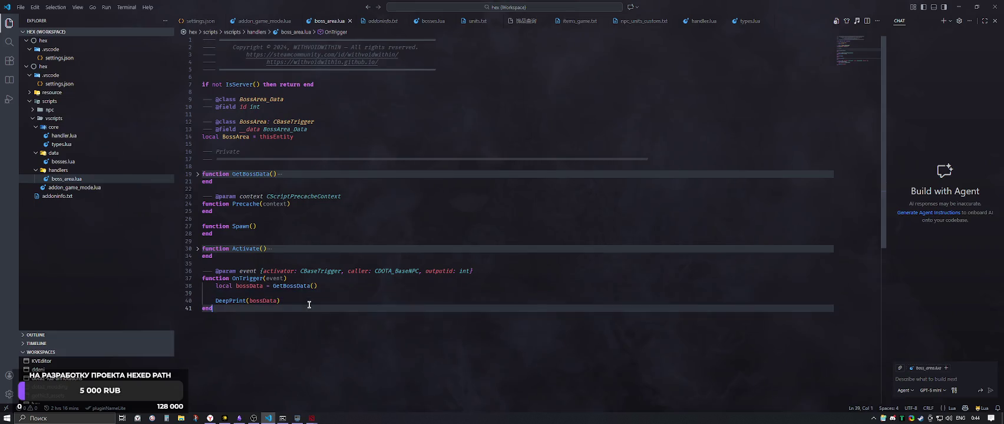
pyautogui.moveTo(286, 287)
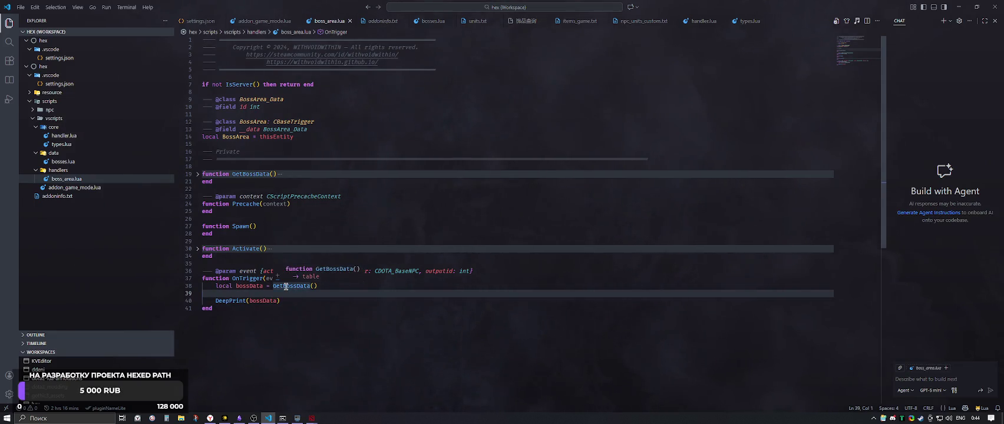
# Step: Move the VConsole2 window to the upper left and highlight the Deep Print of NULL line
pyautogui.hotkey('alt', 'Tab')
pyautogui.hotkey('alt', 'Tab')
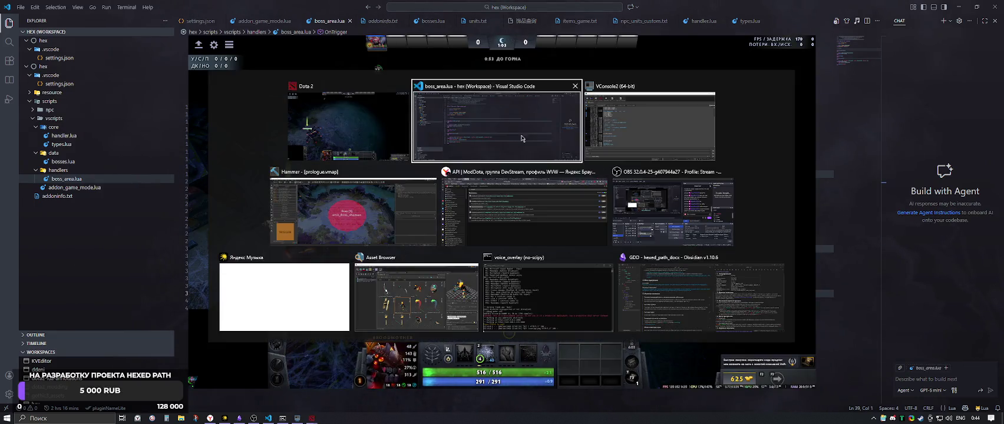
pyautogui.hotkey('alt', 'Tab')
pyautogui.hotkey('alt', 'Tab')
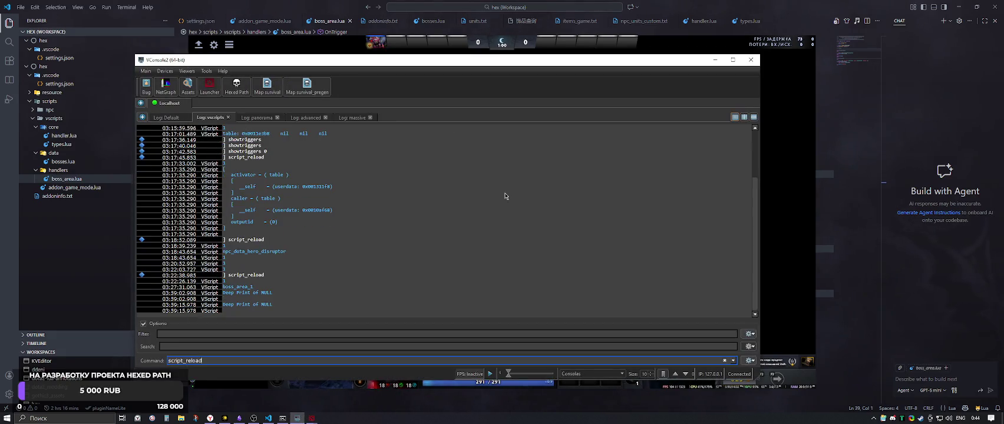
pyautogui.hotkey('alt', 'Tab')
pyautogui.hotkey('alt', 'Tab')
pyautogui.moveTo(447, 59); pyautogui.dragTo(326, 49)
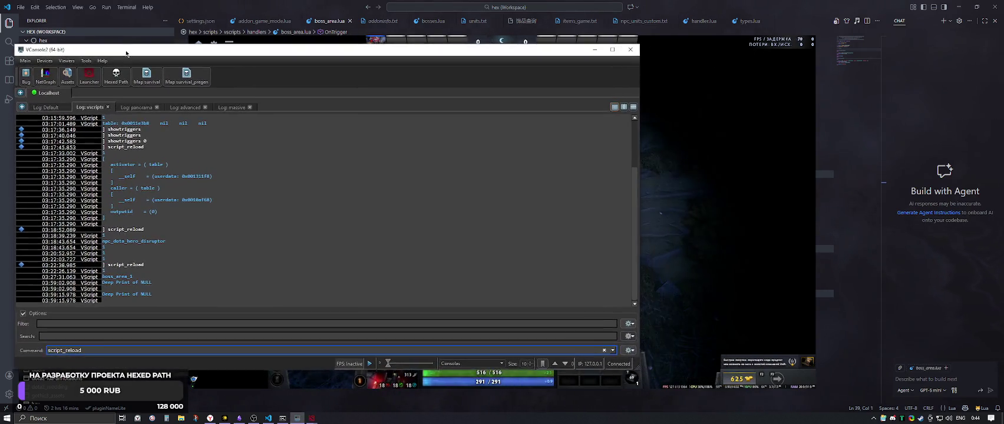
pyautogui.hotkey('alt', 'Tab')
pyautogui.hotkey('alt', 'Tab')
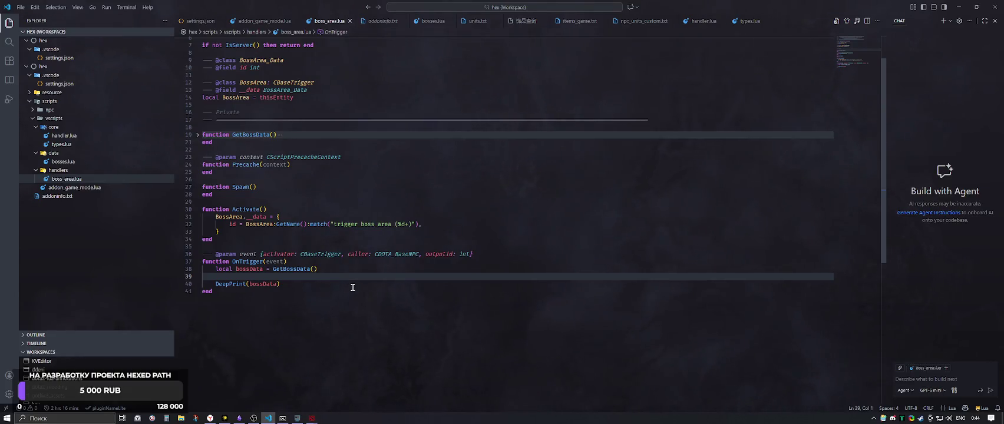
pyautogui.hotkey('alt', 'Tab')
pyautogui.hotkey('alt', 'Tab')
pyautogui.press('Tab')
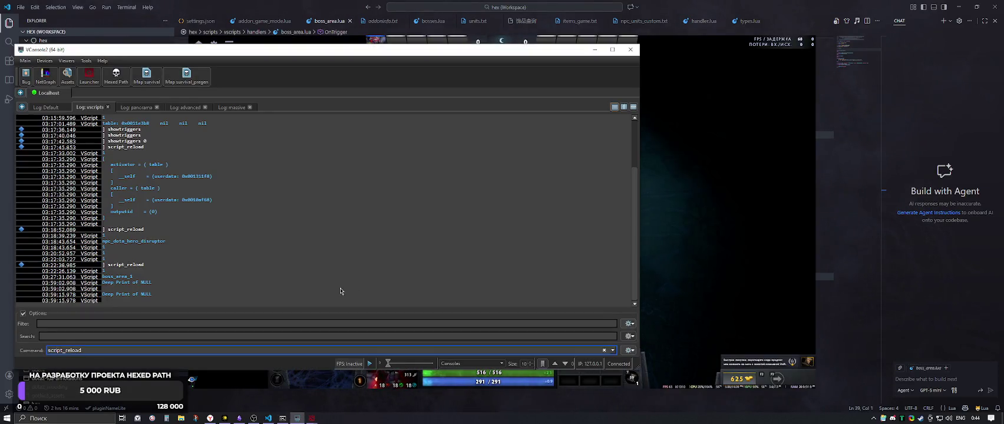
pyautogui.moveTo(102, 294); pyautogui.dragTo(163, 298)
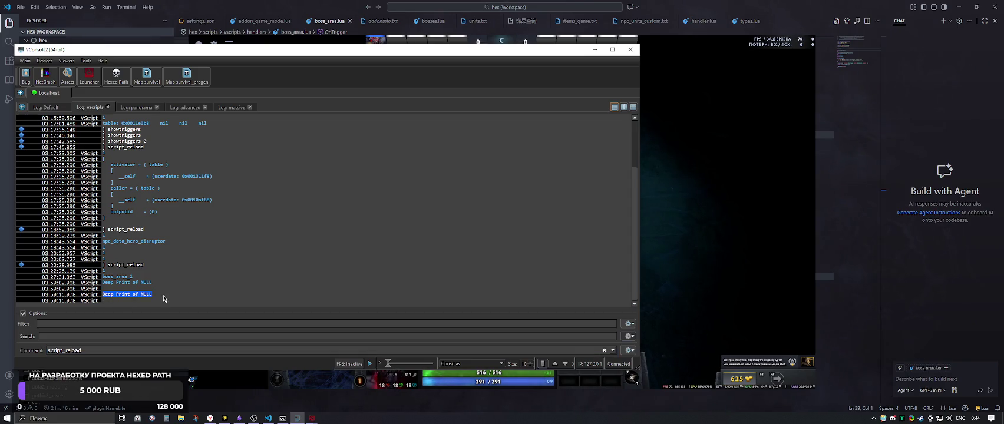
pyautogui.hotkey('alt', 'Tab')
pyautogui.hotkey('alt', 'Tab')
pyautogui.press('Tab')
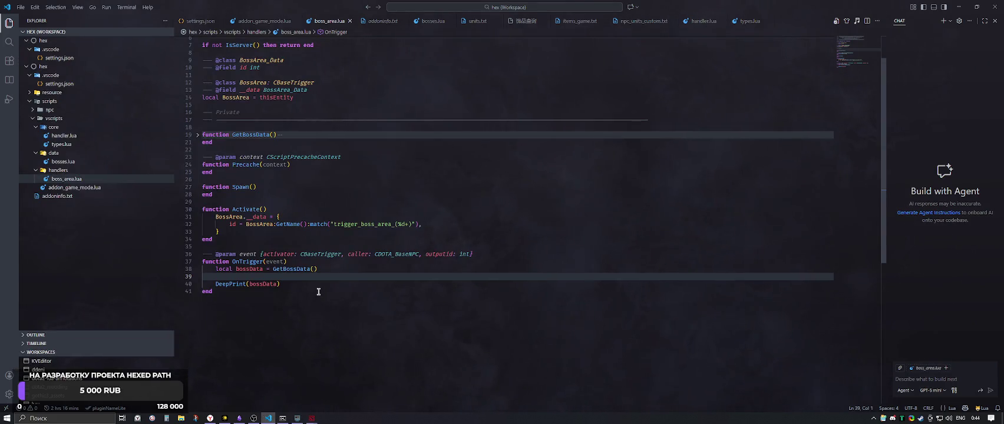
# Step: Insert a print(BossArea.__data) line above DeepPrint(bossData) in OnTrigger
pyautogui.click(297, 281)
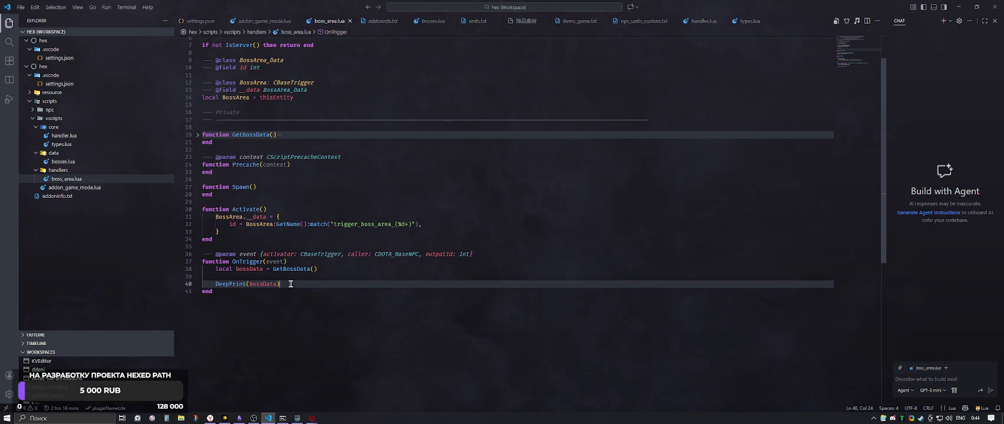
pyautogui.moveTo(294, 270)
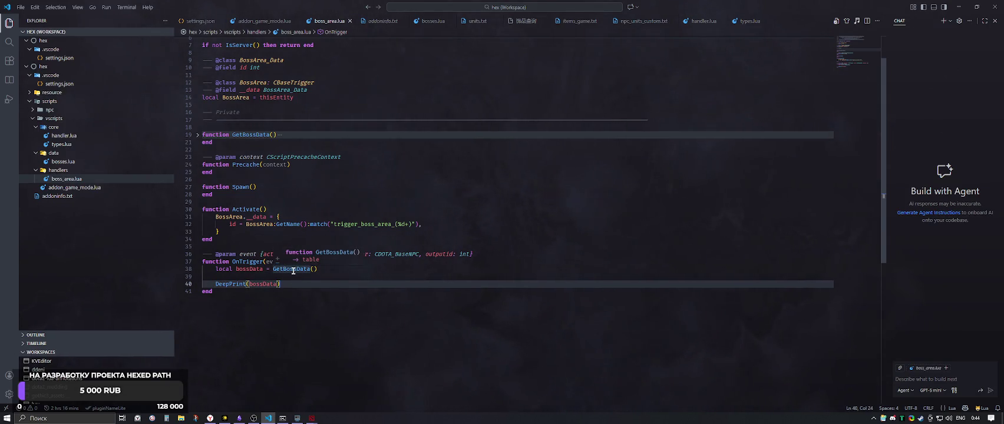
pyautogui.press('Up')
pyautogui.press('Return')
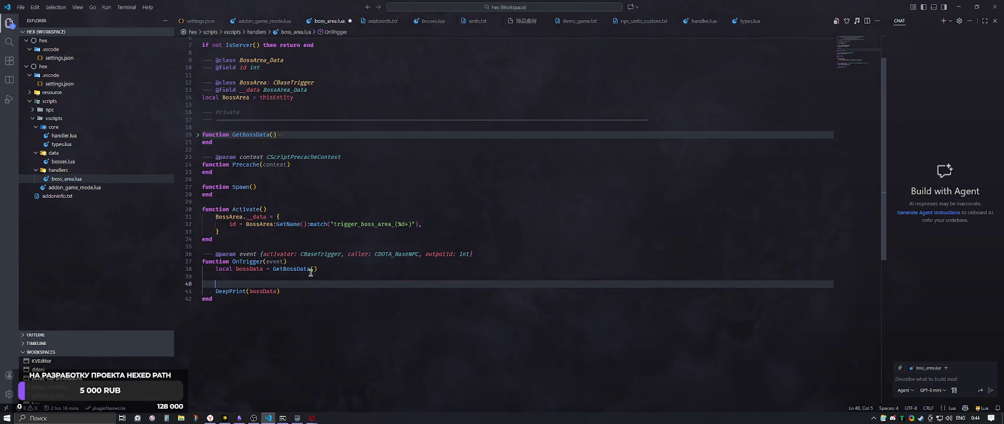
pyautogui.write('print(')
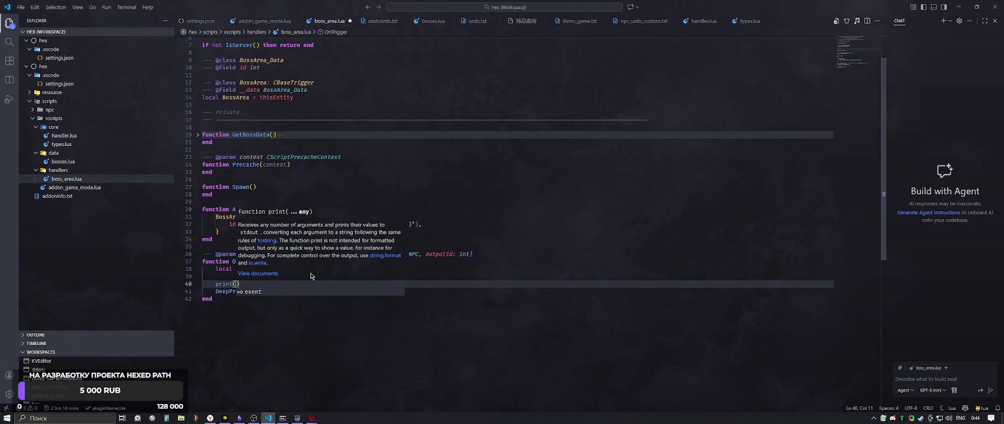
pyautogui.write('BossArea.')
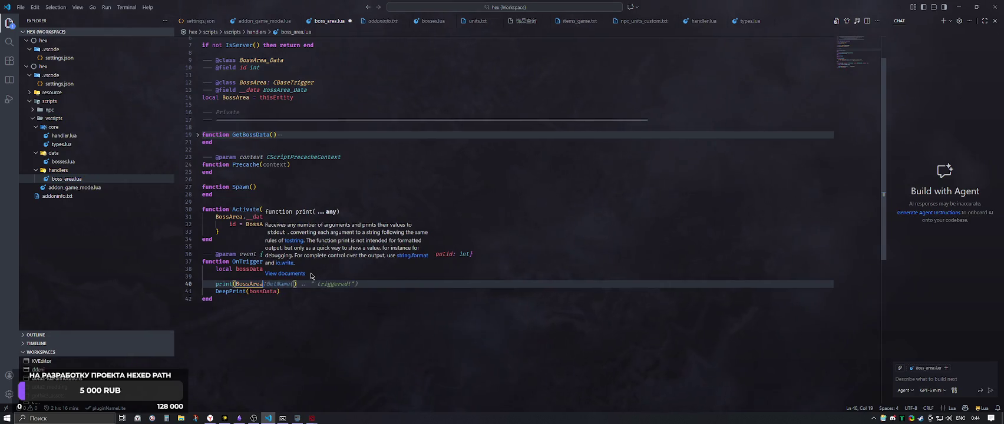
pyautogui.write('__data')
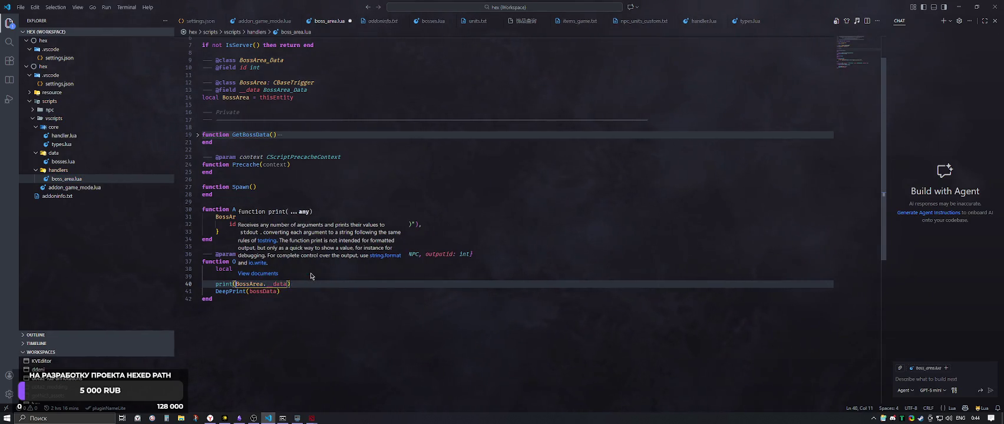
pyautogui.press('Home')
# Step: Change the new line to DeepPrint(BossArea.__data) and save boss_area.lua
pyautogui.write('DeepP')
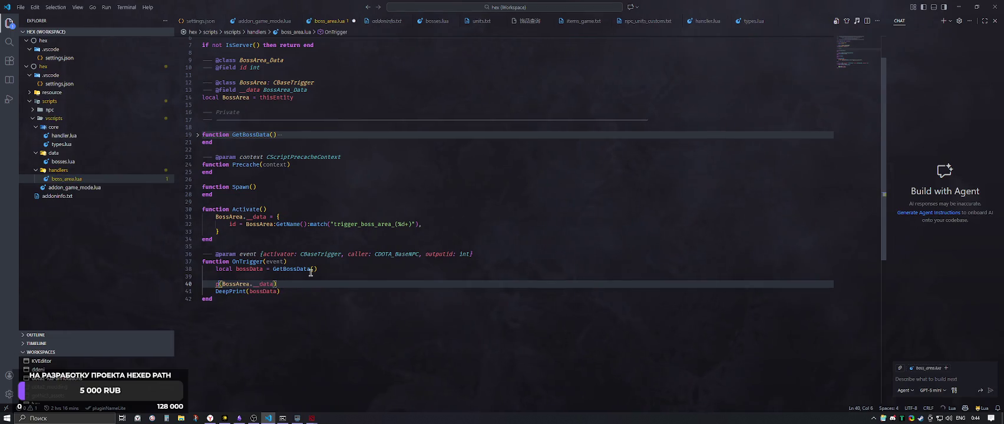
pyautogui.press('Tab')
pyautogui.click(311, 272)
pyautogui.hotkey('ctrl', 's')
# Step: Run script_reload in VConsole2 and walk the hero back into the boss trigger
pyautogui.press('super+Tab')
pyautogui.press('Right')
pyautogui.press('Return')
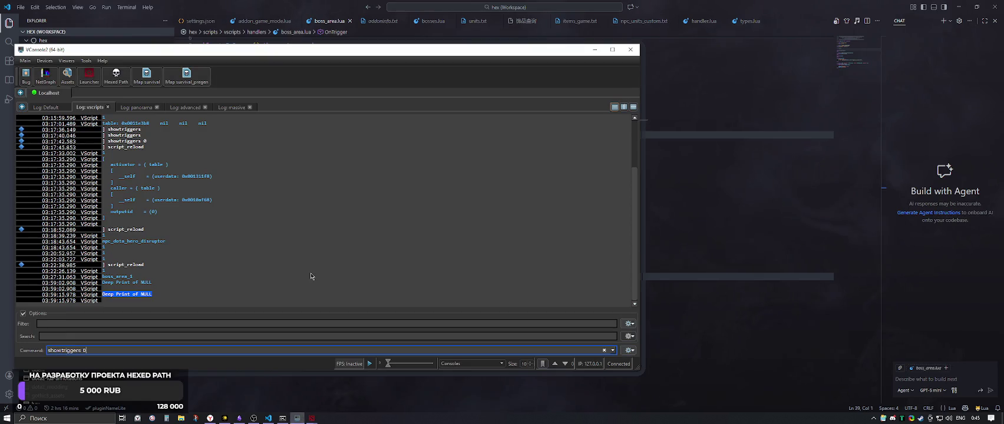
pyautogui.press('BackSpace')
pyautogui.press('BackSpace')
pyautogui.press('BackSpace')
pyautogui.press('Up')
pyautogui.press('Return')
pyautogui.hotkey('alt', 'Tab')
pyautogui.hotkey('alt', 'Tab')
pyautogui.rightClick(493, 201)
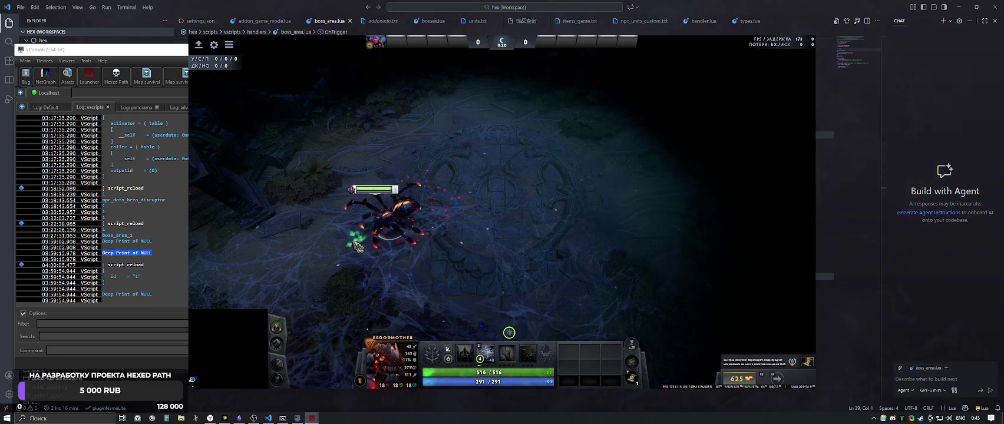
pyautogui.hotkey('alt', 'Tab')
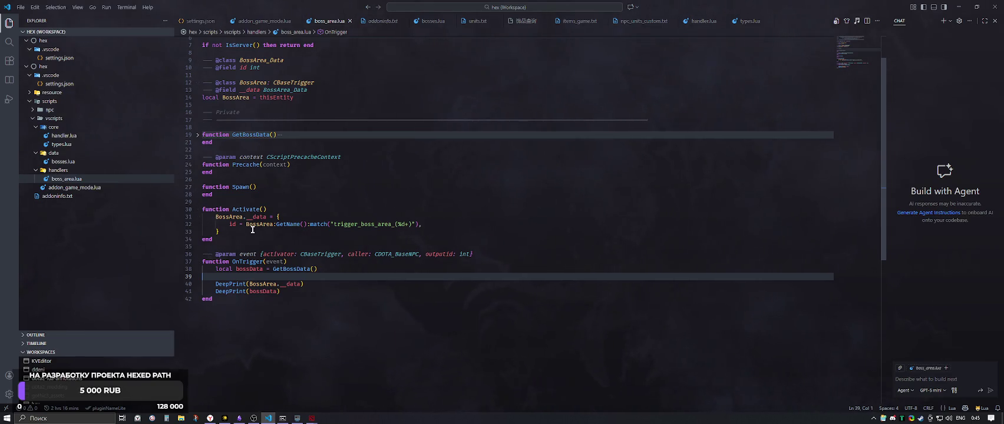
# Step: Wrap the BossArea trigger-name match on line 32 in tonumber()
pyautogui.click(246, 225)
pyautogui.write('tonumber')
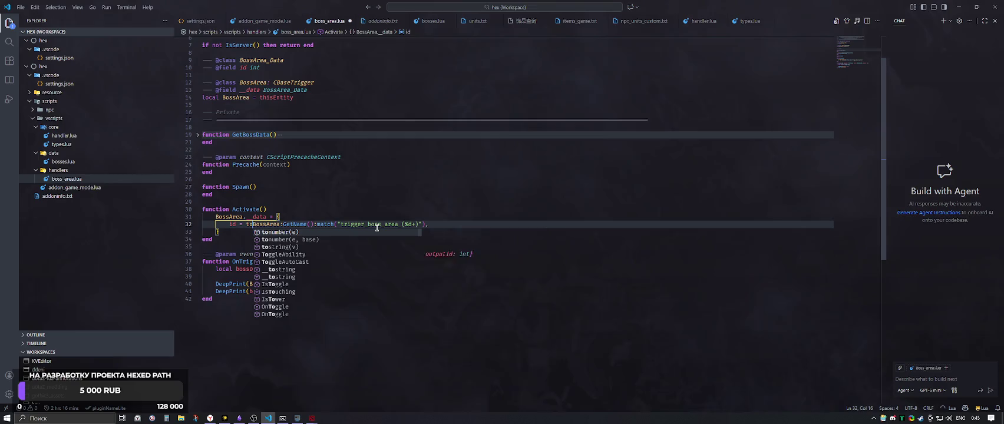
pyautogui.hotkey('ctrl', 'Right')
pyautogui.hotkey('ctrl', 'Right')
pyautogui.hotkey('ctrl', 'Right')
pyautogui.hotkey('ctrl', 'Right')
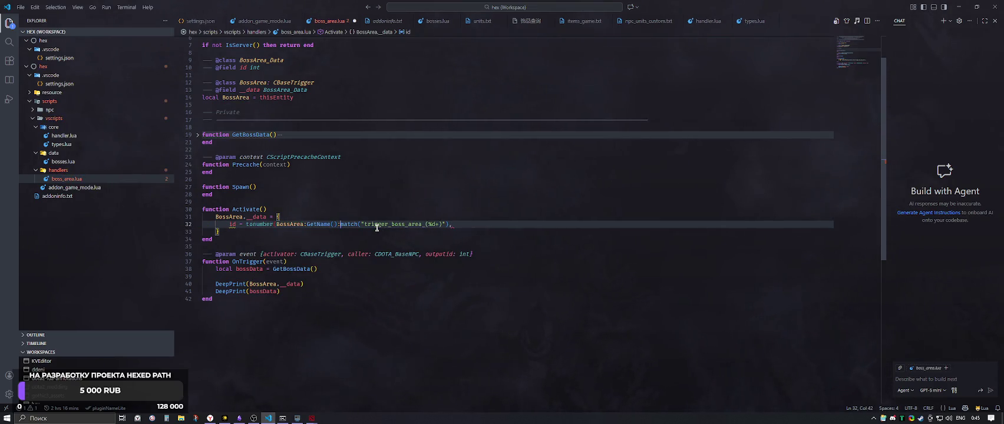
pyautogui.press('End')
pyautogui.press('Tab')
pyautogui.press('Down')
pyautogui.press('Down')
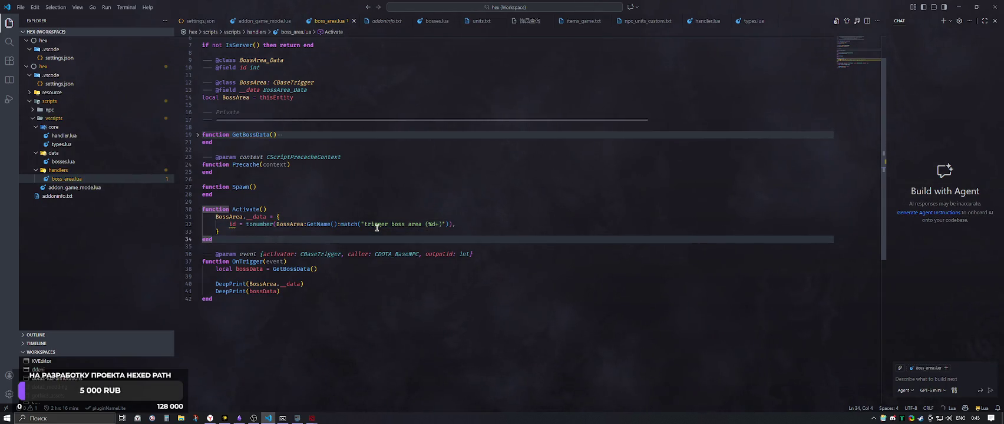
pyautogui.moveTo(231, 225)
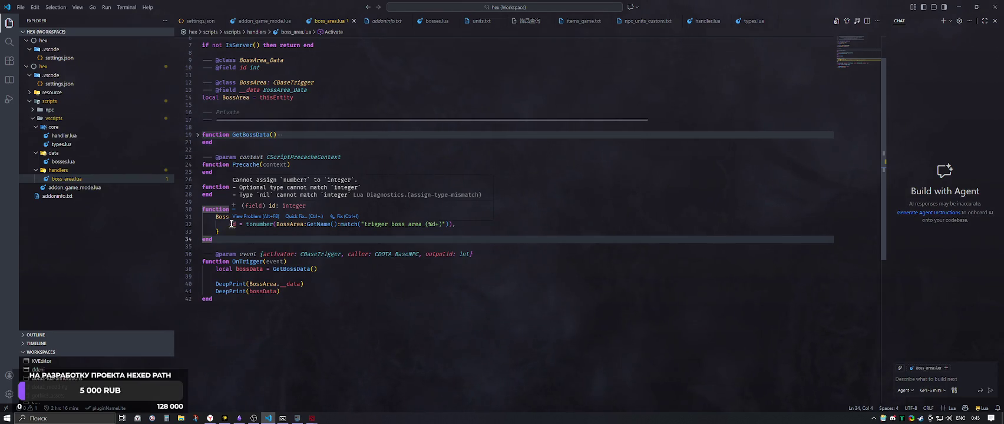
# Step: Change the id field type on line 10 from int to number
pyautogui.doubleClick(257, 68)
pyautogui.write('number')
pyautogui.press('Down')
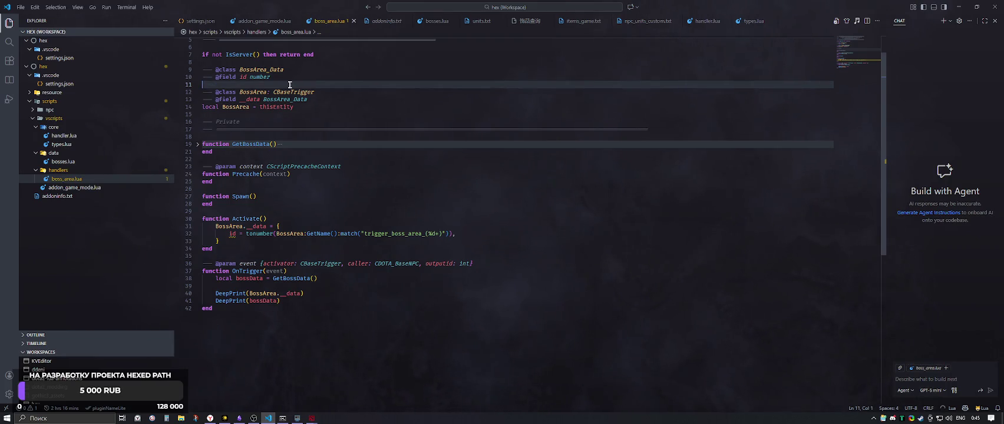
pyautogui.hotkey('alt', 'Tab')
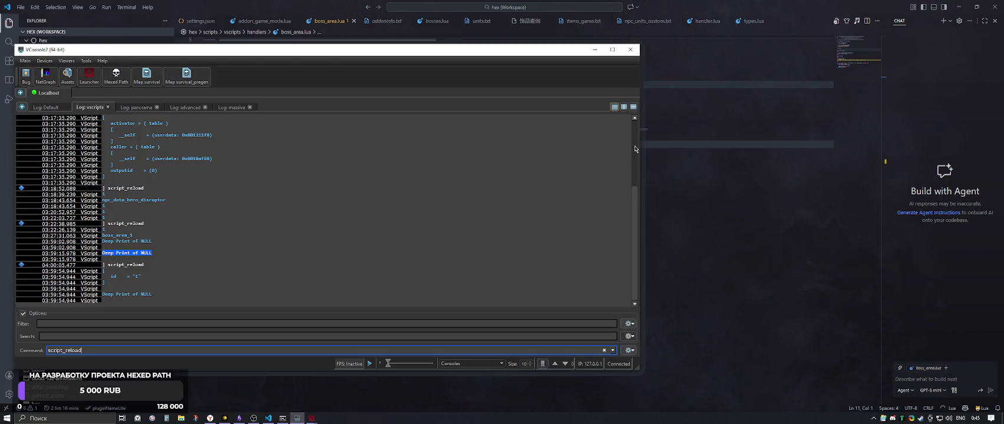
# Step: Rerun dota_launch_custom_game hex prologue from VConsole2's command history to relaunch the game
pyautogui.hotkey('alt', 'Tab')
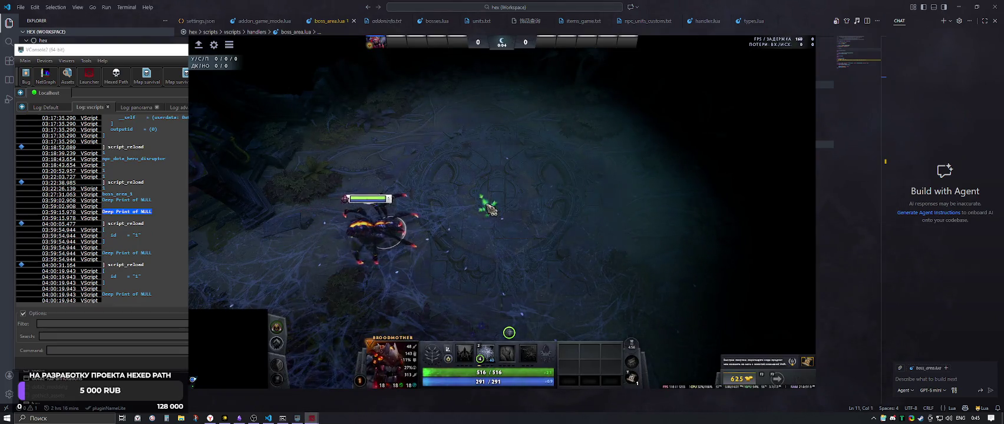
pyautogui.hotkey('alt', 'Tab')
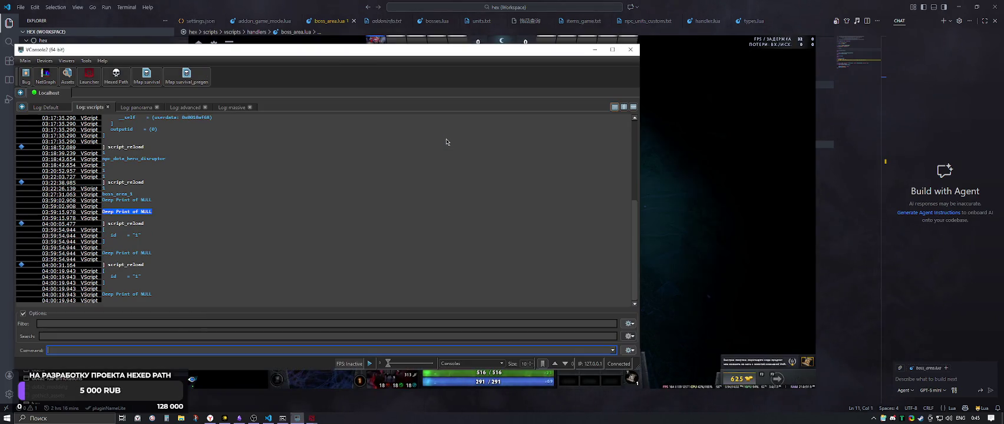
pyautogui.press('Up')
pyautogui.press('Up')
pyautogui.press('Up')
pyautogui.press('Up')
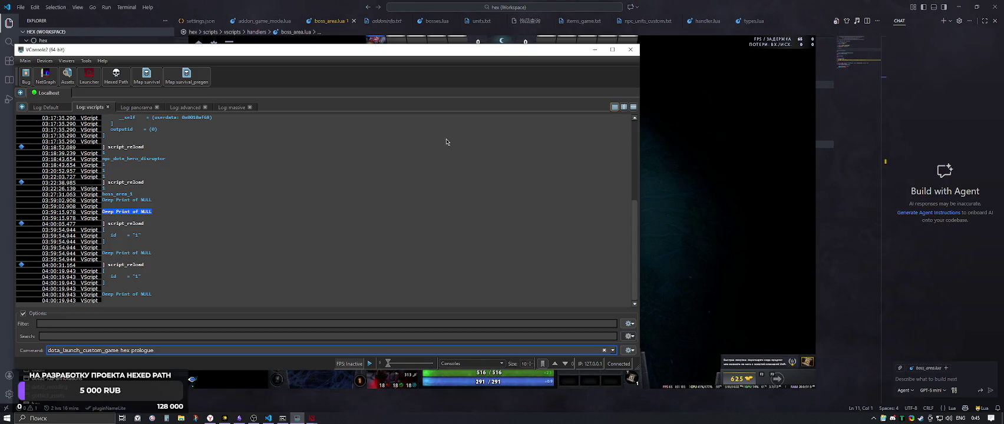
pyautogui.press('Return')
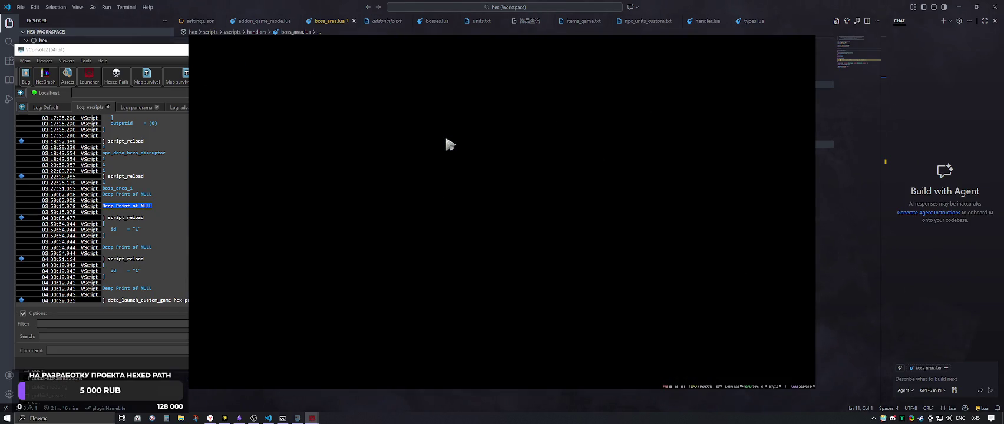
pyautogui.hotkey('alt', 'Tab')
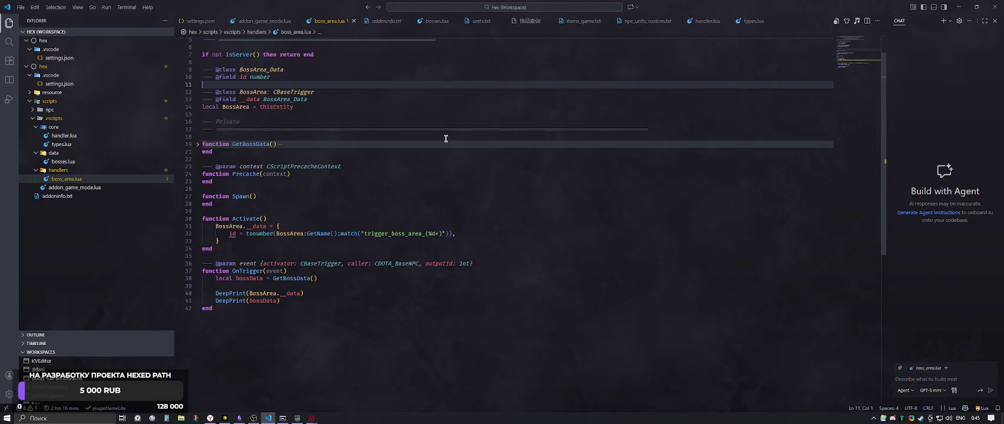
# Step: Inspect and dismiss the remaining type-mismatch warning on id
pyautogui.click(259, 248)
pyautogui.moveTo(235, 233)
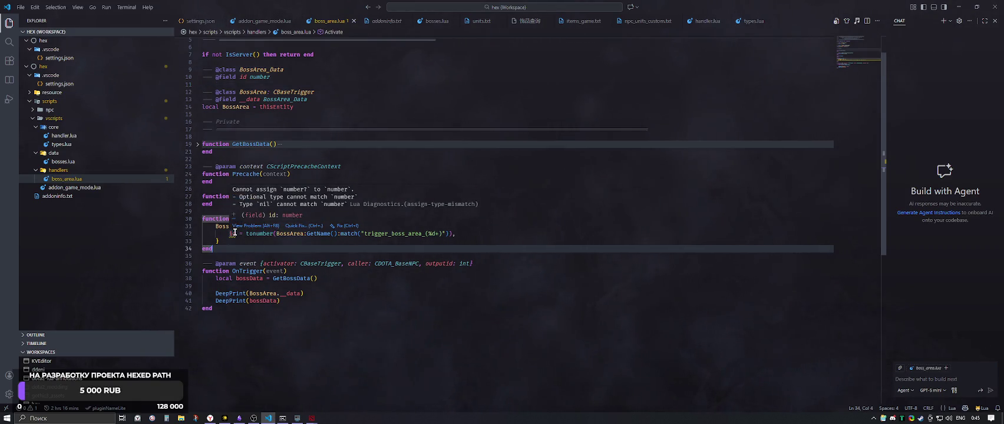
pyautogui.click(252, 114)
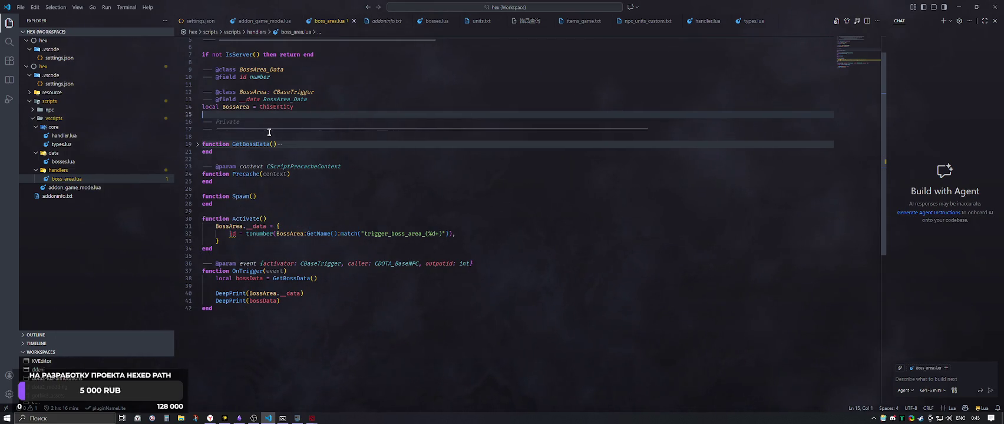
pyautogui.moveTo(258, 236)
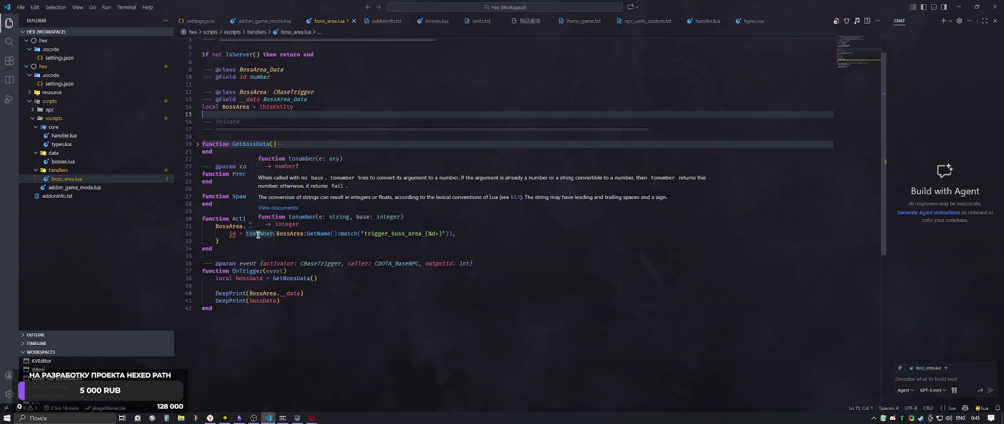
# Step: Type the id field as int on line 10 and rewrap line 32's match call in tonumber(...)
pyautogui.click(259, 246)
pyautogui.hotkey('ctrl', 'z')
pyautogui.hotkey('ctrl', 'z')
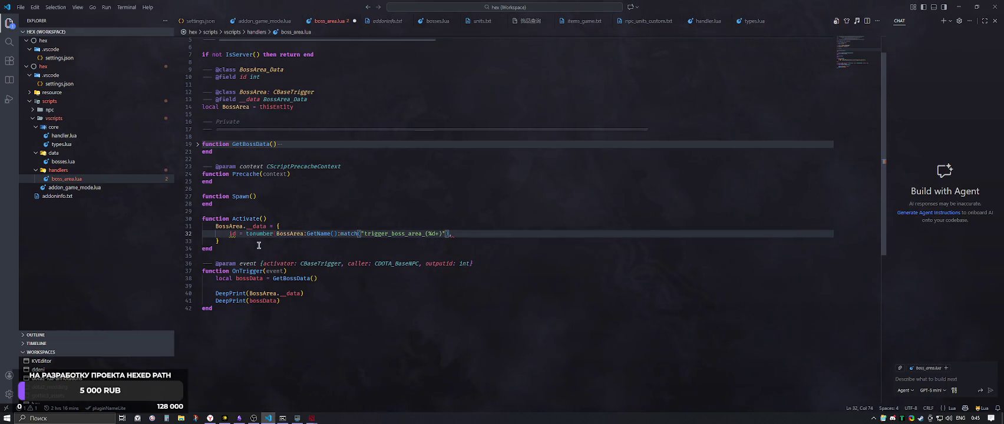
pyautogui.hotkey('ctrl', 'z')
pyautogui.hotkey('ctrl', 'z')
pyautogui.write('number(')
pyautogui.press('End')
pyautogui.press('Left')
pyautogui.write(')')
pyautogui.click(292, 227)
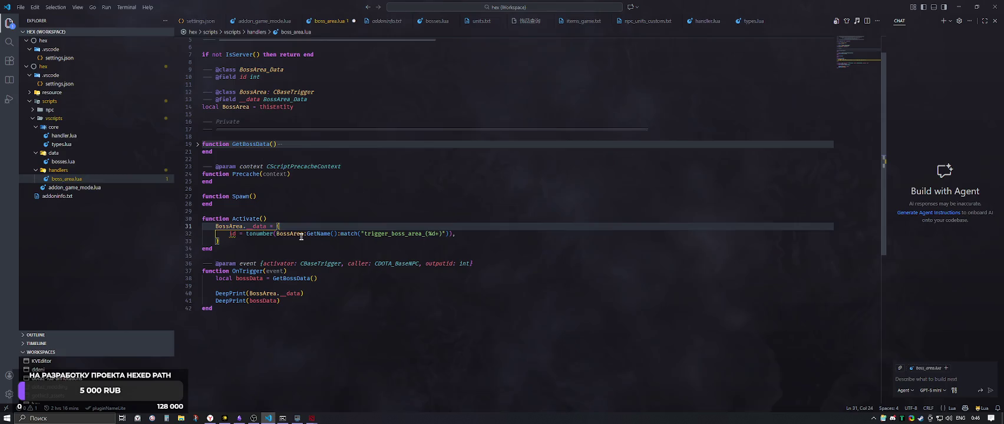
pyautogui.moveTo(233, 234)
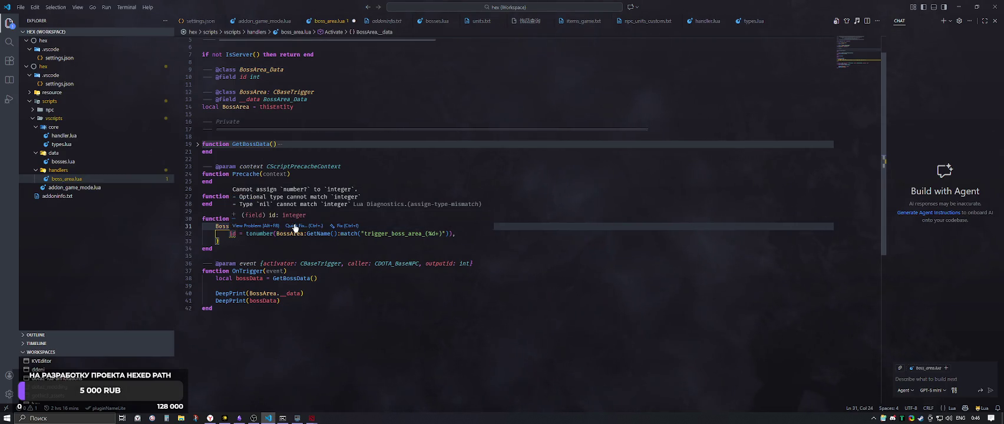
pyautogui.click(248, 248)
# Step: Add an assign-type-mismatch suppression comment via Quick Fix, moved to the end of the id line
pyautogui.moveTo(233, 234)
pyautogui.click(303, 230)
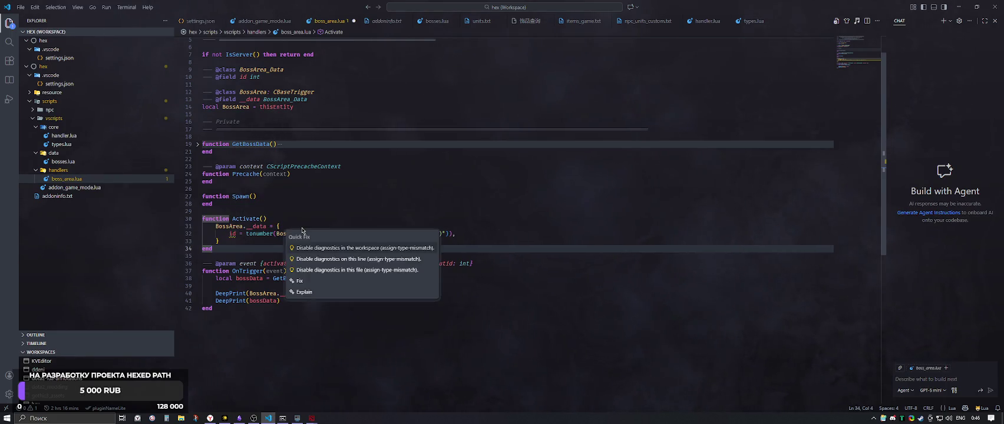
pyautogui.click(307, 260)
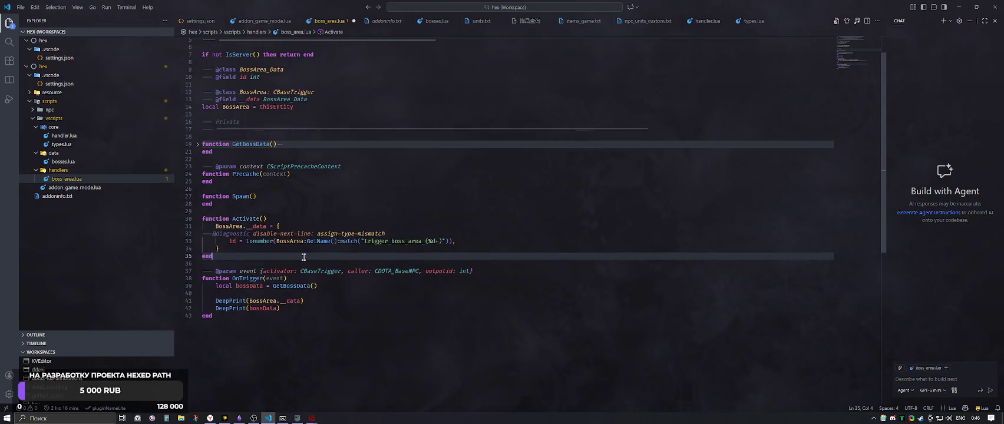
pyautogui.hotkey('ctrl', 'z')
pyautogui.click(490, 242)
pyautogui.write('---@diagnostic disable-next-line: assign-type-mismatch')
pyautogui.click(511, 233)
pyautogui.press('BackSpace')
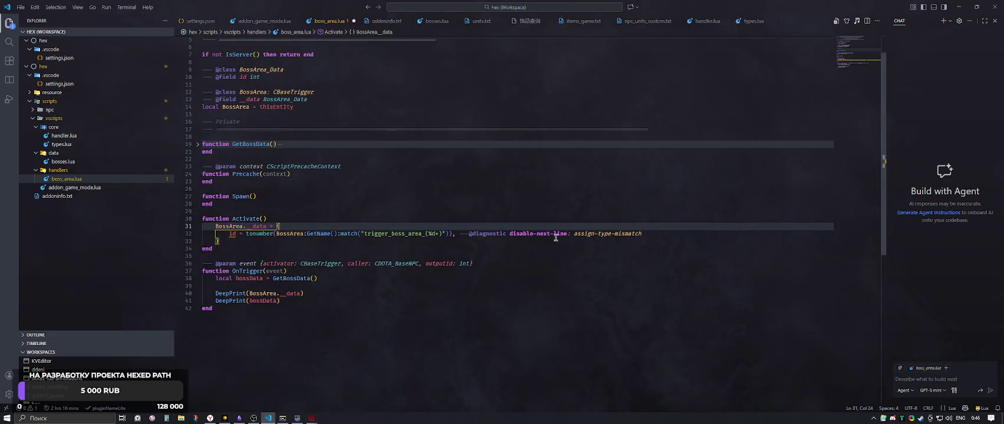
pyautogui.doubleClick(556, 234)
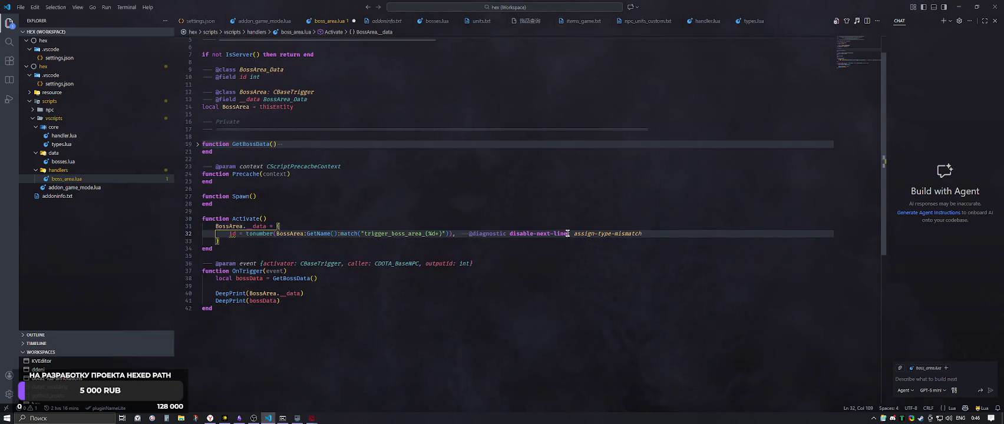
pyautogui.press('BackSpace')
pyautogui.press('BackSpace')
pyautogui.press('BackSpace')
pyautogui.click(610, 229)
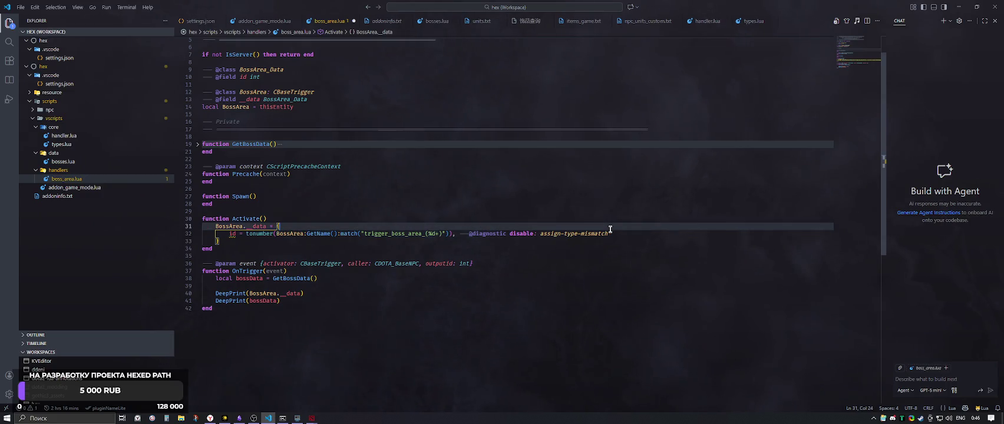
pyautogui.hotkey('ctrl', 'z')
pyautogui.moveTo(509, 234); pyautogui.dragTo(565, 234)
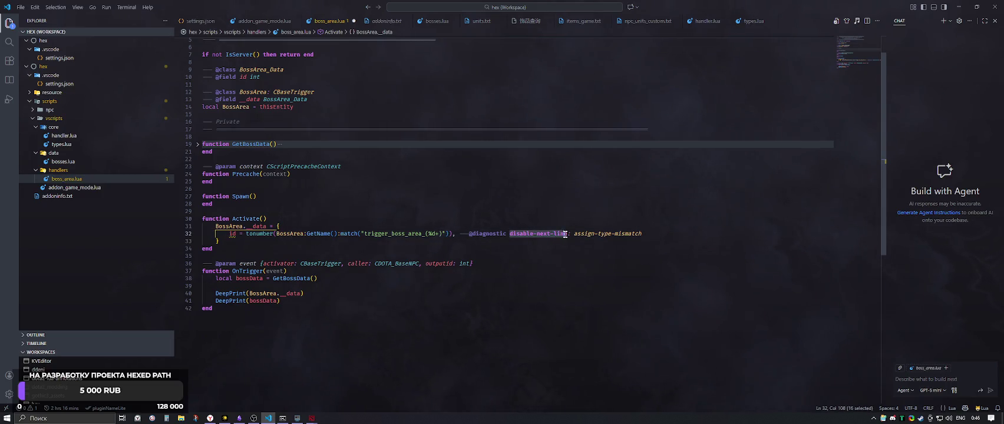
pyautogui.write('disable-t')
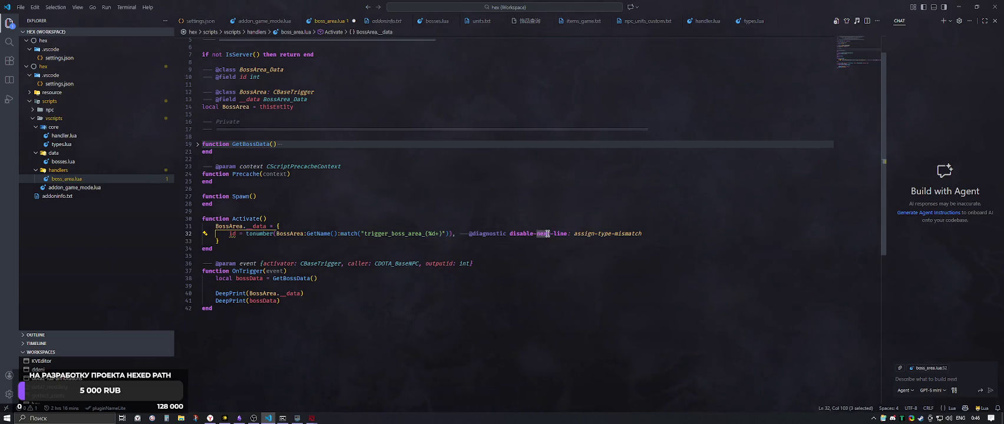
pyautogui.write('his')
pyautogui.press('Up')
pyautogui.moveTo(569, 233); pyautogui.dragTo(540, 233)
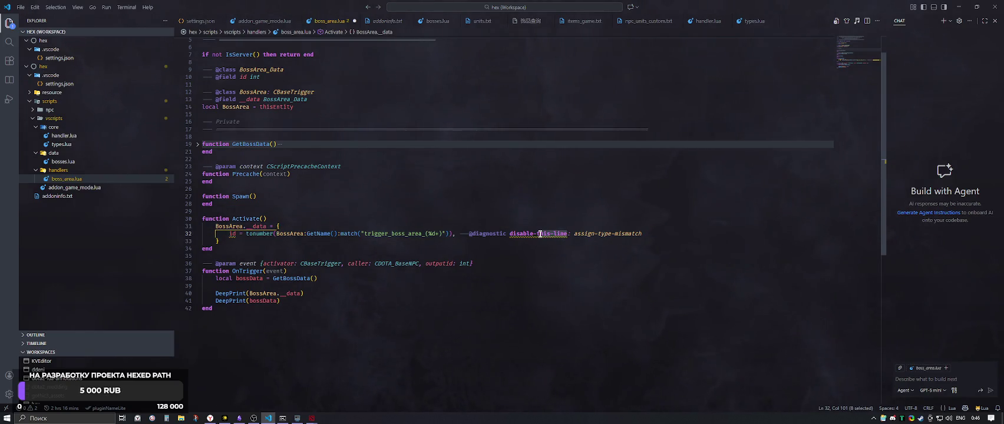
pyautogui.write('line')
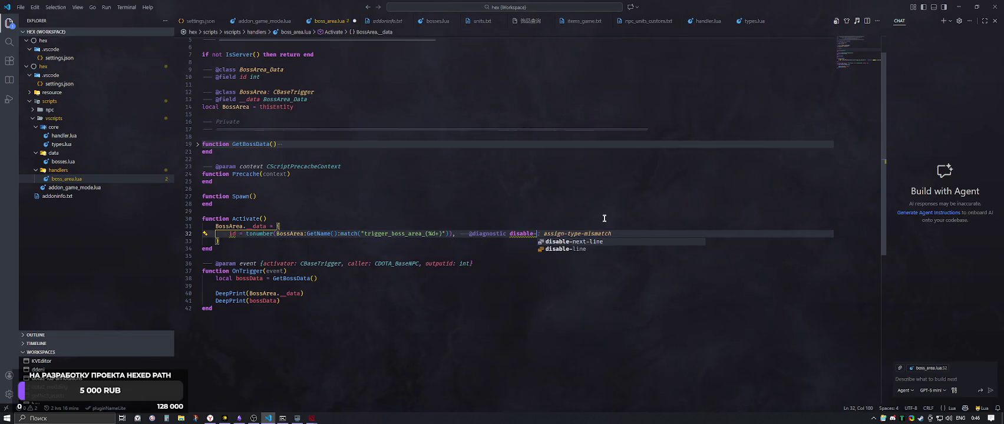
pyautogui.hotkey('ctrl', 's')
# Step: In Dota 2, pick a random hero, walk it along the path, and send '-tort' in chat
pyautogui.press('Down')
pyautogui.press('Down')
pyautogui.hotkey('alt', 'Tab')
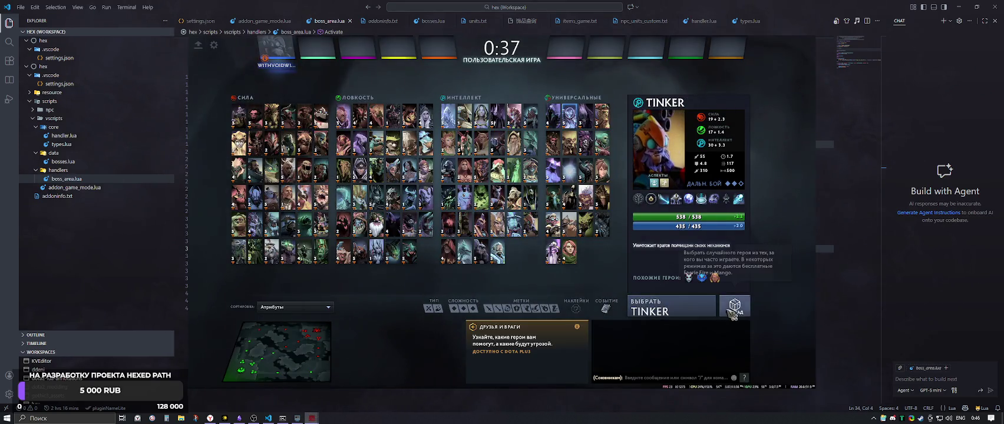
pyautogui.click(732, 315)
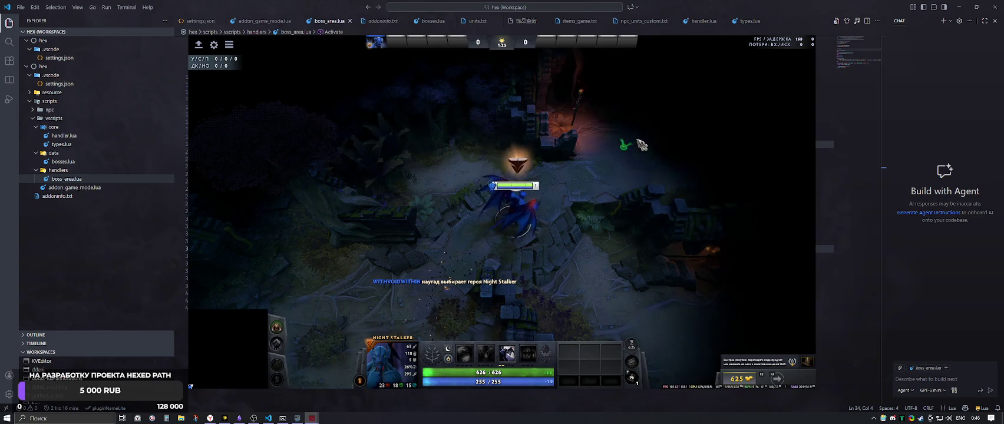
pyautogui.rightClick(554, 186)
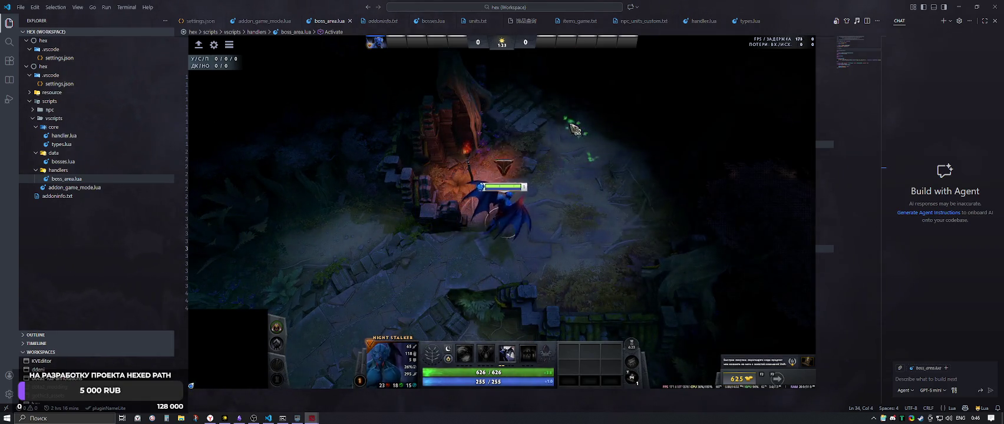
pyautogui.rightClick(509, 192)
pyautogui.press('Return')
pyautogui.write('-tort')
pyautogui.press('Return')
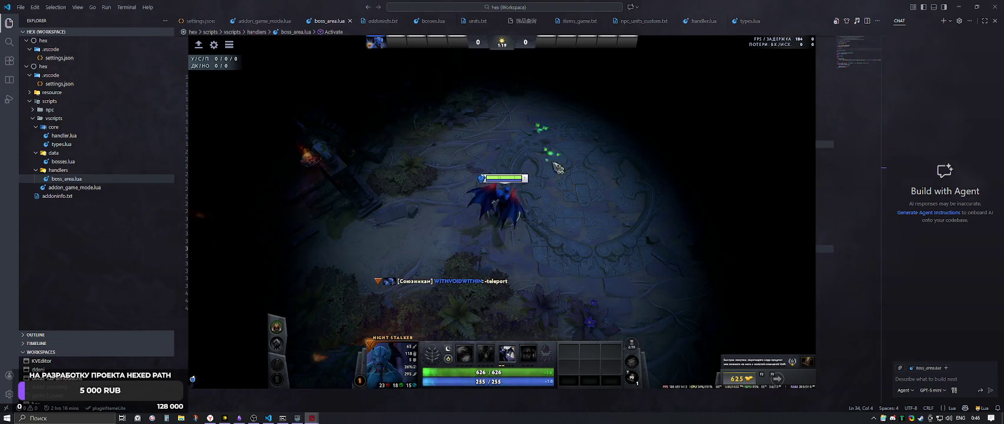
# Step: Walk the hero into the boss area and check that VConsole2 logs id 1 with the boss data
pyautogui.hotkey('alt', 'Tab')
pyautogui.click(614, 146)
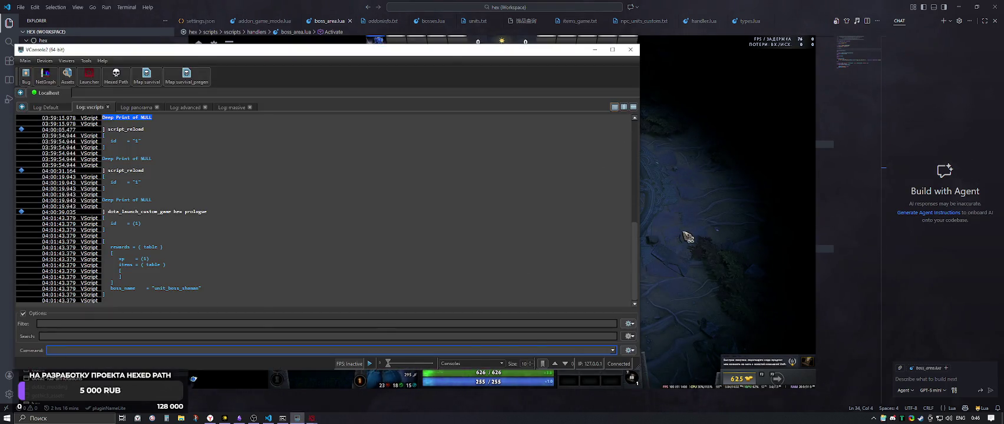
pyautogui.click(386, 253)
pyautogui.rightClick(386, 253)
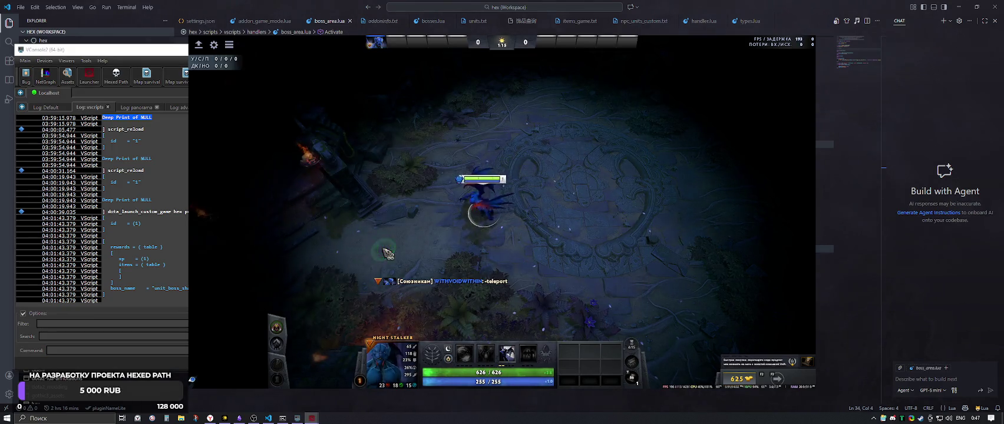
pyautogui.rightClick(543, 226)
pyautogui.rightClick(563, 206)
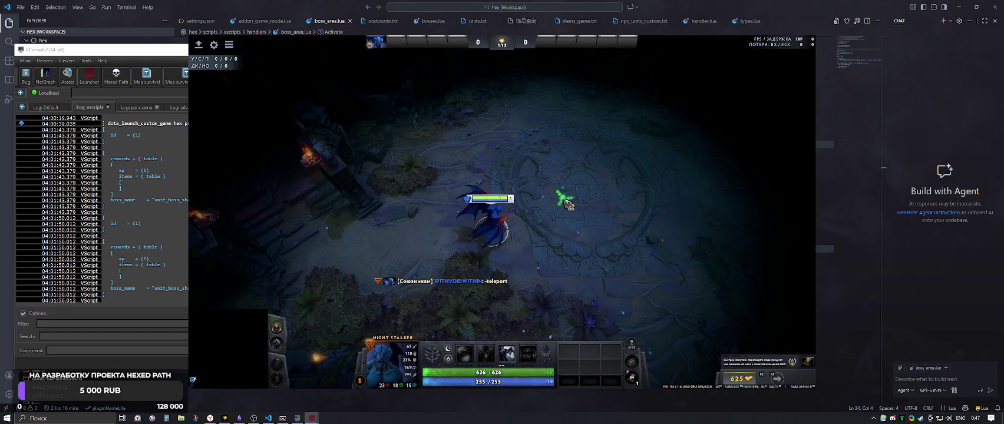
pyautogui.hotkey('alt', 'Tab')
pyautogui.hotkey('alt', 'Tab')
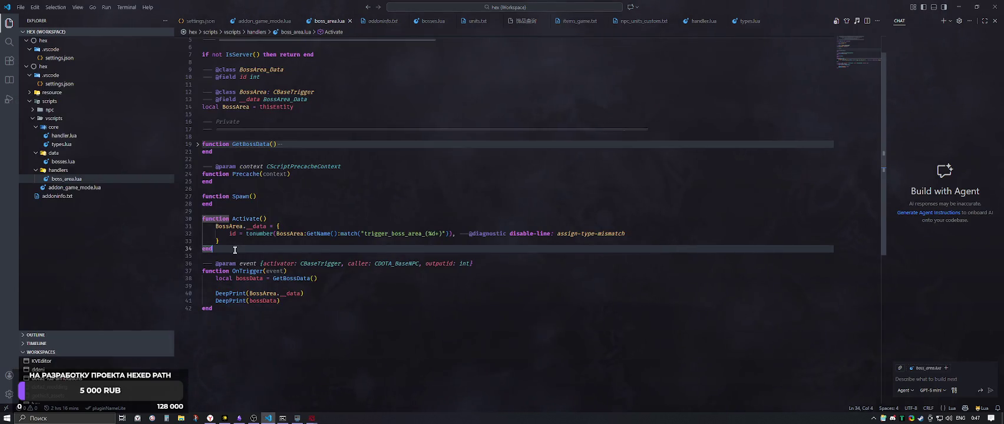
# Step: Delete both DeepPrint lines from OnTrigger, save, and start a new line after 'local bossData = GetBossData()'
pyautogui.moveTo(281, 301); pyautogui.dragTo(197, 288)
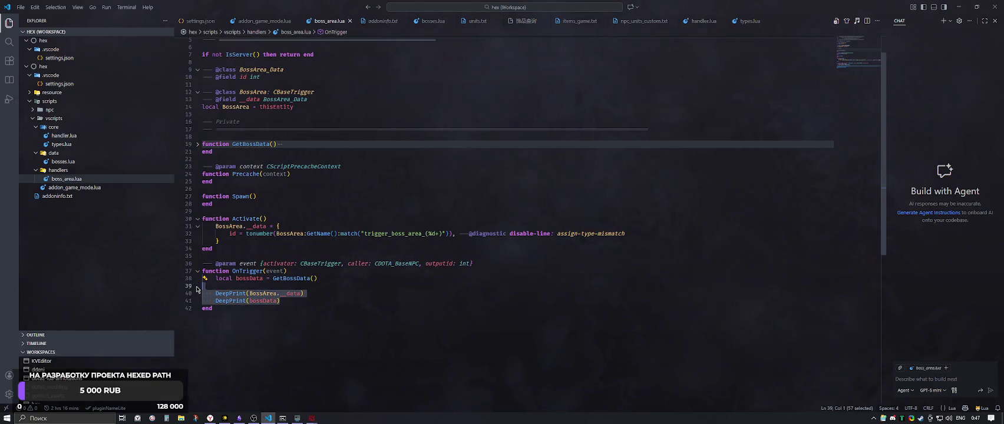
pyautogui.press('BackSpace')
pyautogui.press('BackSpace')
pyautogui.hotkey('ctrl', 's')
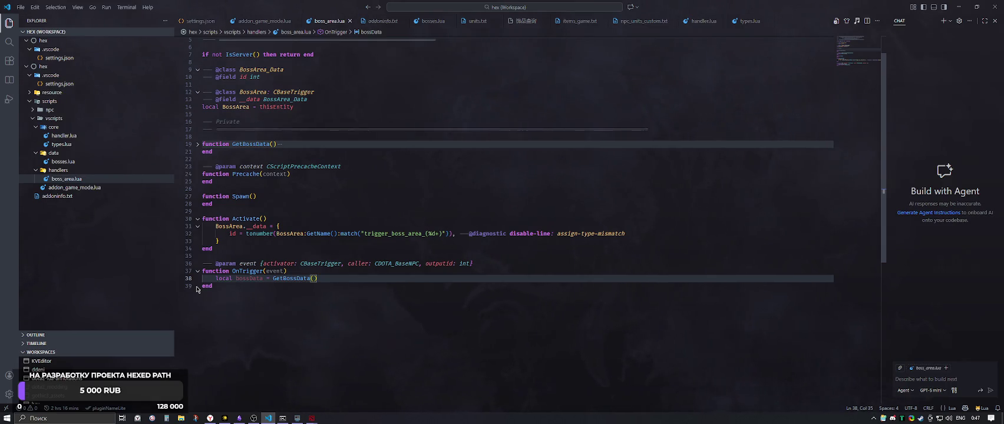
pyautogui.click(331, 278)
pyautogui.press('Return')
pyautogui.press('Return')
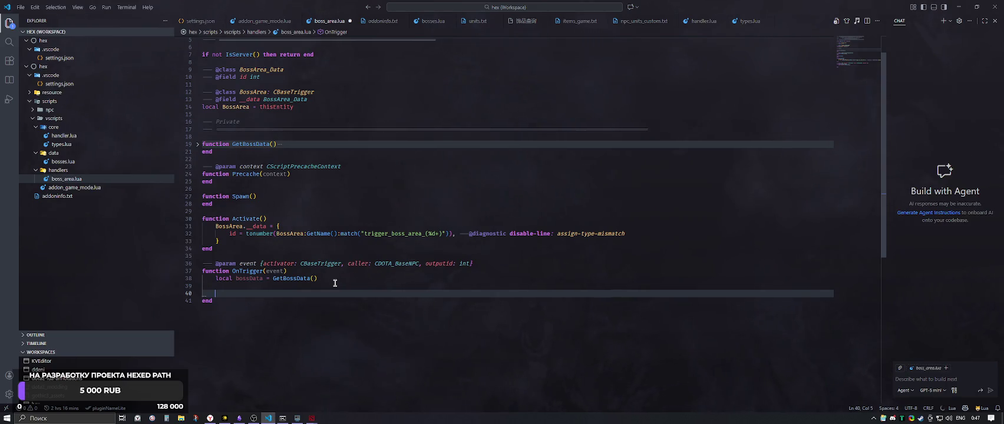
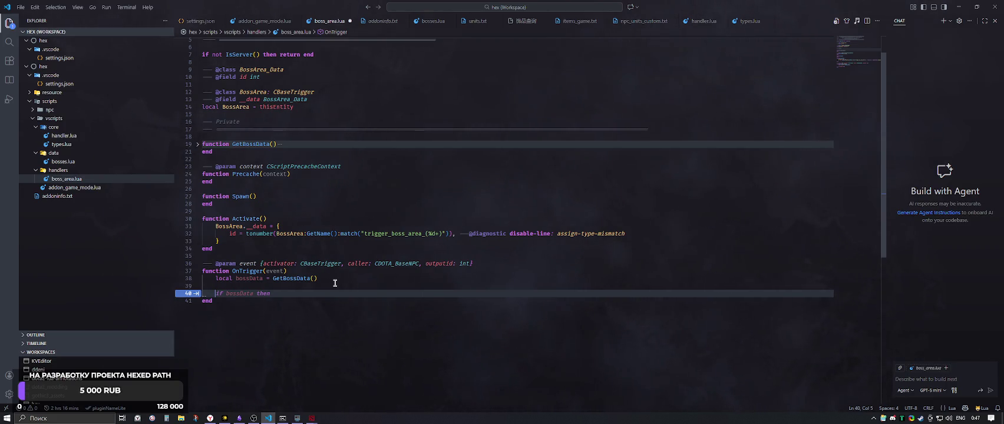
# Step: Rename the OnTrigger local variable bossData to data and save boss_area.lua
pyautogui.click(245, 278)
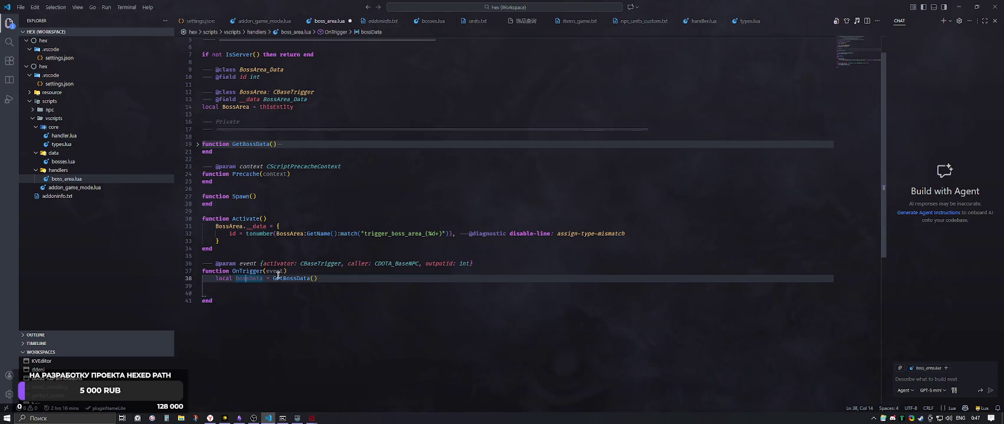
pyautogui.hotkey('ctrl', 'd')
pyautogui.write('data')
pyautogui.hotkey('ctrl', 's')
pyautogui.press('Down')
pyautogui.press('Down')
pyautogui.press('Escape')
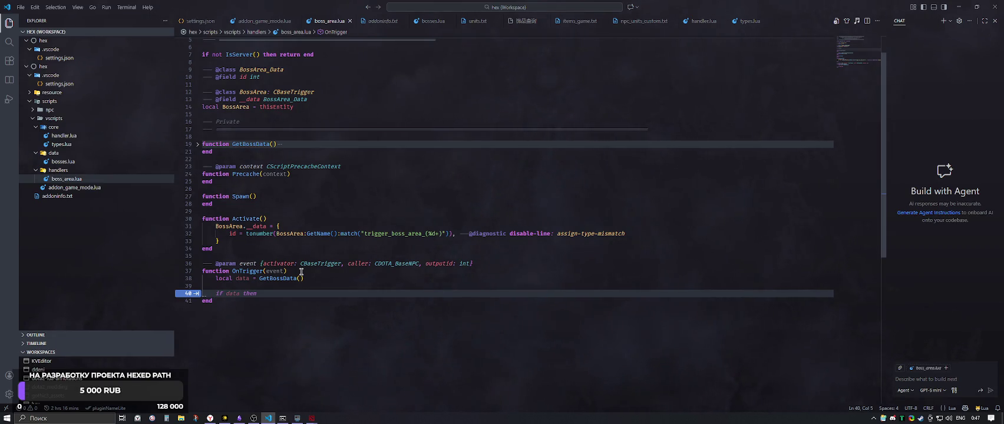
# Step: Type BossArea on empty line 40 of OnTrigger, then bring up the ModDota API reference
pyautogui.click(274, 76)
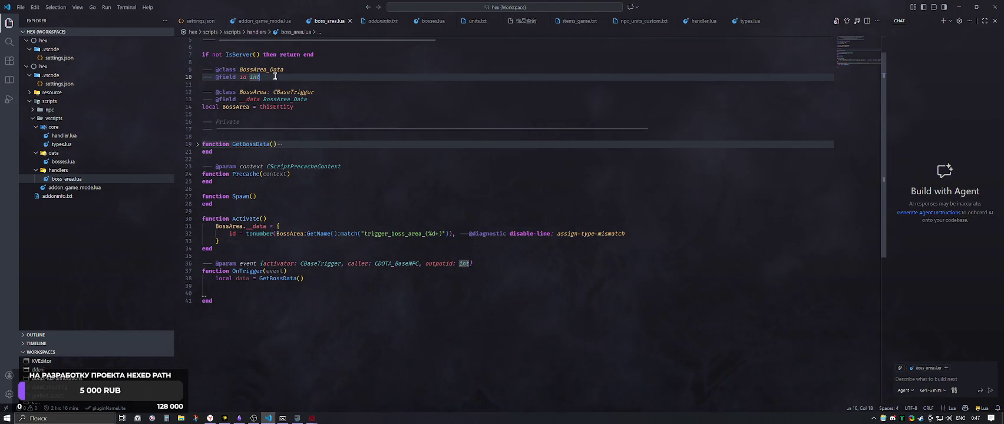
pyautogui.click(226, 224)
pyautogui.click(246, 295)
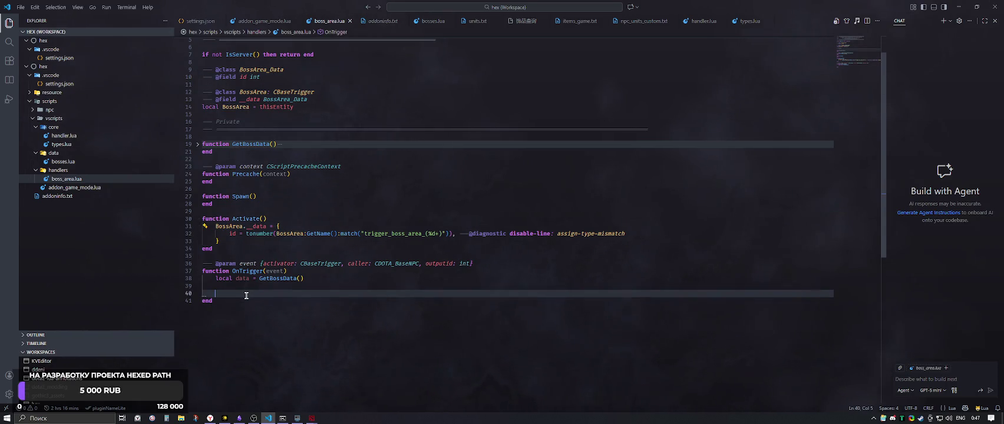
pyautogui.write('BossArea')
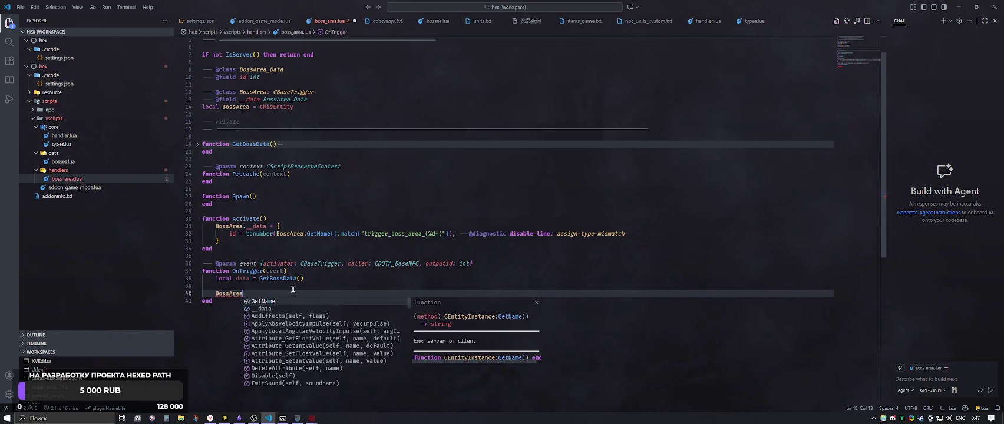
pyautogui.click(209, 419)
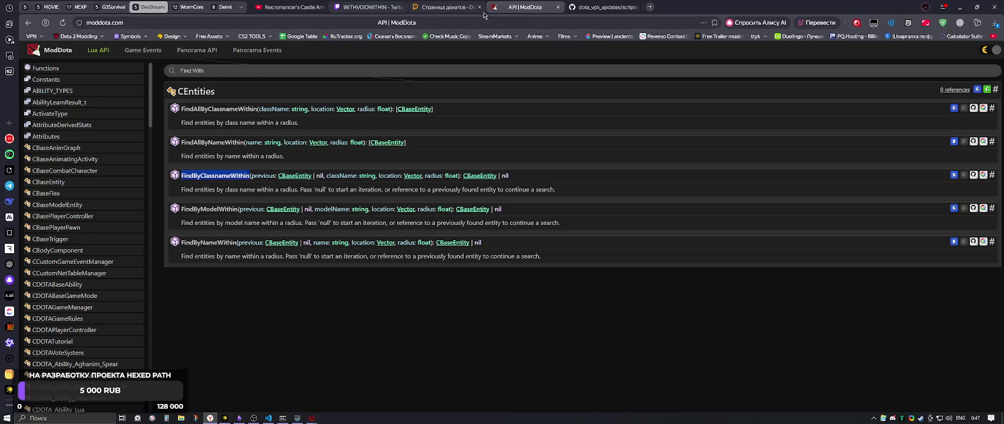
# Step: Search the ModDota API page for 'trigger' and open the CBaseTrigger documentation
pyautogui.scroll(-3, 71, 173)
pyautogui.hotkey('ctrl', 'f')
pyautogui.write('trigger')
pyautogui.click(51, 236)
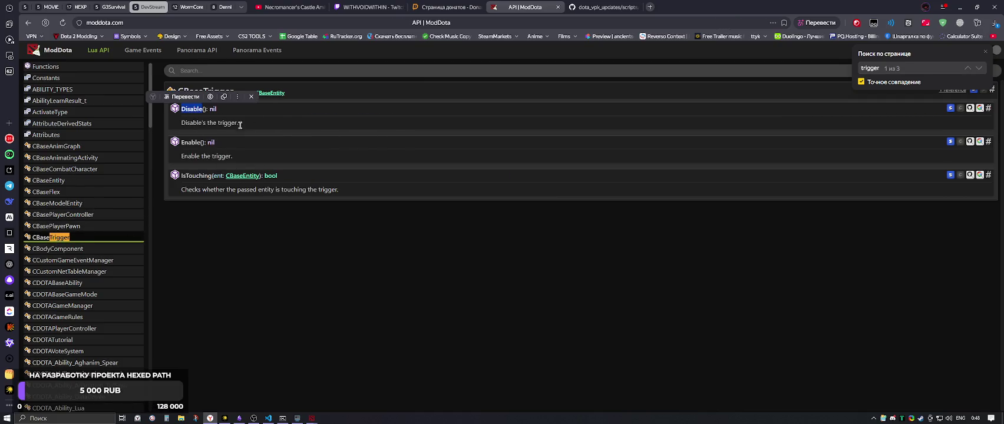
# Step: Back in the editor, complete line 40 as BossArea:Disable() using autocomplete
pyautogui.hotkey('alt', 'Tab')
pyautogui.write(':Dis')
pyautogui.press('Return')
pyautogui.press('Up')
pyautogui.click(273, 293)
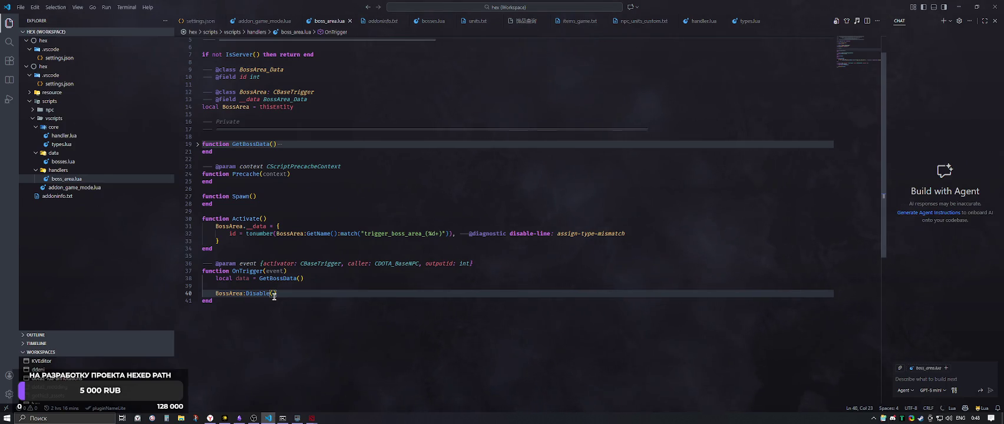
# Step: Remove the Disable call from OnTrigger and add an empty SpawnBoss() function below it
pyautogui.hotkey('shift', 'Home')
pyautogui.press('BackSpace')
pyautogui.click(198, 218)
pyautogui.click(241, 281)
pyautogui.press('Return')
pyautogui.press('Return')
pyautogui.write('function ')
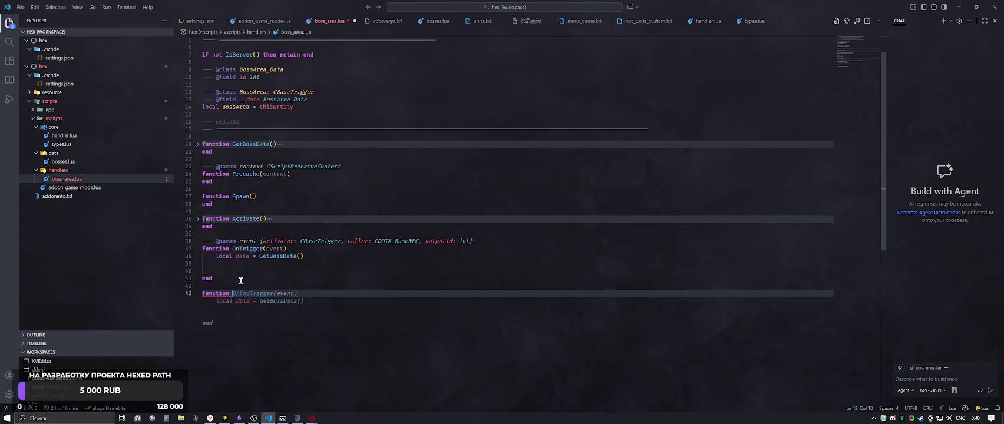
pyautogui.write('SpawnBos')
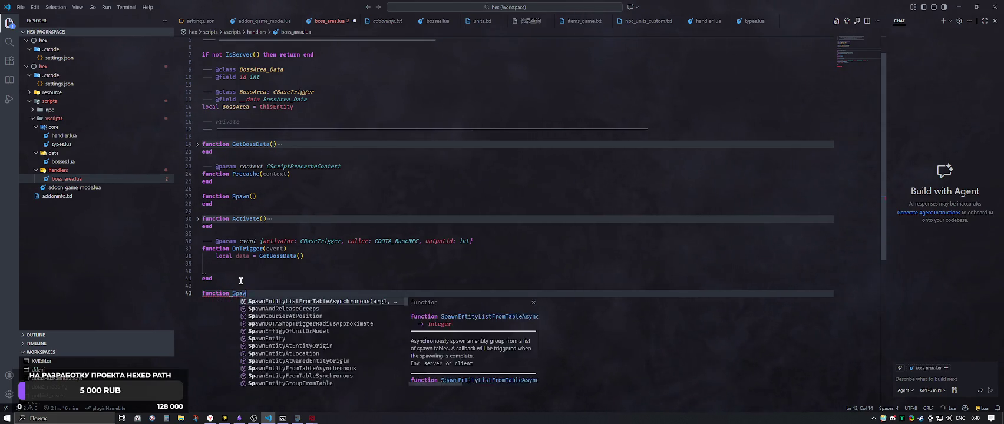
pyautogui.write('s()')
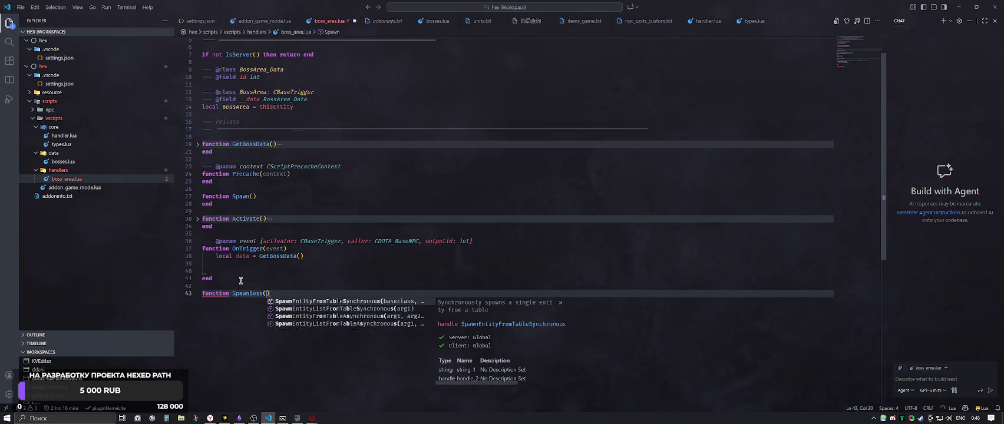
pyautogui.press('Return')
pyautogui.write('end')
# Step: Put a BossArea:Disable() call inside SpawnBoss
pyautogui.click(272, 292)
pyautogui.press('Return')
pyautogui.write('ssArea:')
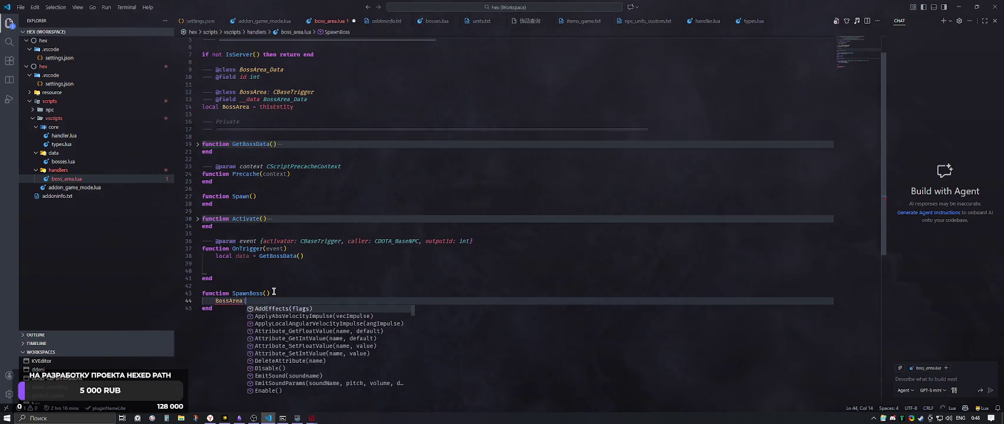
pyautogui.press('Tab')
pyautogui.hotkey('ctrl', 'z')
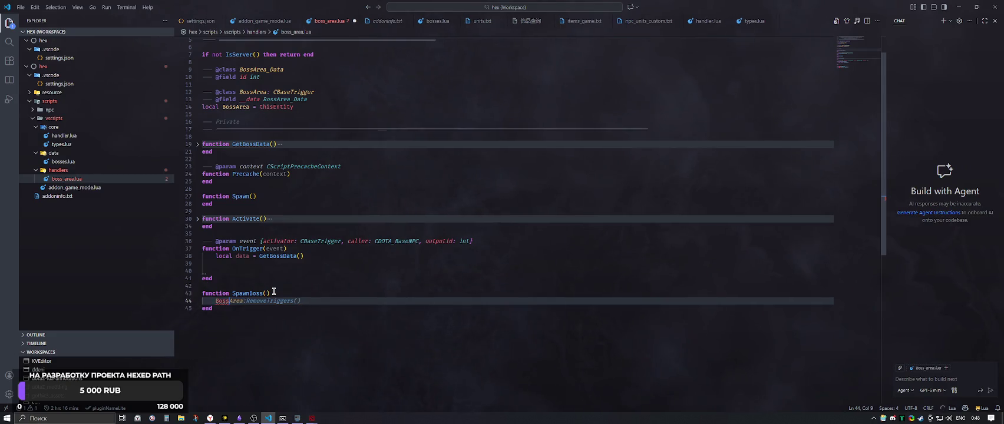
pyautogui.press('Tab')
pyautogui.press('Return')
pyautogui.press('Return')
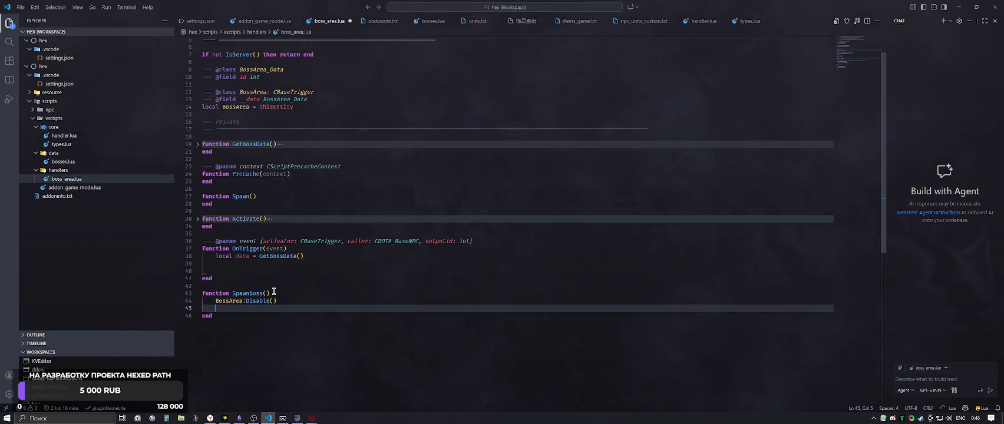
# Step: Call SpawnBoss(data) from OnTrigger on line 40
pyautogui.doubleClick(247, 292)
pyautogui.hotkey('ctrl', 'c')
pyautogui.click(259, 270)
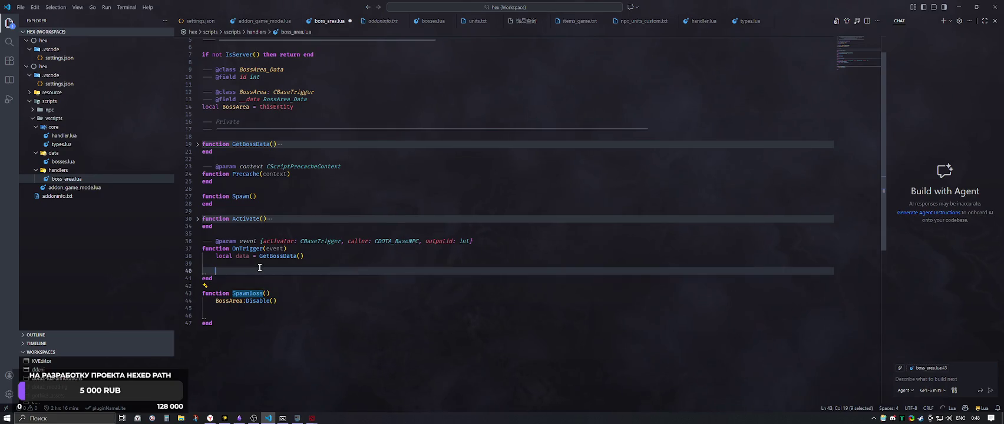
pyautogui.hotkey('ctrl', 'v')
pyautogui.write('(data)')
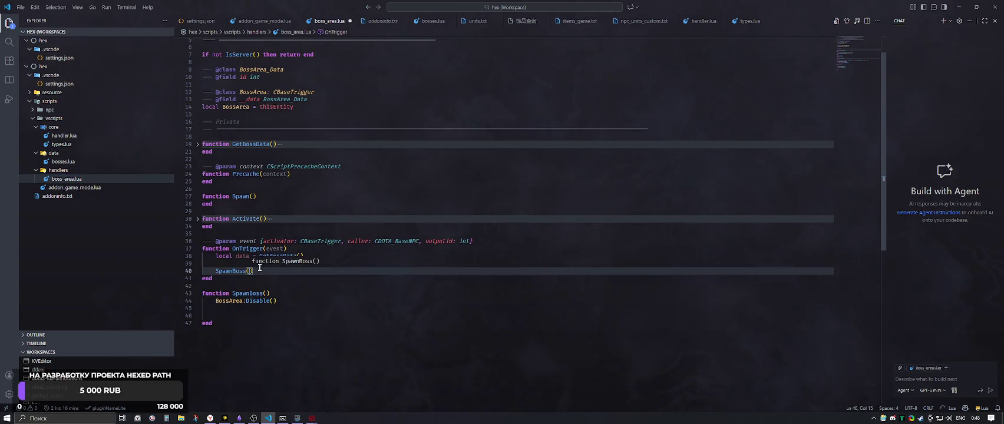
# Step: Move the local data = GetBossData() line from OnTrigger into SpawnBoss
pyautogui.press('Up')
pyautogui.hotkey('ctrl', 'z')
pyautogui.hotkey('ctrl', 'z')
pyautogui.hotkey('ctrl', 'z')
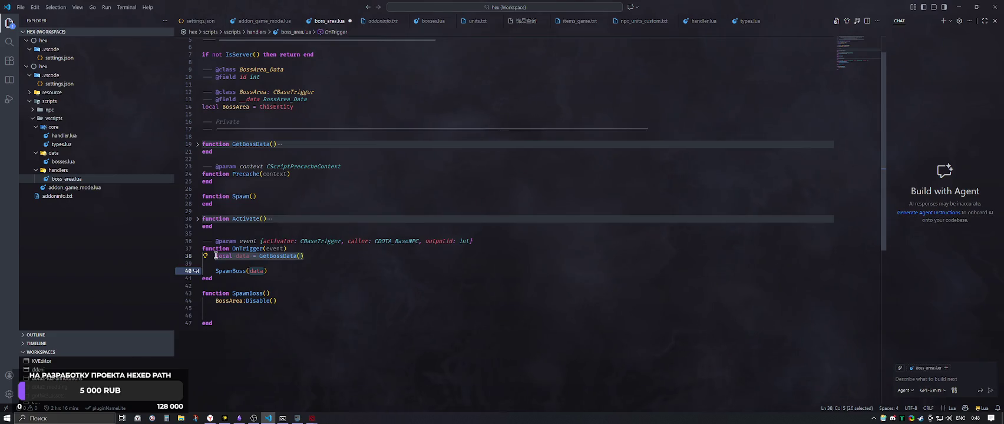
pyautogui.hotkey('ctrl', 'z')
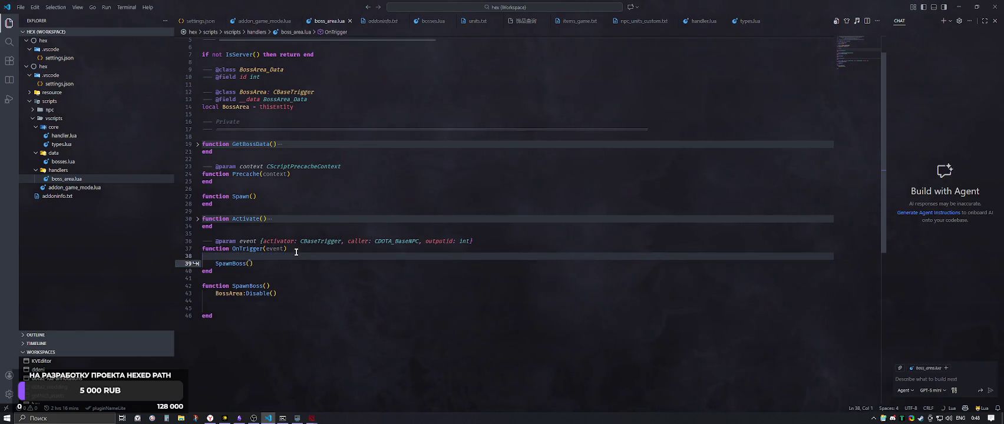
pyautogui.hotkey('ctrl', 'z')
pyautogui.click(256, 282)
pyautogui.press('Return')
pyautogui.press('Up')
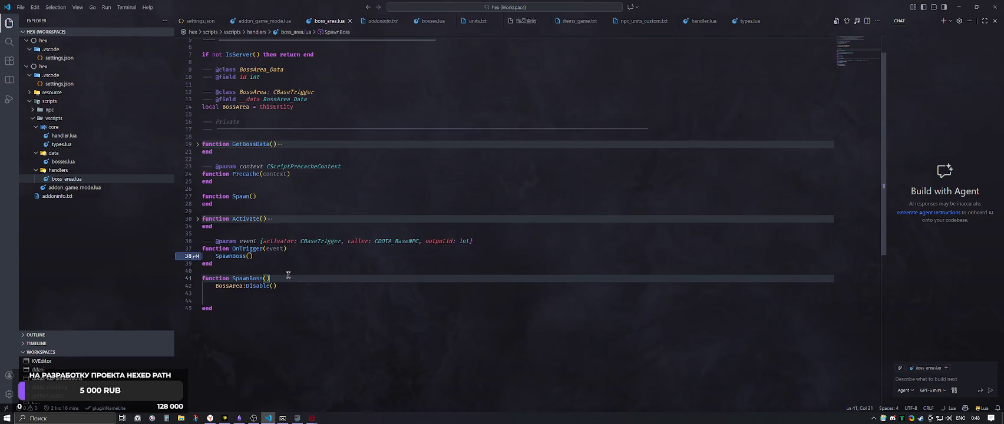
pyautogui.hotkey('ctrl', 'v')
pyautogui.press('Down')
pyautogui.press('Down')
pyautogui.press('Down')
pyautogui.press('BackSpace')
pyautogui.press('BackSpace')
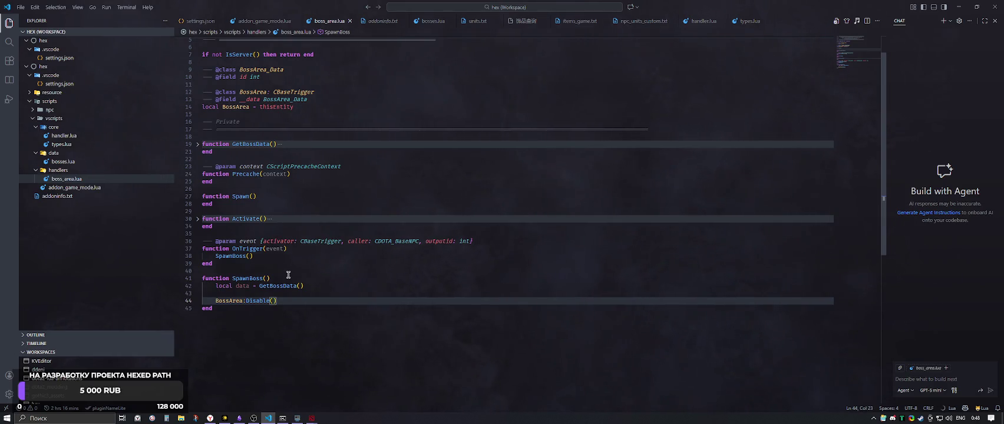
# Step: Add print("Spawn") after the GetBossData call in SpawnBoss and save boss_area.lua
pyautogui.click(319, 285)
pyautogui.press('Return')
pyautogui.press('Return')
pyautogui.write('print')
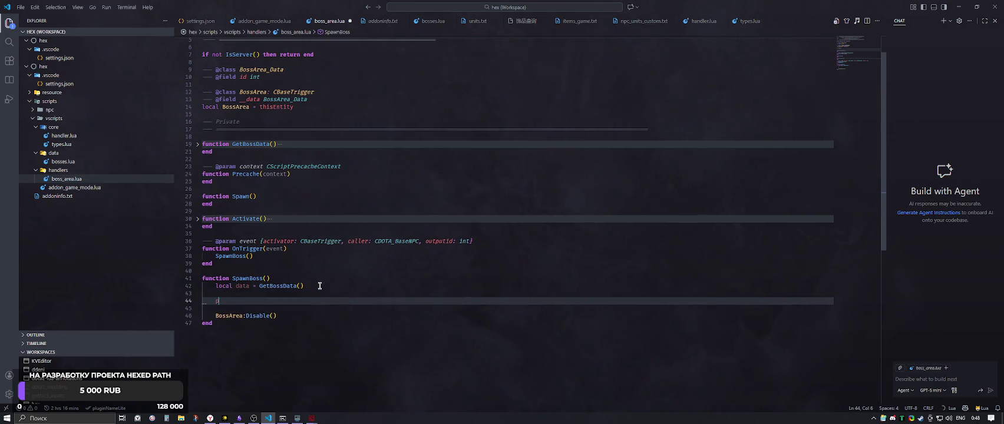
pyautogui.write('("Spawn')
pyautogui.hotkey('ctrl', 's')
pyautogui.press('super+Tab')
# Step: Run script_reload in VConsole2, then walk the hero into the boss area in Dota 2
pyautogui.hotkey('alt', 'Tab')
pyautogui.hotkey('alt', 'Tab')
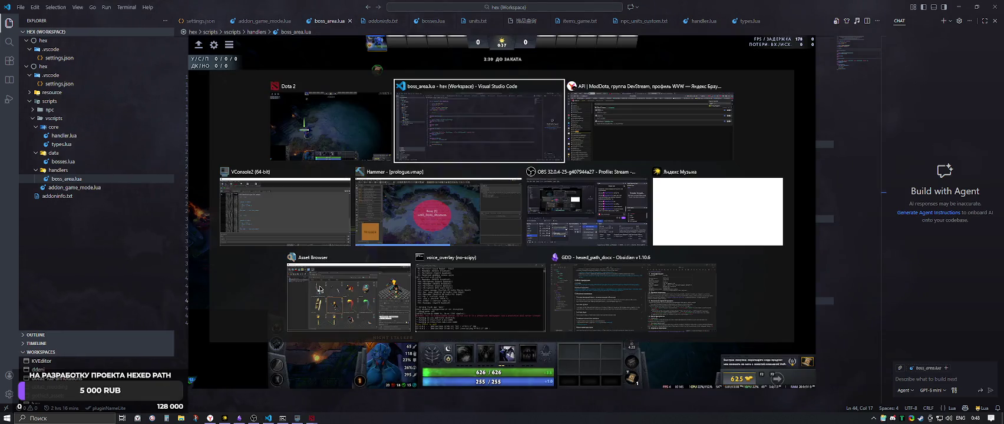
pyautogui.press('Return')
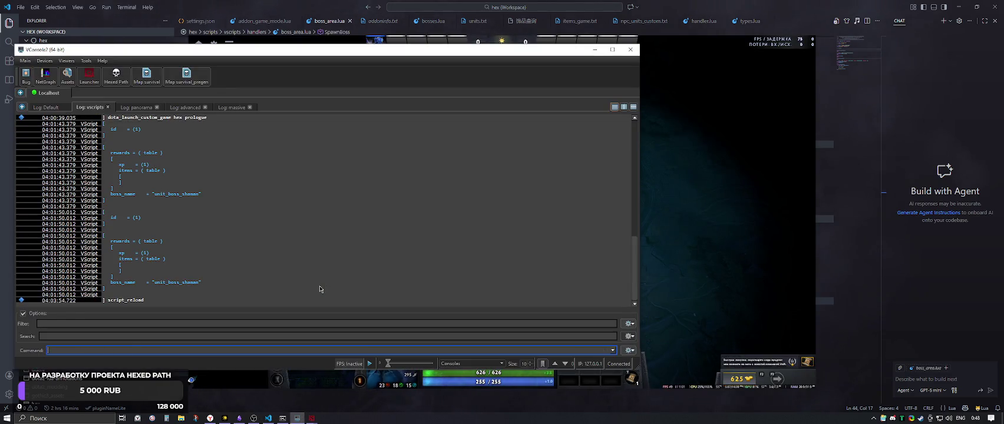
pyautogui.click(656, 197)
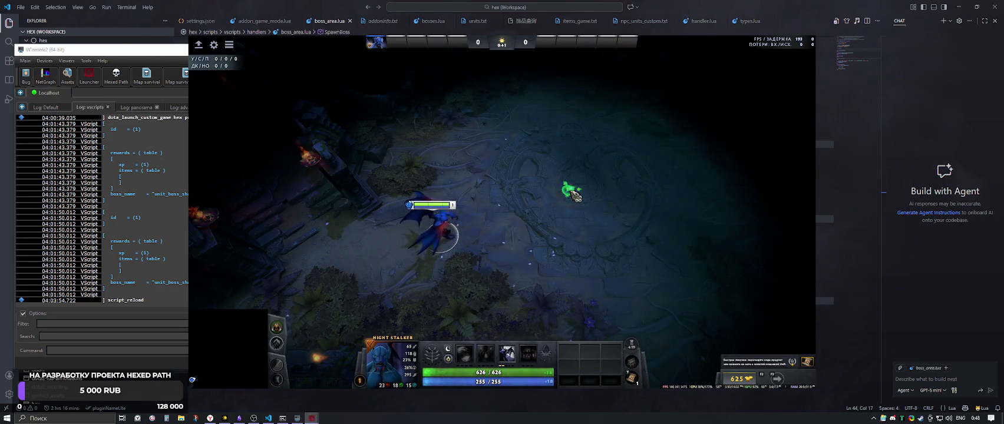
pyautogui.rightClick(360, 235)
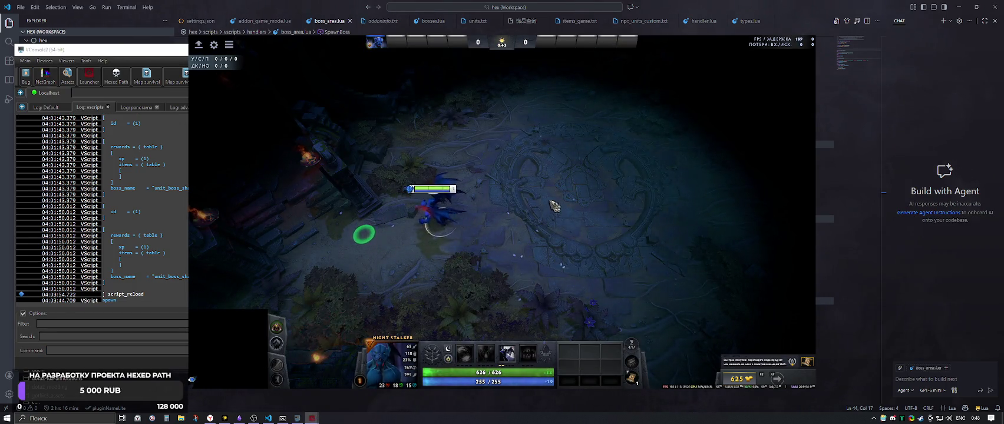
pyautogui.rightClick(565, 186)
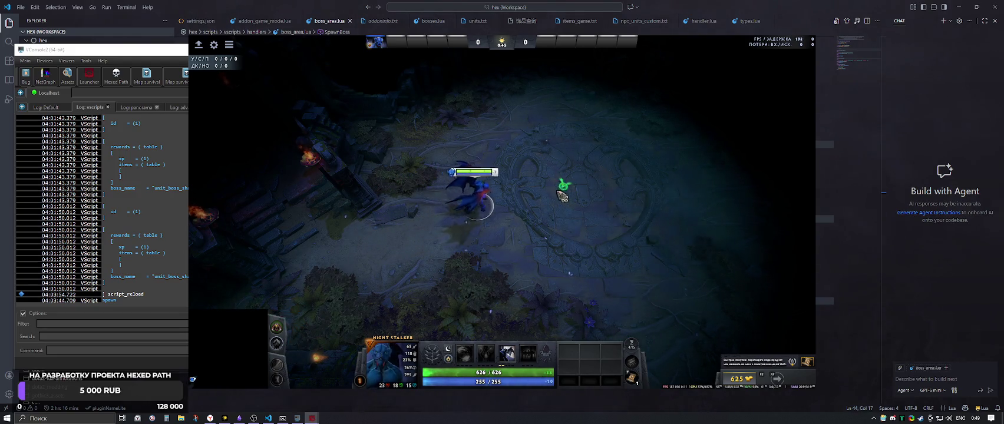
pyautogui.rightClick(482, 225)
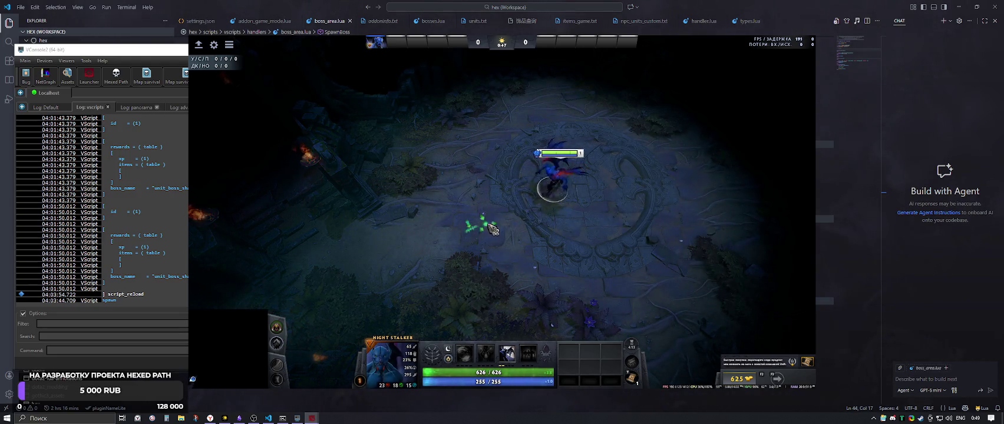
pyautogui.hotkey('alt', 'Tab')
# Step: Insert an empty line after SpawnBoss's GetBossData() line, then open bosses.lua
pyautogui.moveTo(216, 287); pyautogui.dragTo(304, 287)
pyautogui.click(313, 302)
pyautogui.click(318, 316)
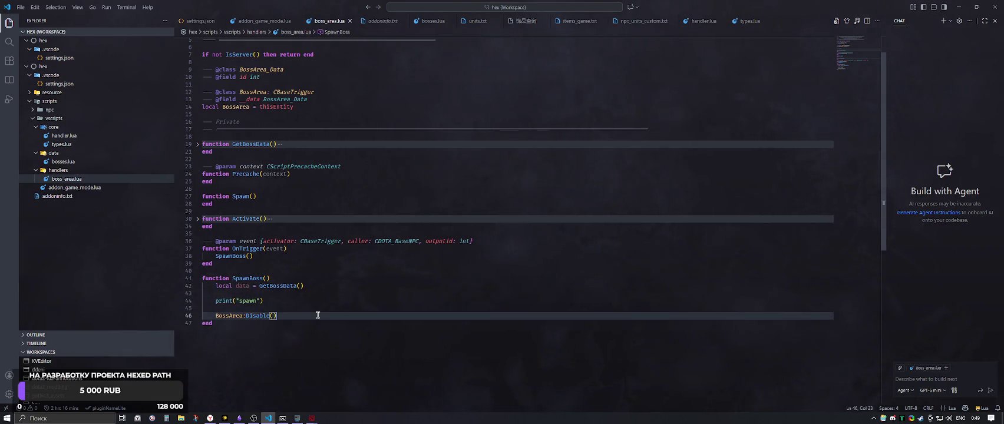
pyautogui.click(319, 323)
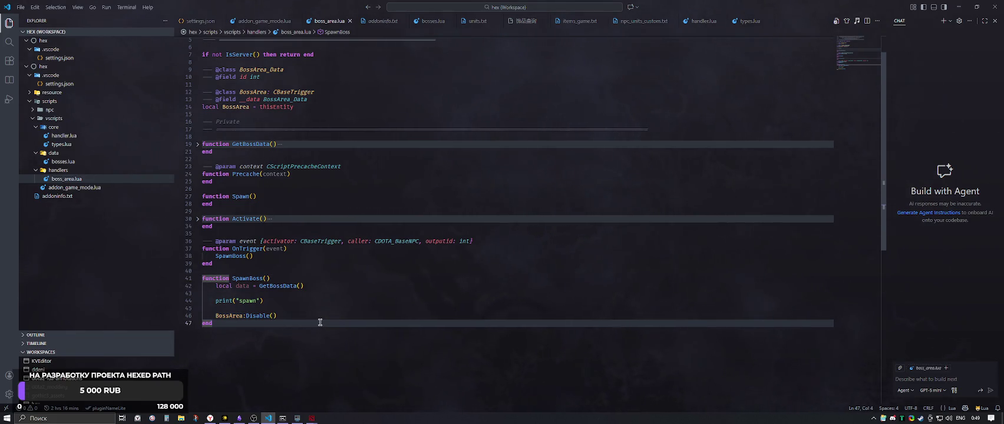
pyautogui.click(290, 300)
pyautogui.press('Down')
pyautogui.press('Down')
pyautogui.press('Up')
pyautogui.press('Up')
pyautogui.click(314, 284)
pyautogui.press('Return')
pyautogui.press('Return')
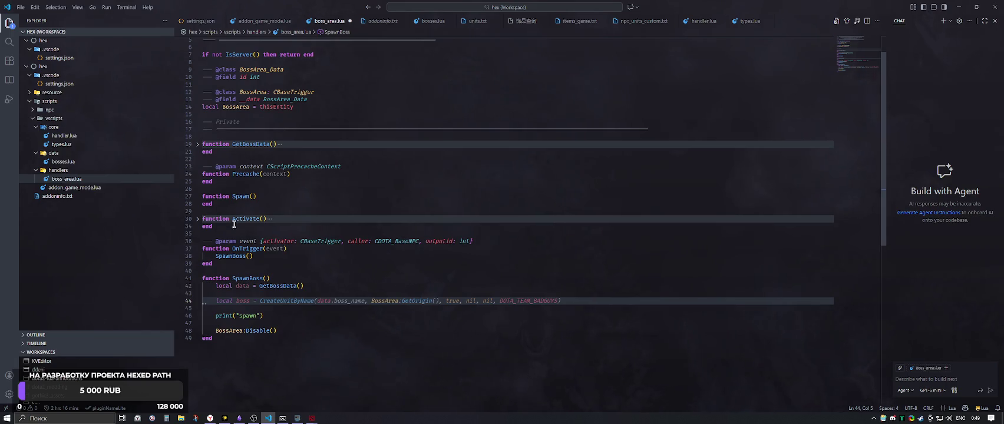
pyautogui.click(79, 163)
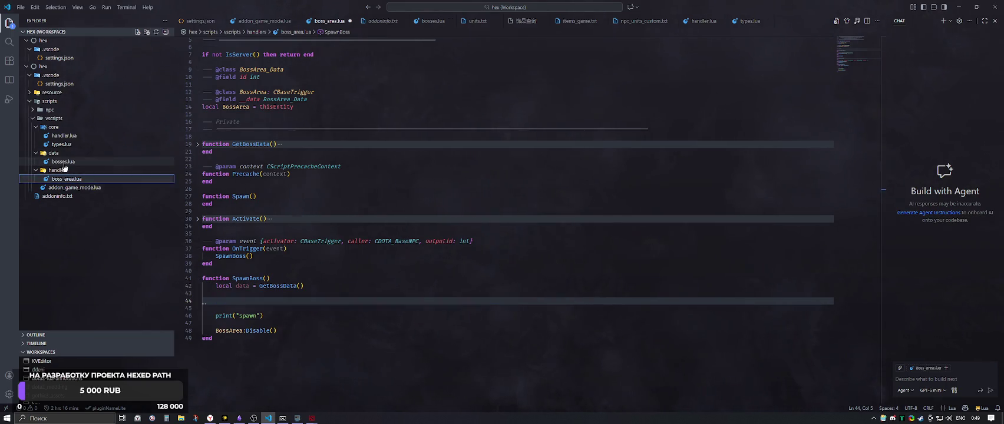
pyautogui.doubleClick(291, 99)
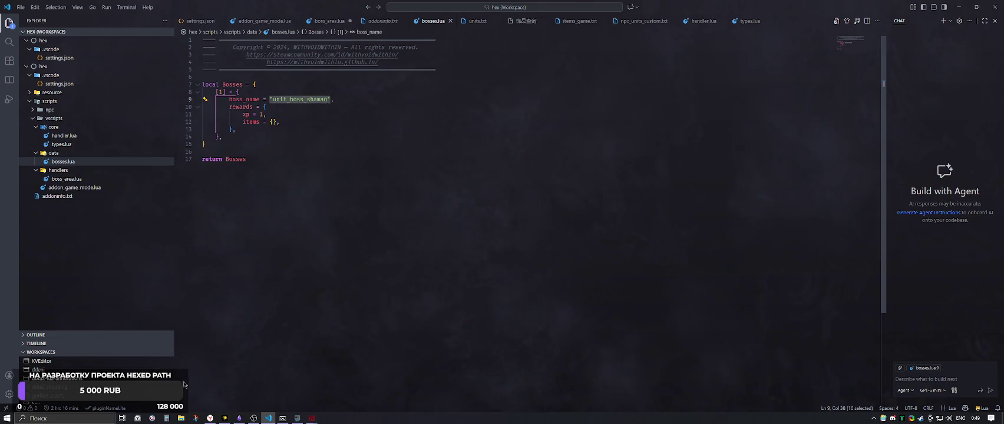
pyautogui.moveTo(209, 418)
pyautogui.click(209, 397)
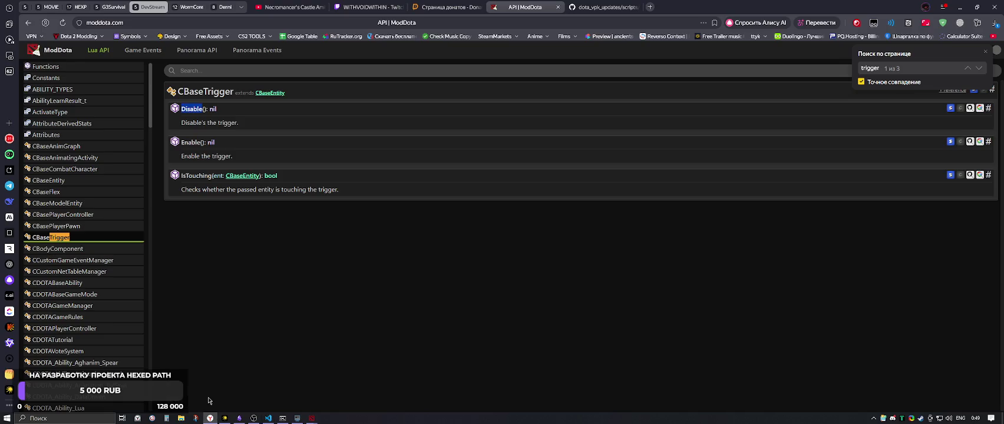
pyautogui.hotkey('alt', 'Tab')
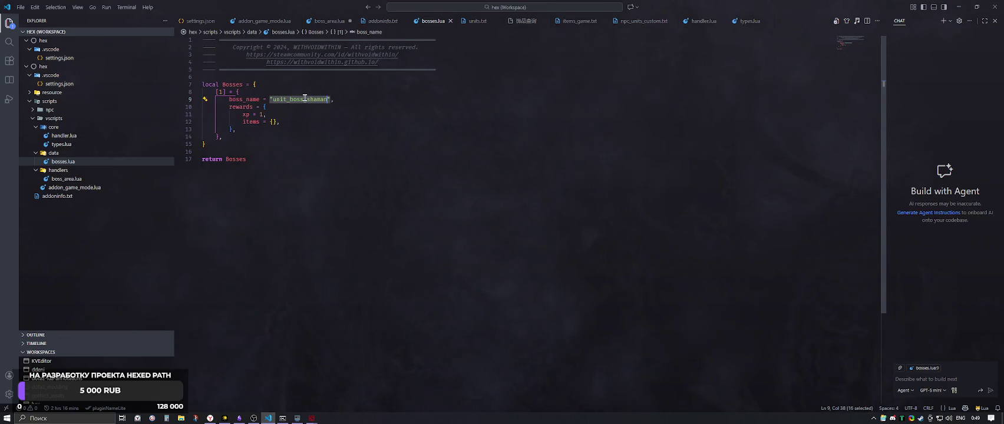
pyautogui.write('npc_dota_h')
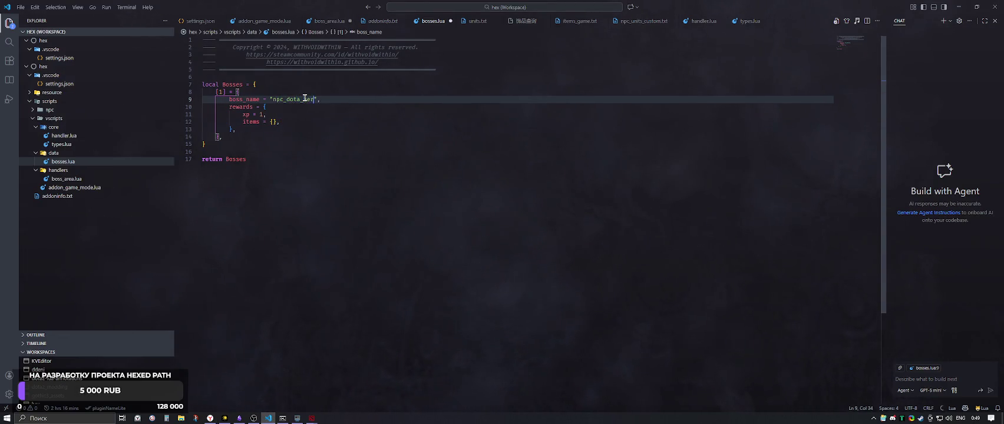
pyautogui.hotkey('ctrl', 'z')
pyautogui.hotkey('ctrl', 'z')
pyautogui.hotkey('ctrl', 'z')
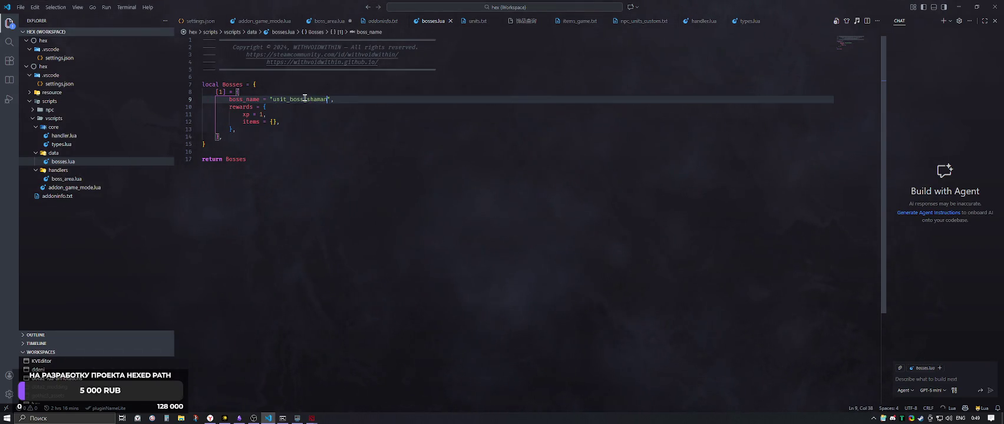
pyautogui.click(338, 93)
pyautogui.click(340, 144)
pyautogui.hotkey('ctrl', 'z')
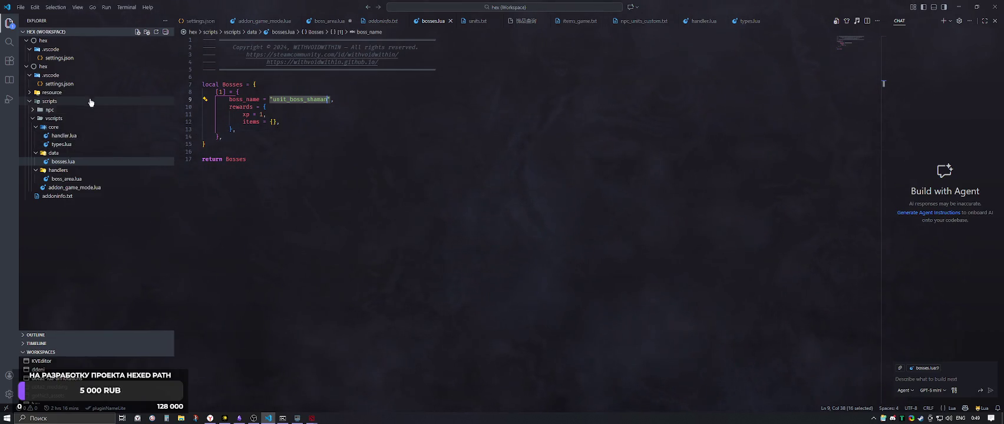
pyautogui.click(287, 125)
pyautogui.click(283, 145)
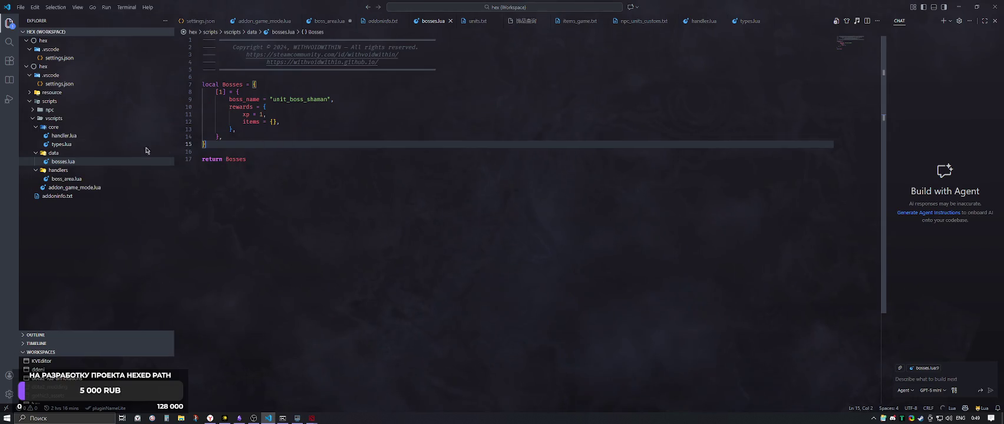
pyautogui.click(49, 109)
# Step: Open bosses/units.txt and delete the '1 level' comment header above unit_boss_shaman
pyautogui.click(56, 118)
pyautogui.click(61, 127)
pyautogui.click(299, 126)
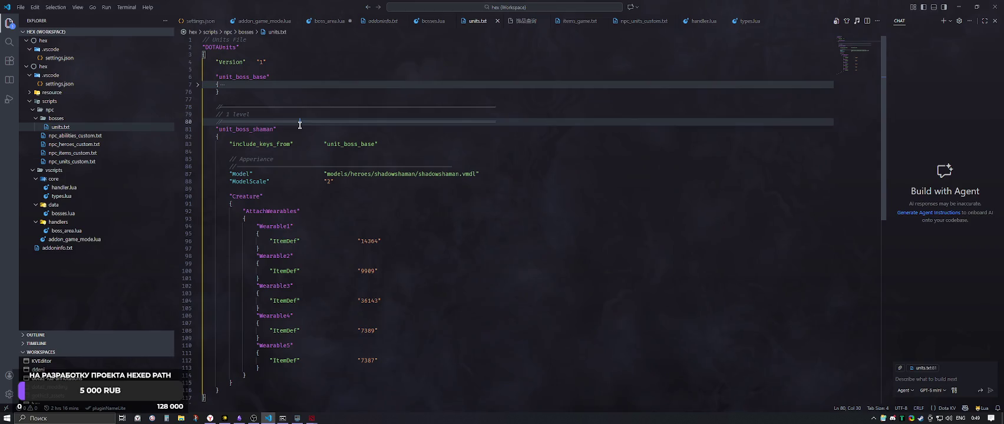
pyautogui.moveTo(505, 123); pyautogui.dragTo(179, 114)
pyautogui.press('BackSpace')
pyautogui.press('BackSpace')
pyautogui.press('BackSpace')
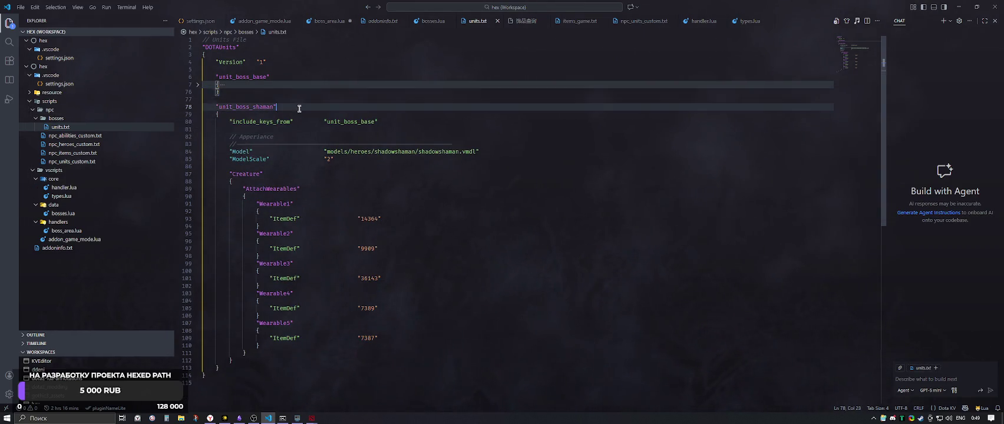
# Step: Expand the unit_boss_base block to review its stats, and save boss_area.lua
pyautogui.click(297, 115)
pyautogui.click(198, 84)
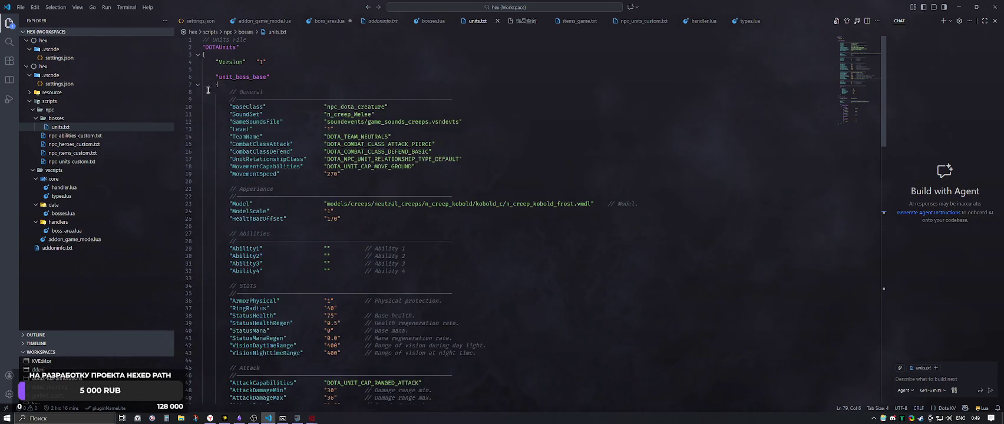
pyautogui.scroll(-3, 258, 204)
pyautogui.scroll(-2, 88, 368)
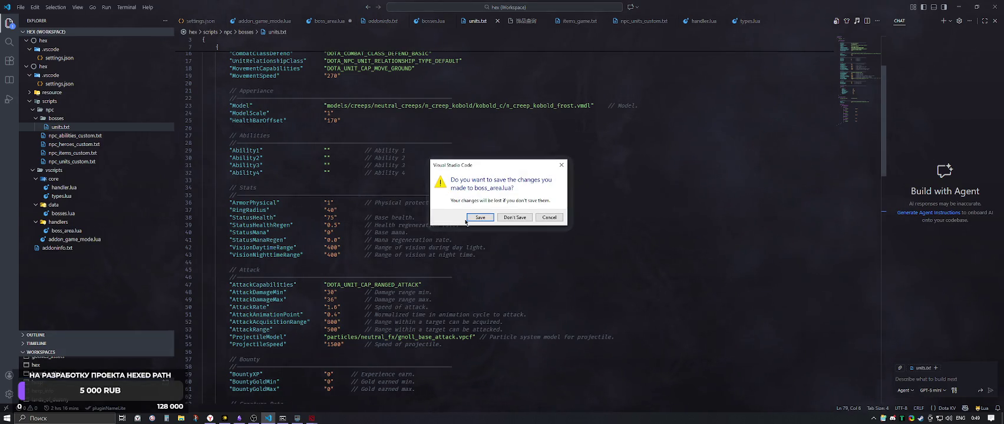
pyautogui.click(471, 218)
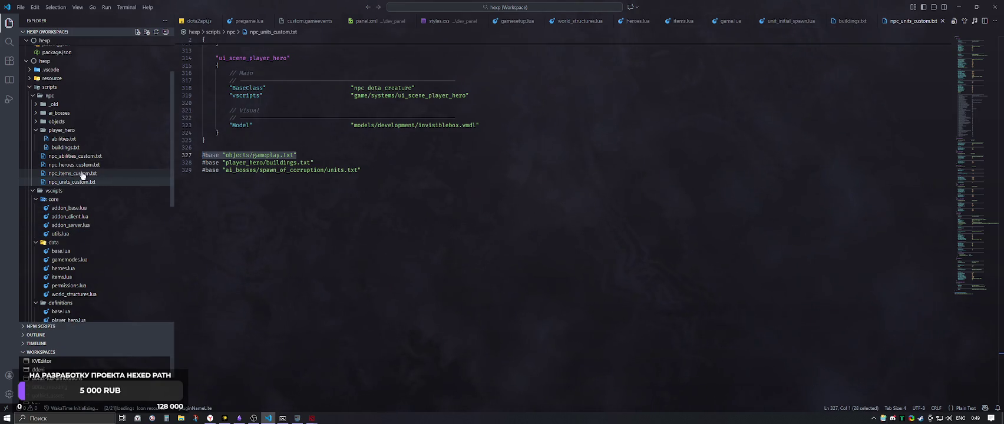
# Step: Select the unit_base block at the top of npc_units_custom.txt, then return to the hex workspace
pyautogui.scroll(10, 260, 169)
pyautogui.scroll(20, 260, 169)
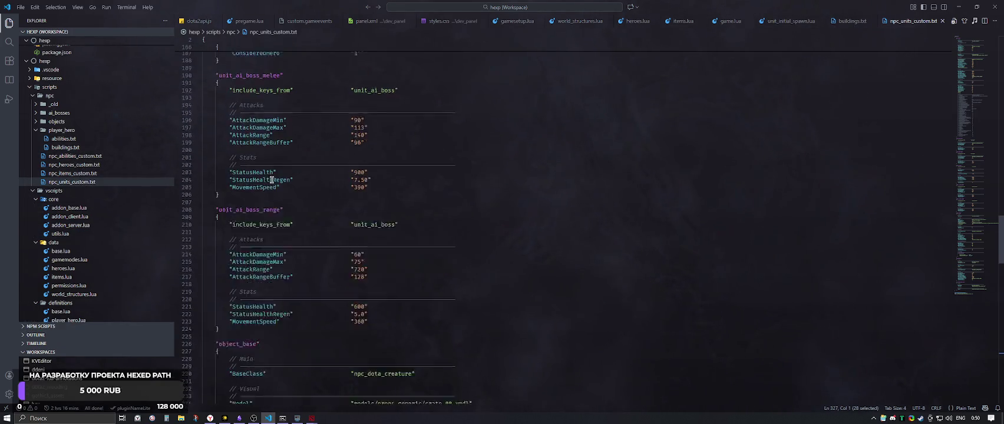
pyautogui.scroll(20, 276, 184)
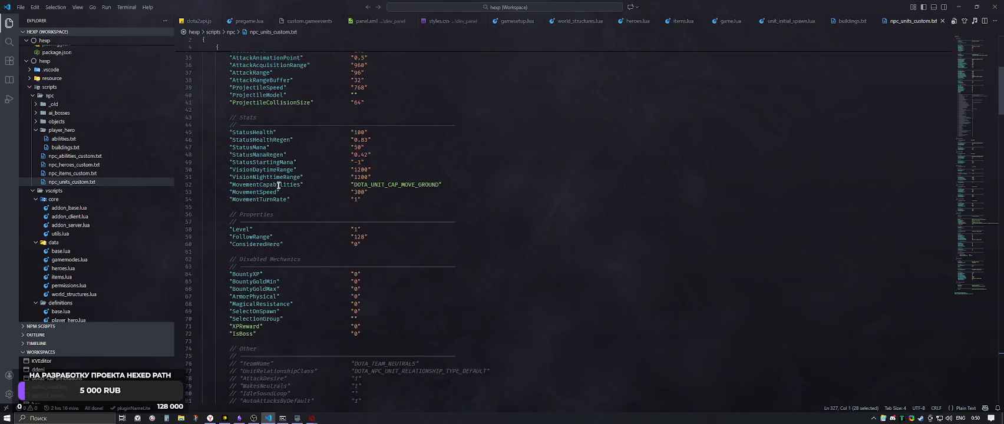
pyautogui.moveTo(217, 58)
pyautogui.mouseDown()
pyautogui.moveTo(340, 157)
pyautogui.moveTo(293, 161)
pyautogui.mouseUp()
pyautogui.scroll(-20, 340, 157)
pyautogui.scroll(-2, 59, 371)
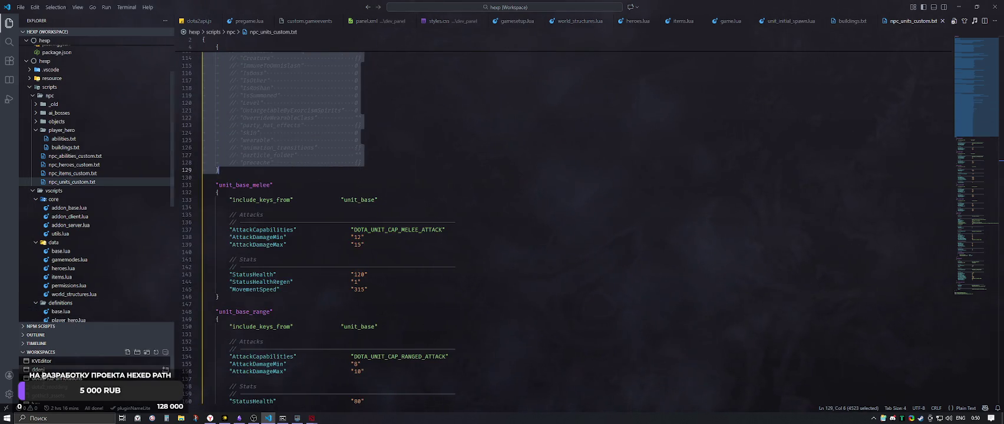
pyautogui.click(42, 387)
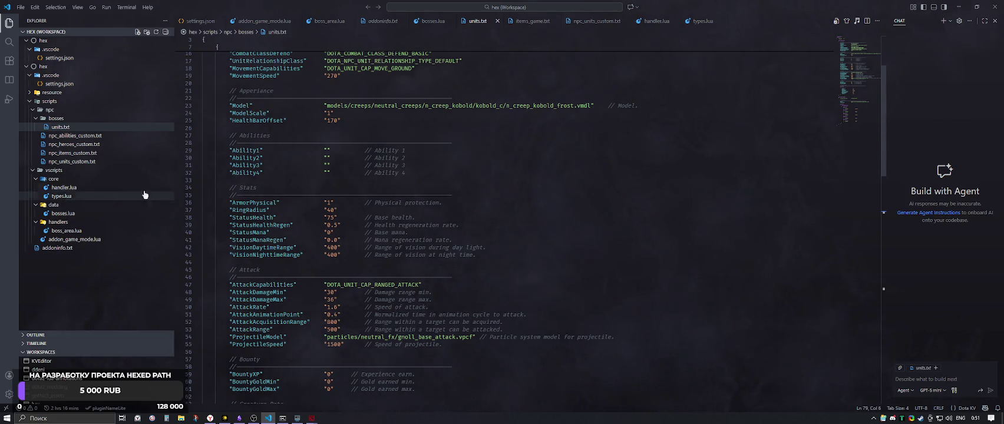
# Step: Paste the unit_base template below the Version line in units.txt
pyautogui.scroll(4, 307, 186)
pyautogui.scroll(-9, 301, 166)
pyautogui.scroll(-3, 301, 166)
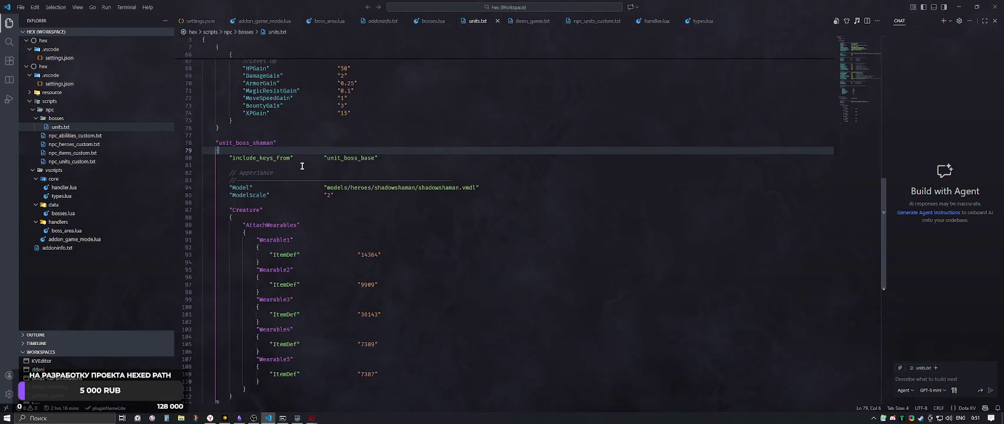
pyautogui.scroll(10, 324, 167)
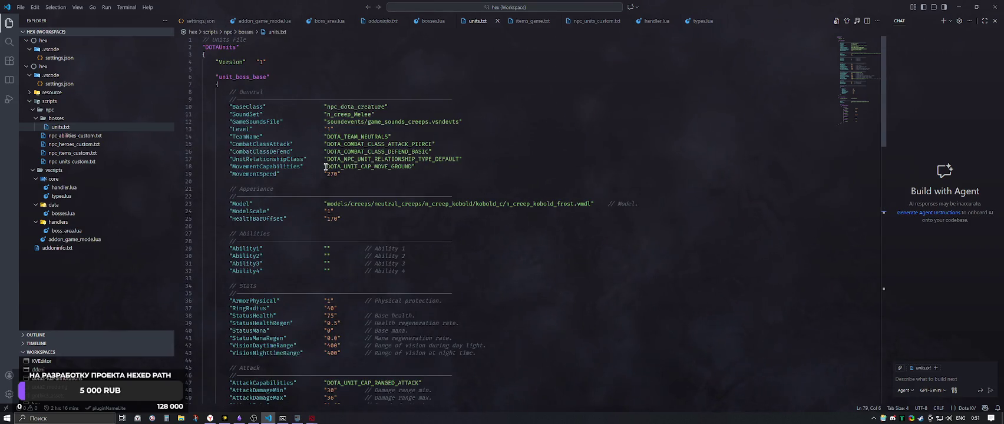
pyautogui.click(288, 62)
pyautogui.hotkey('ctrl', 'v')
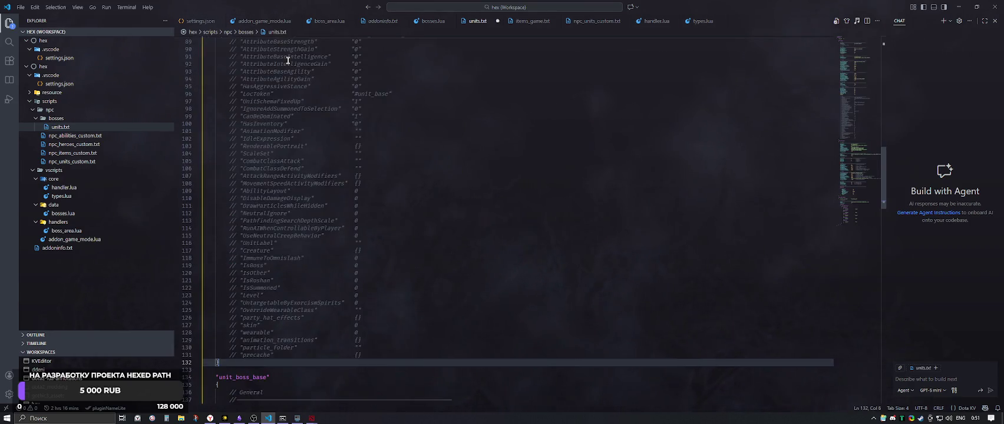
pyautogui.scroll(15, 340, 215)
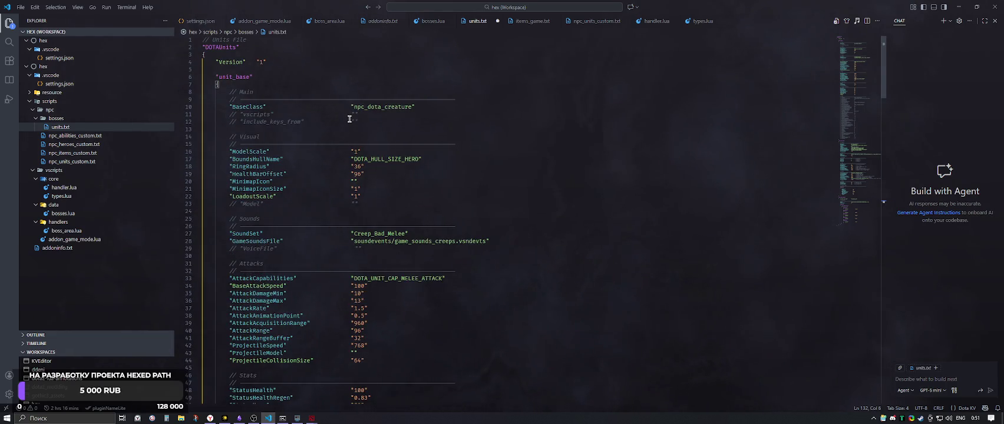
# Step: Check the commented vscripts and include_keys_from lines, save units.txt, and move to the ddeni workspace
pyautogui.moveTo(372, 122); pyautogui.dragTo(178, 116)
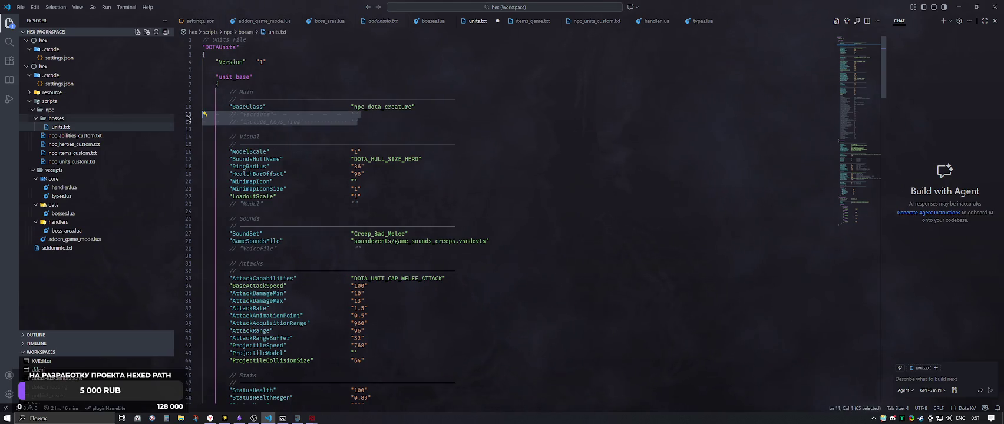
pyautogui.click(416, 119)
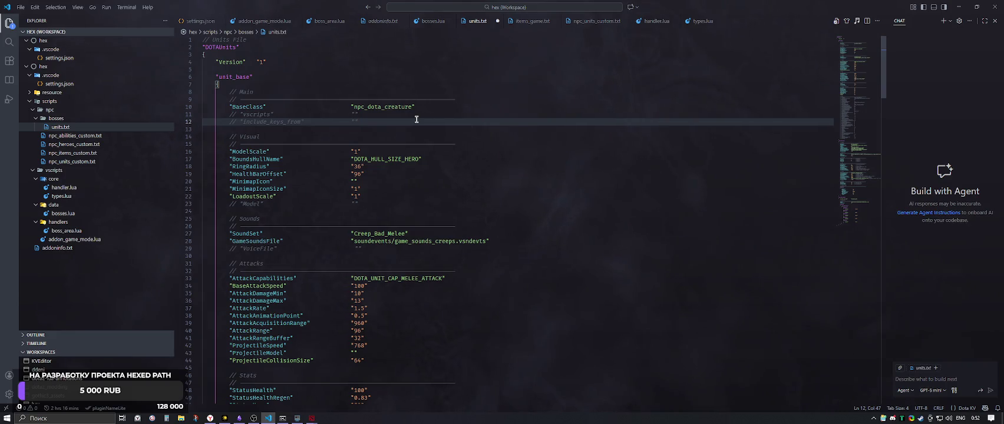
pyautogui.click(416, 117)
pyautogui.hotkey('ctrl', 's')
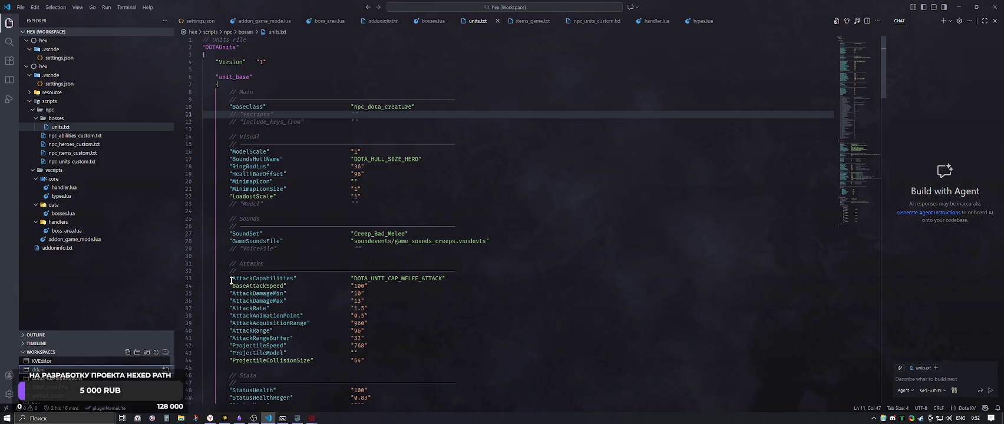
pyautogui.hotkey('alt', 'Tab')
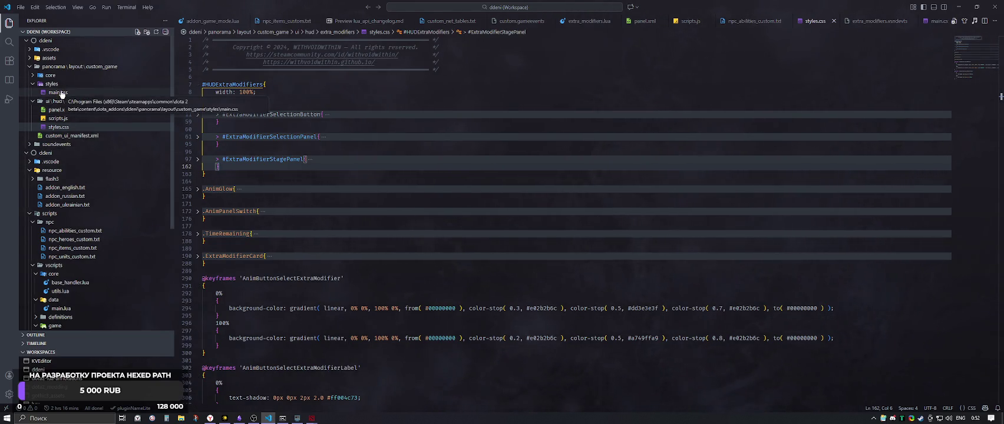
pyautogui.scroll(-2, 82, 188)
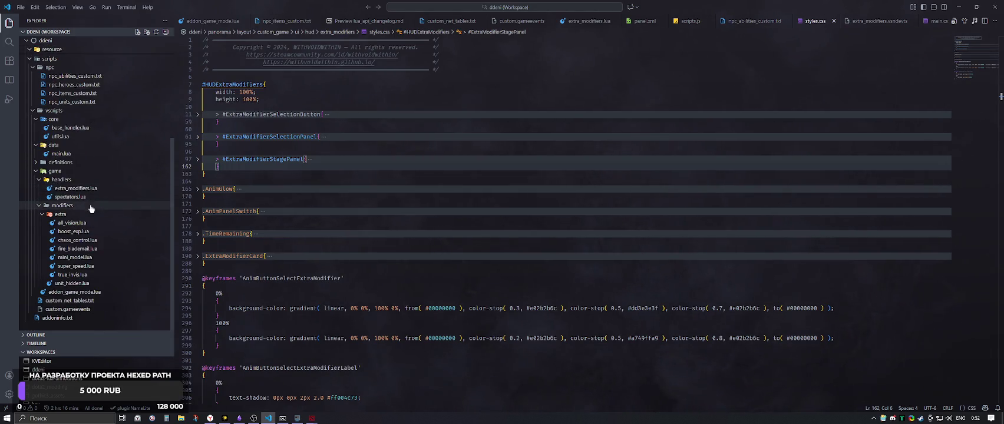